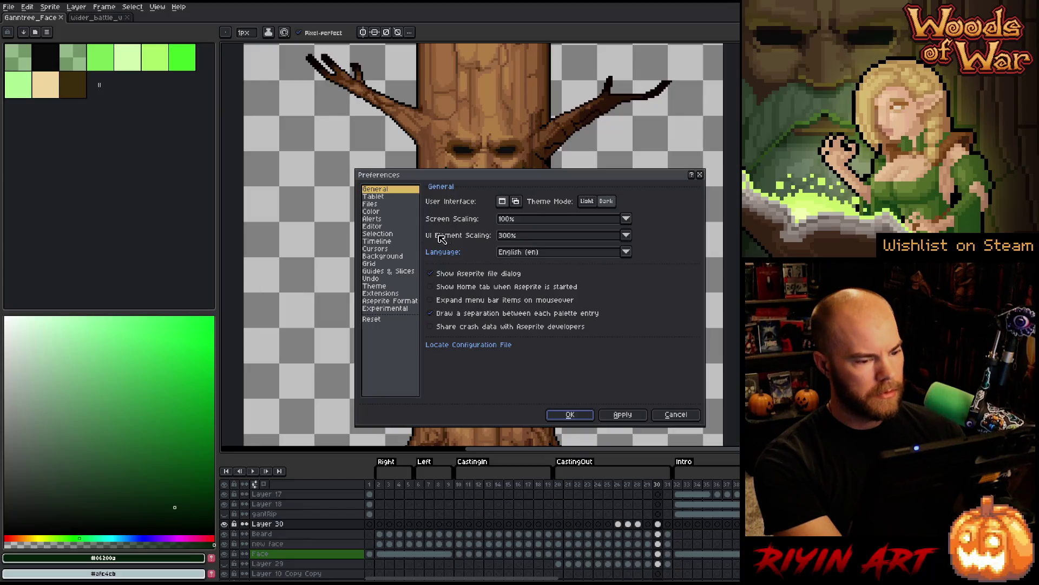
- Check Rewind on Stop on the Timeline preferences page, apply it, and confirm with OK
left_click(384, 241)
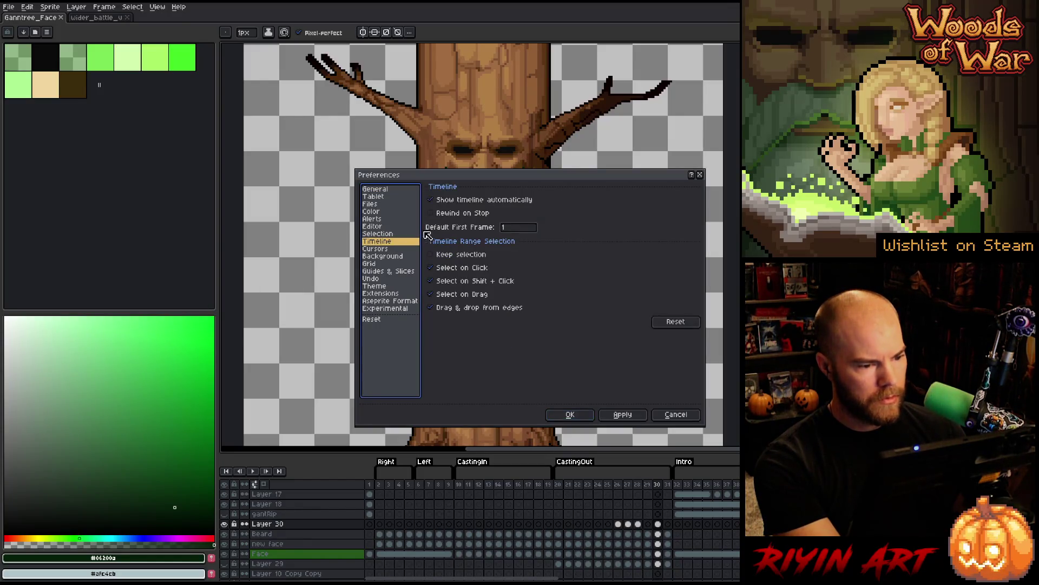
left_click(459, 215)
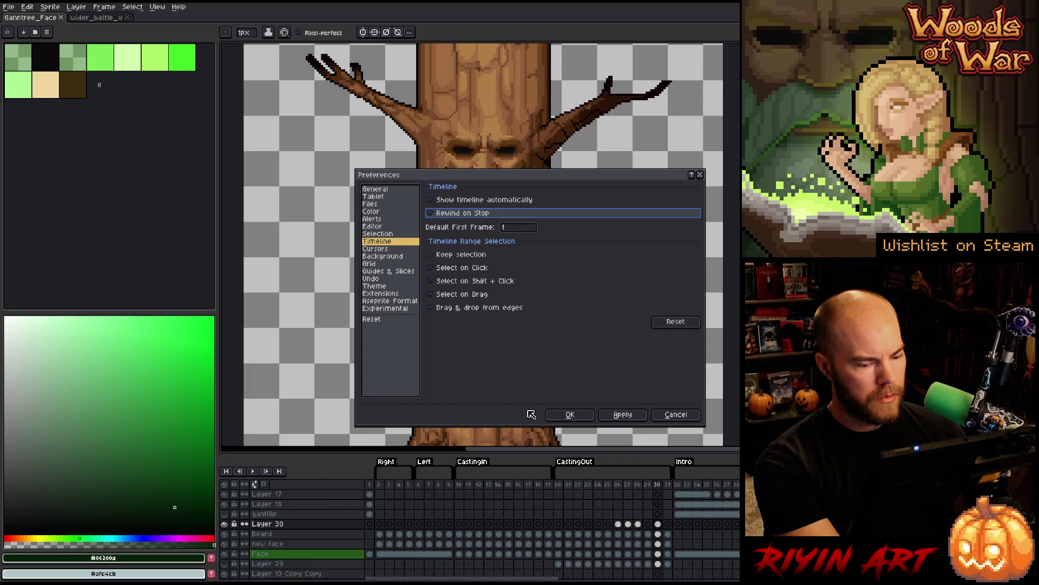
left_click(623, 415)
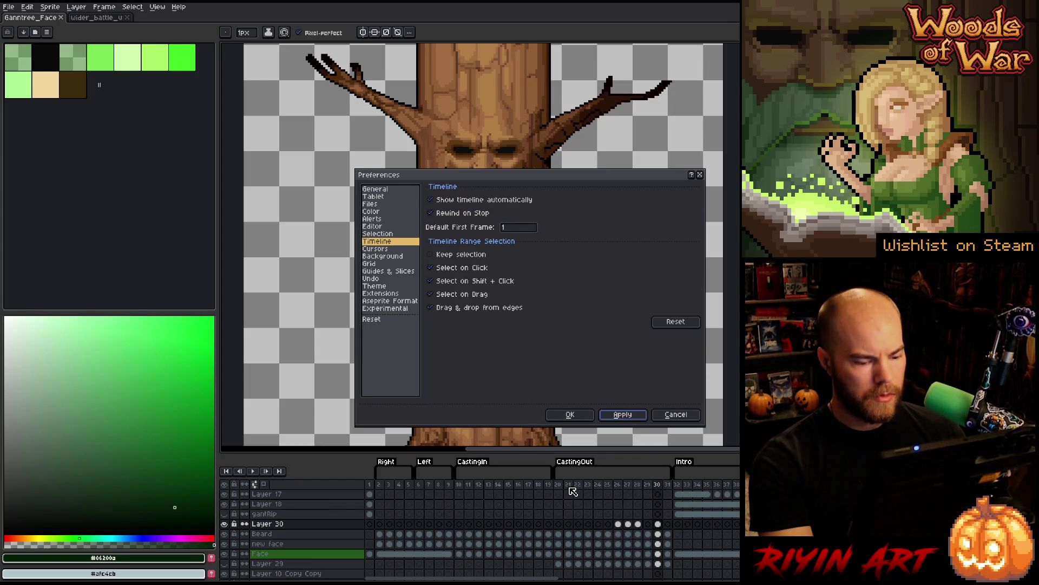
left_click(570, 414)
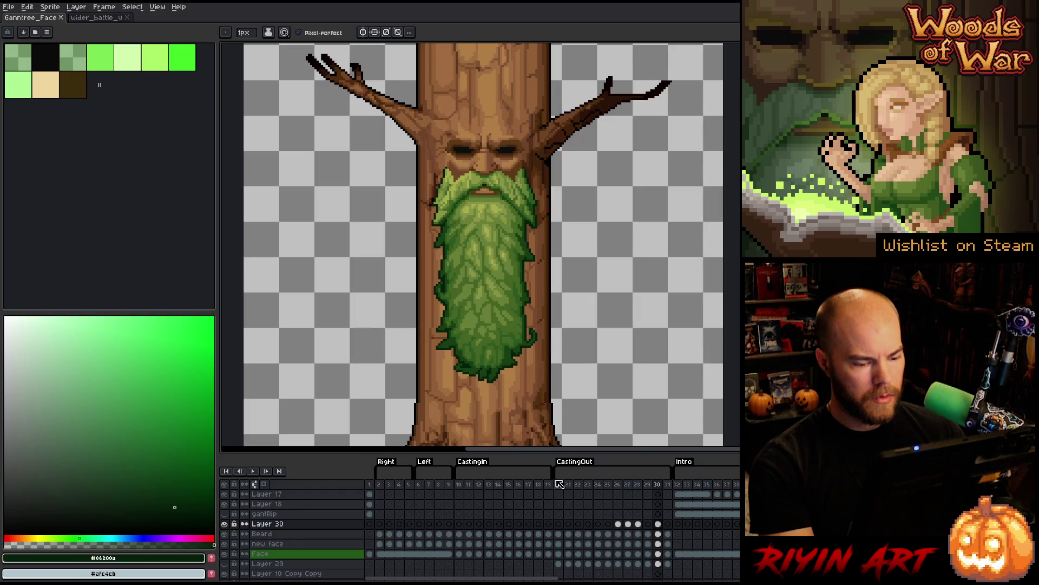
left_click(670, 485)
key("Return")
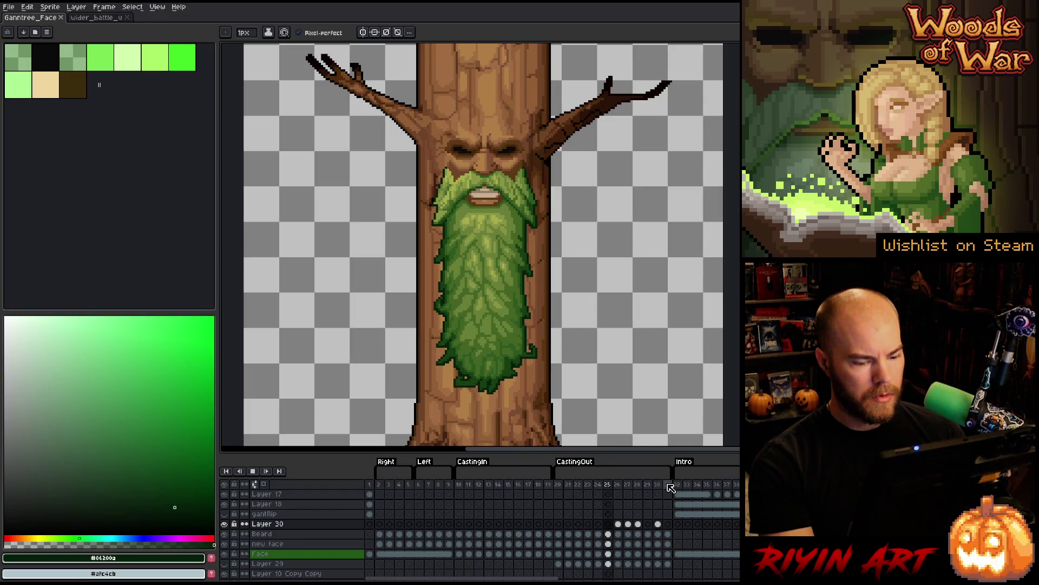
key("Return")
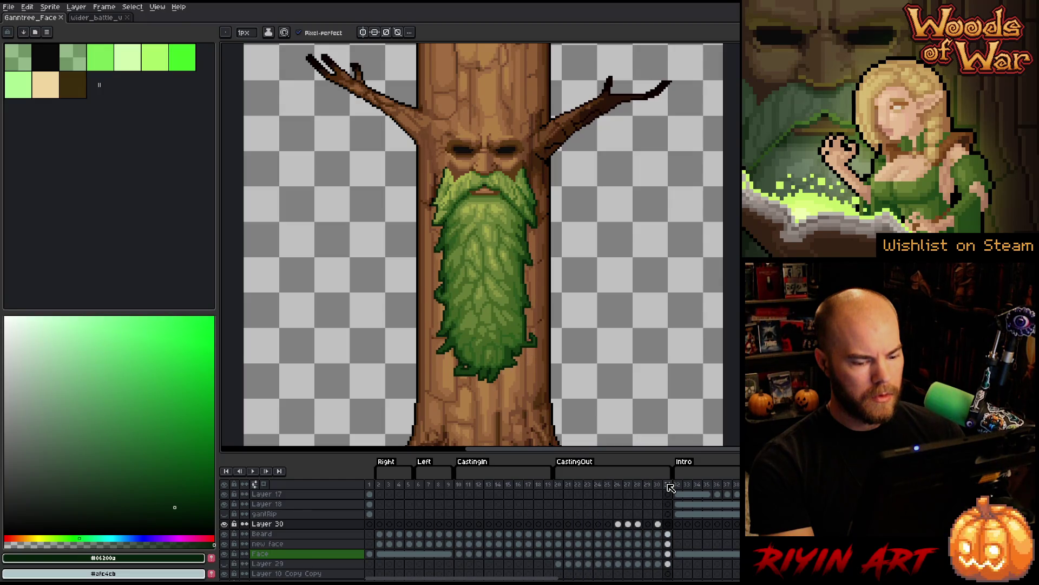
left_click(10, 7)
mouse_move(27, 7)
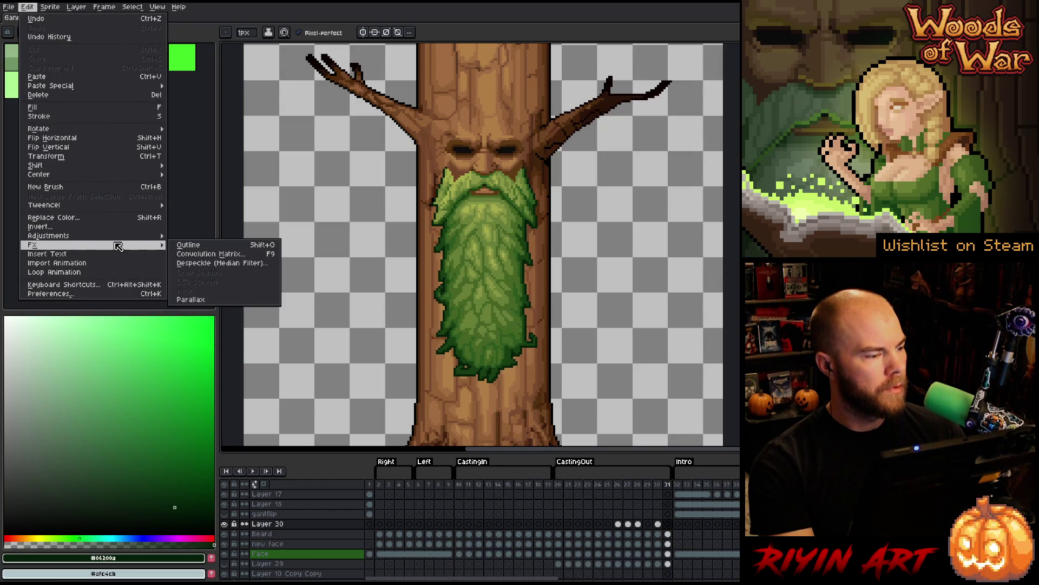
mouse_move(118, 245)
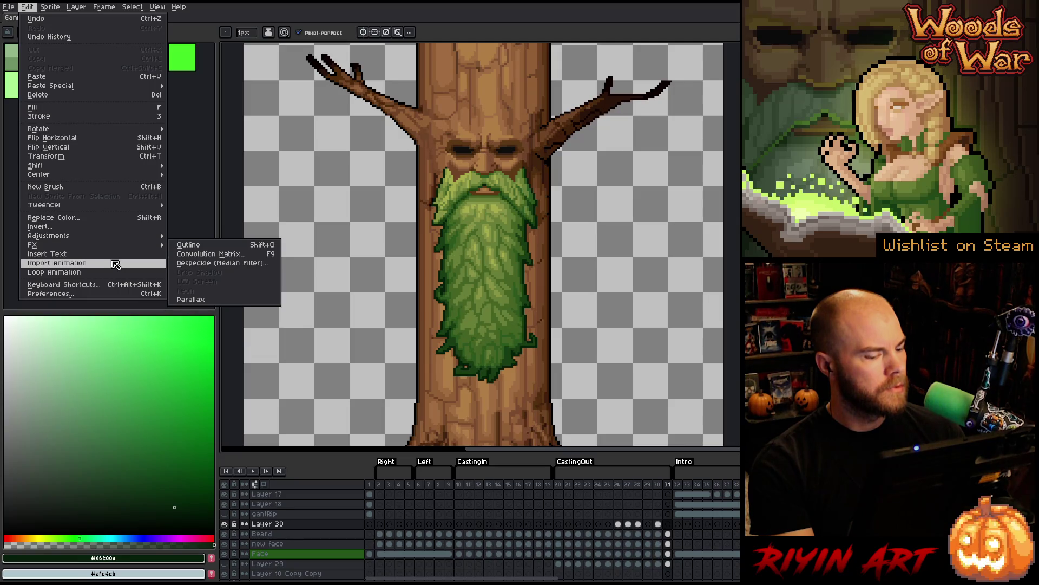
left_click(115, 294)
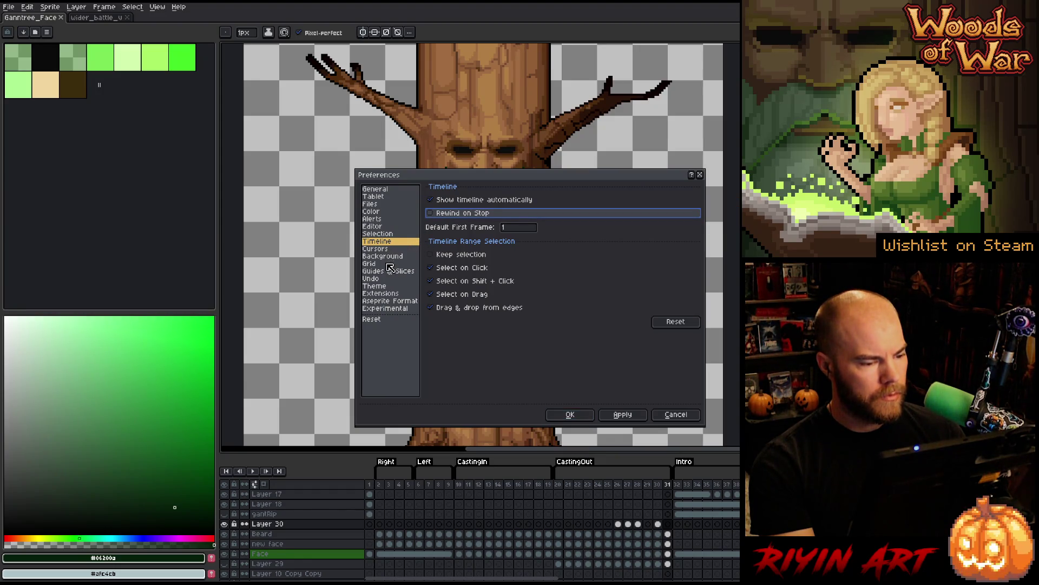
left_click(384, 309)
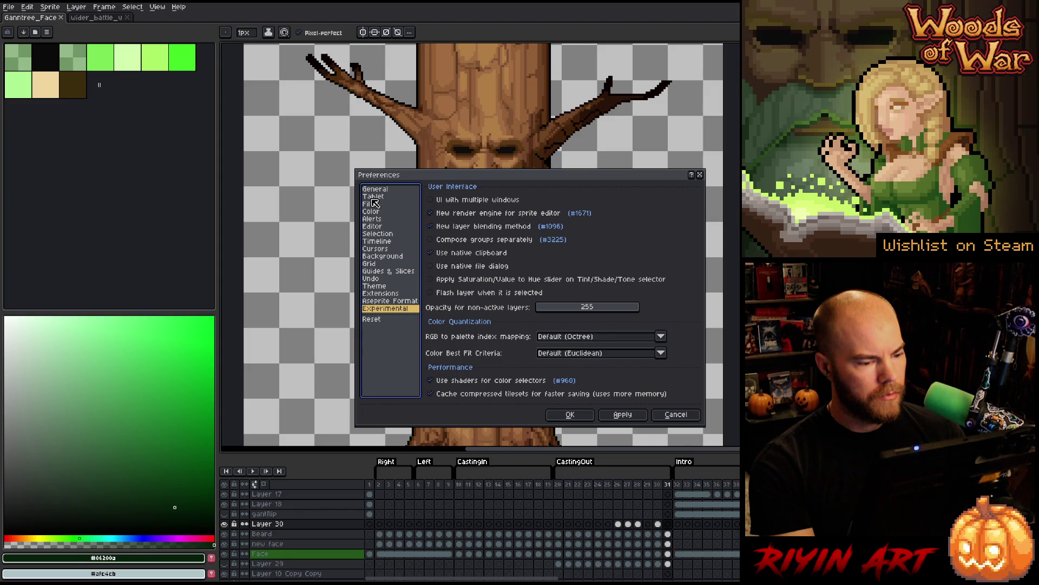
left_click(374, 190)
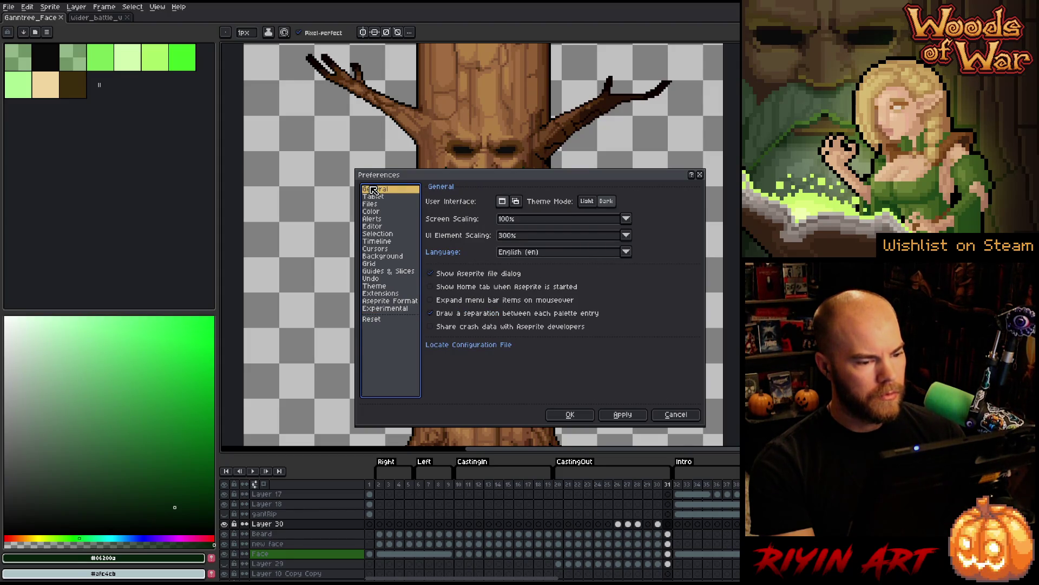
left_click(377, 197)
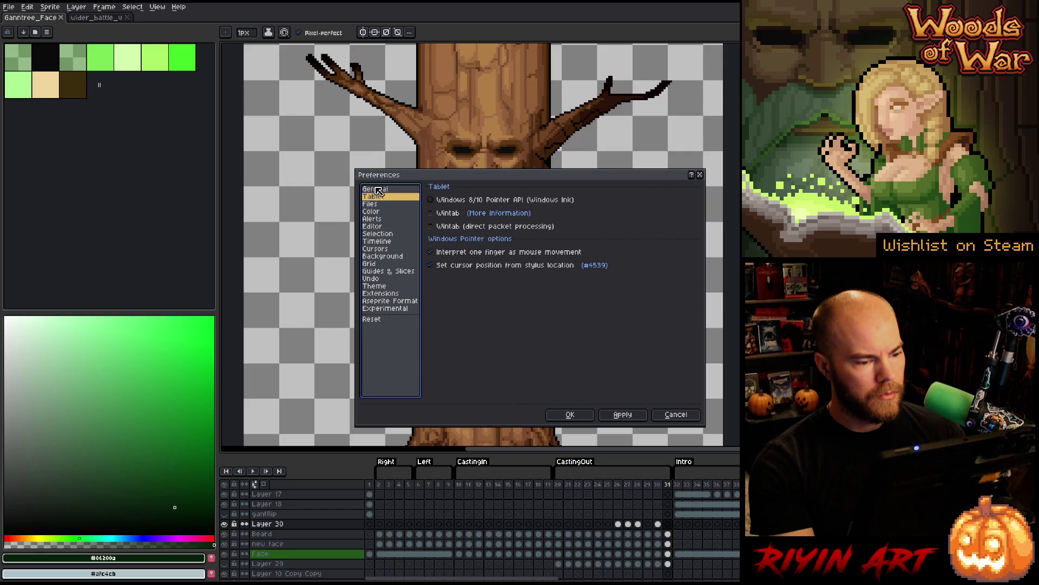
left_click(379, 190)
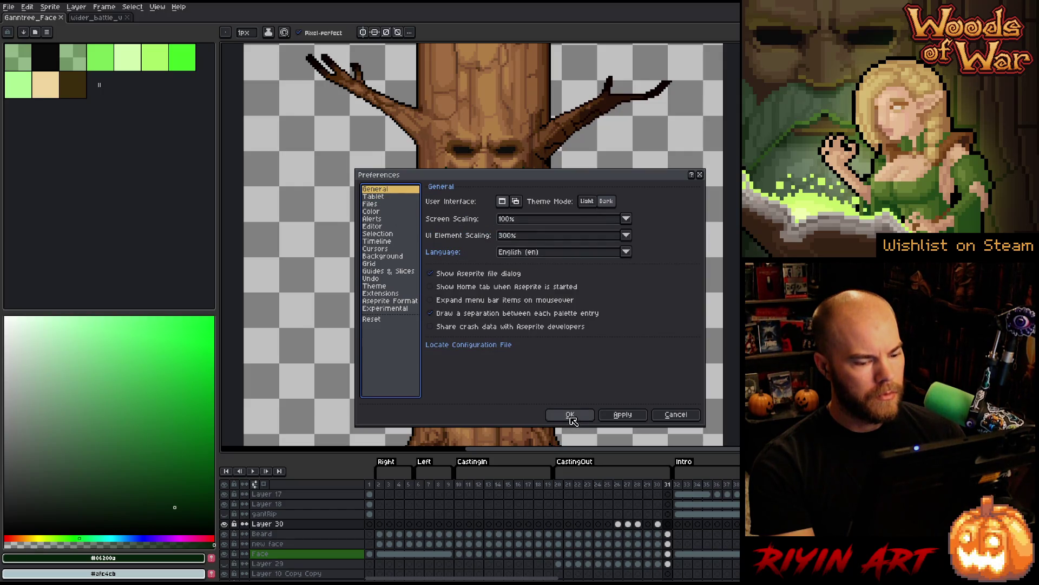
left_click(572, 416)
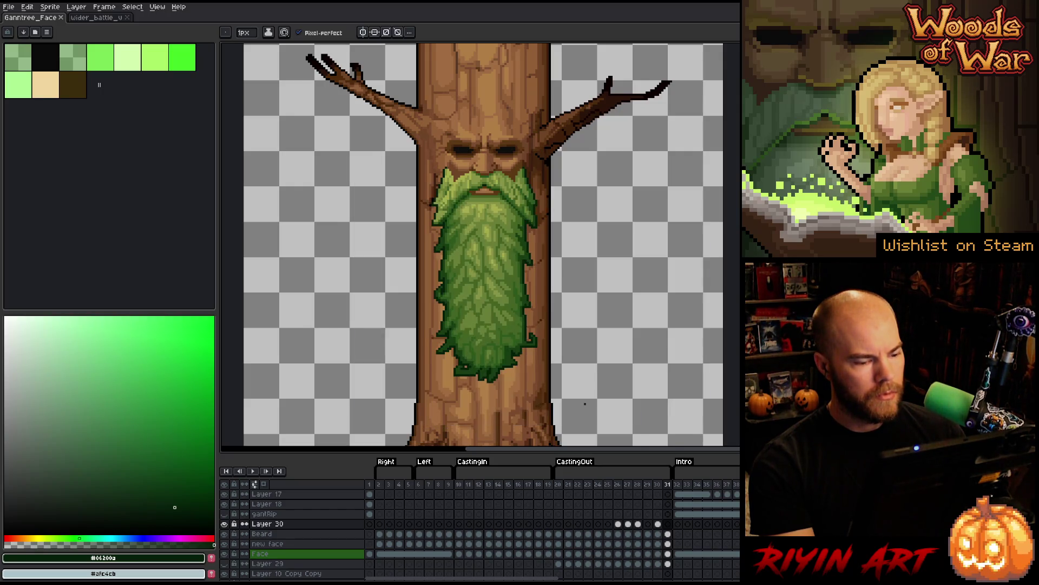
left_click(562, 486)
key("Return")
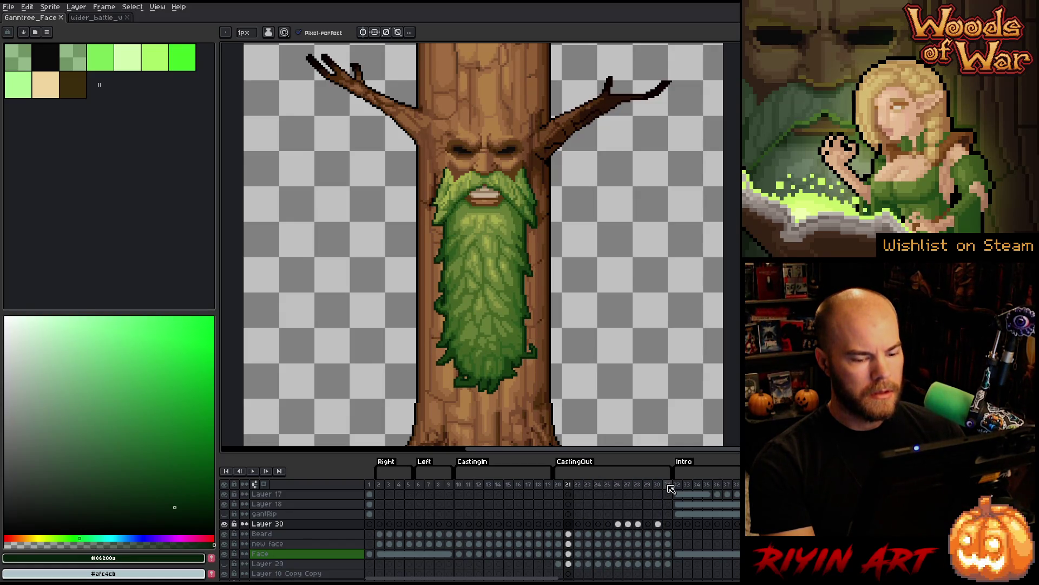
left_click(670, 486)
key("Return")
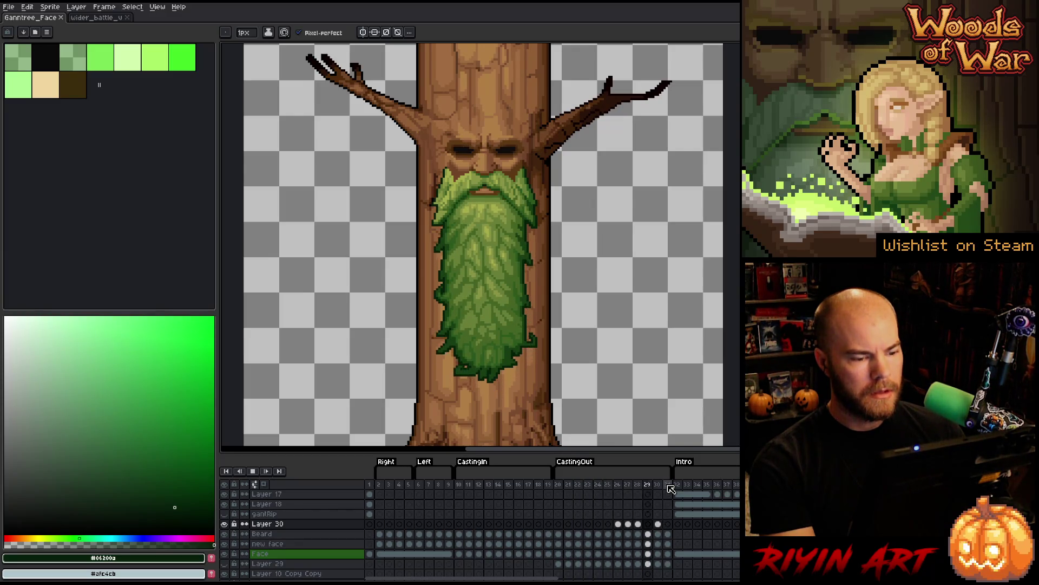
key("Return")
key("Return")
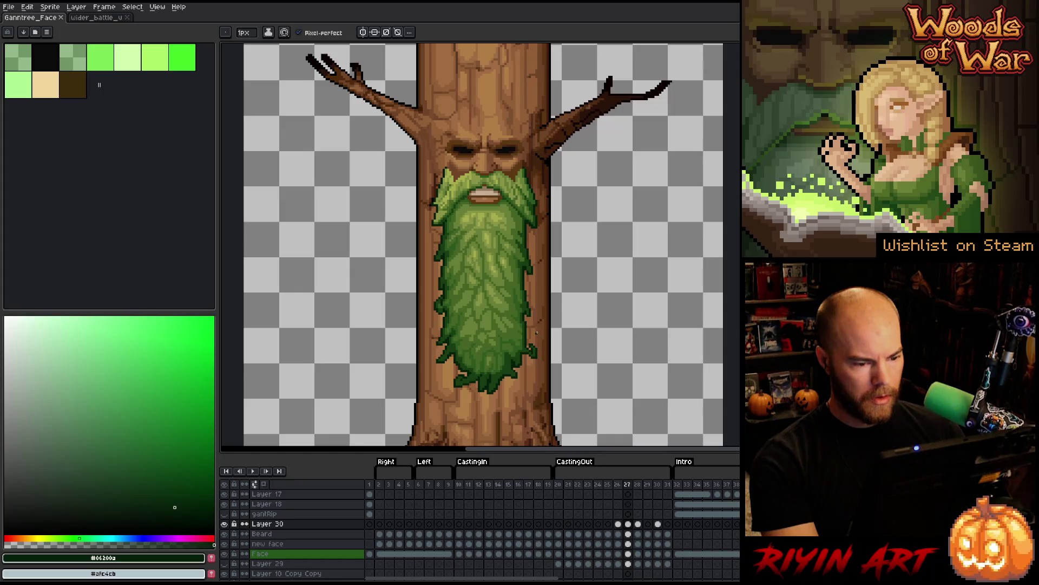
key("Left")
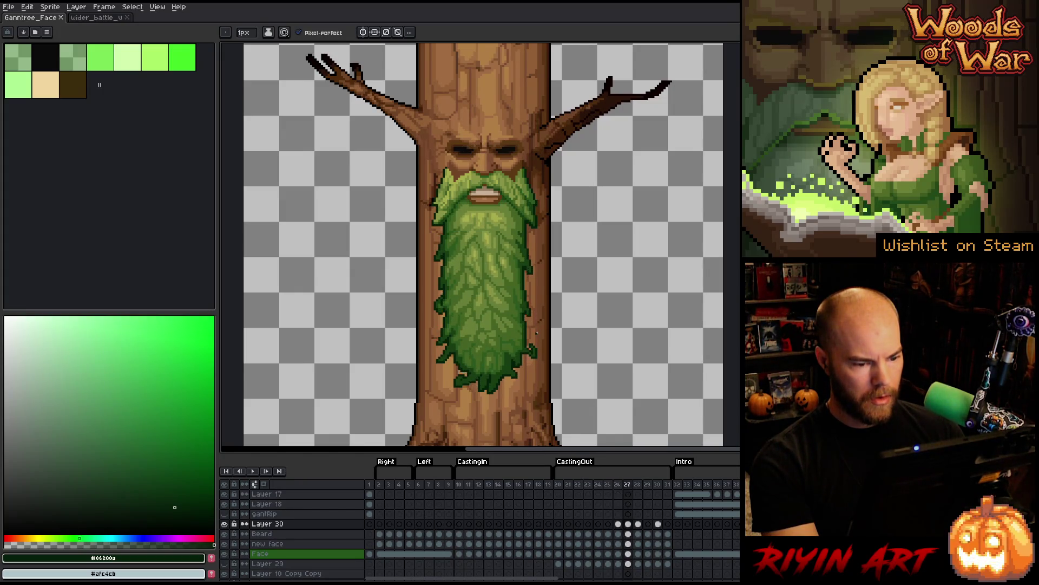
key("Right")
- Select the pixels along the beard's right edge and delete them
key("m")
scroll(542, 345, "up", 3)
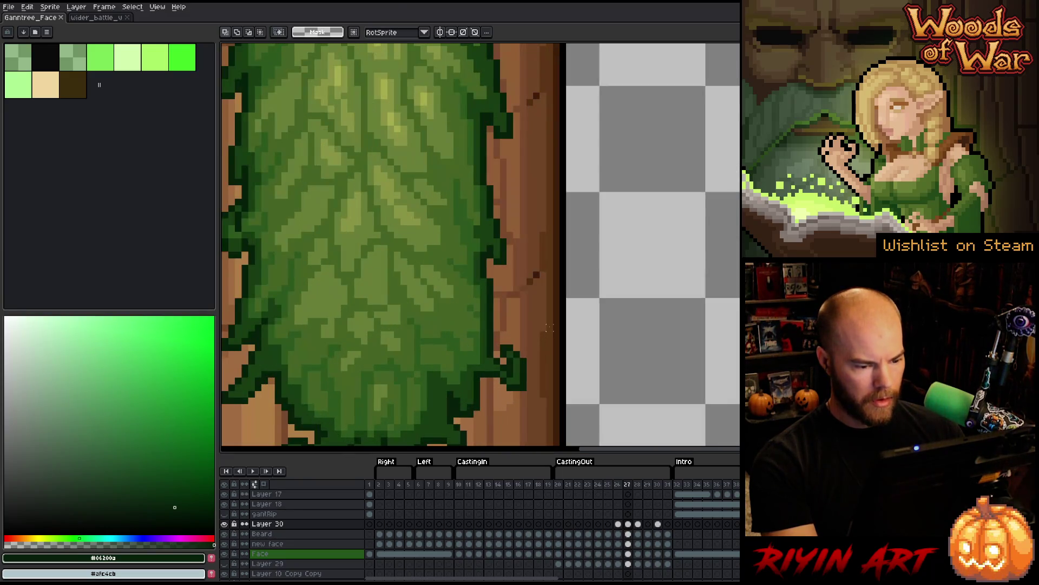
mouse_move(553, 325)
left_mouse_down()
mouse_move(520, 422)
mouse_move(502, 430)
left_mouse_up()
key("Delete")
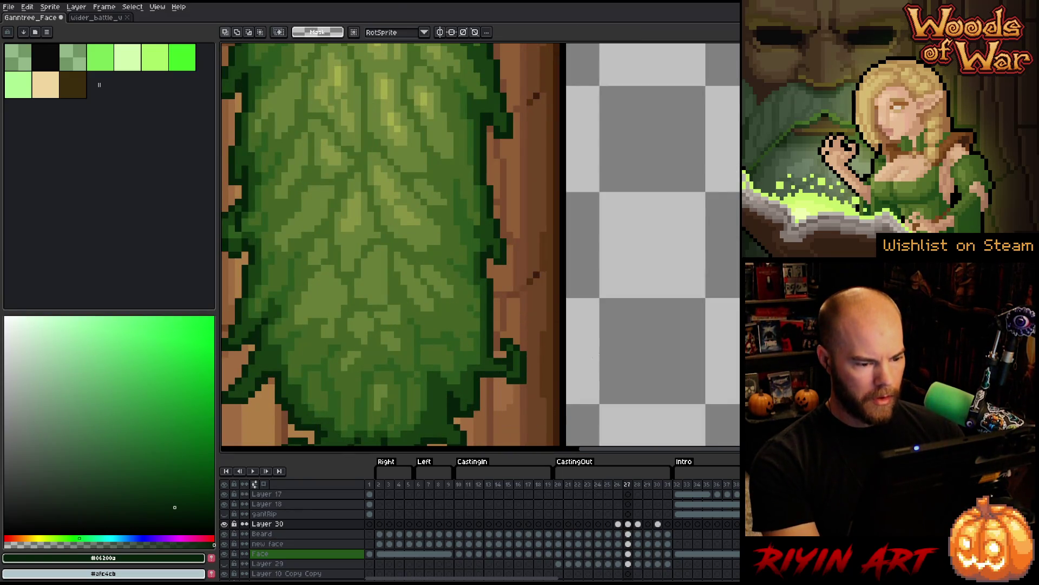
- Select a small area at the beard's lower left, nudge it slightly, and commit it
scroll(589, 367, "down", 4)
scroll(469, 413, "up", 3)
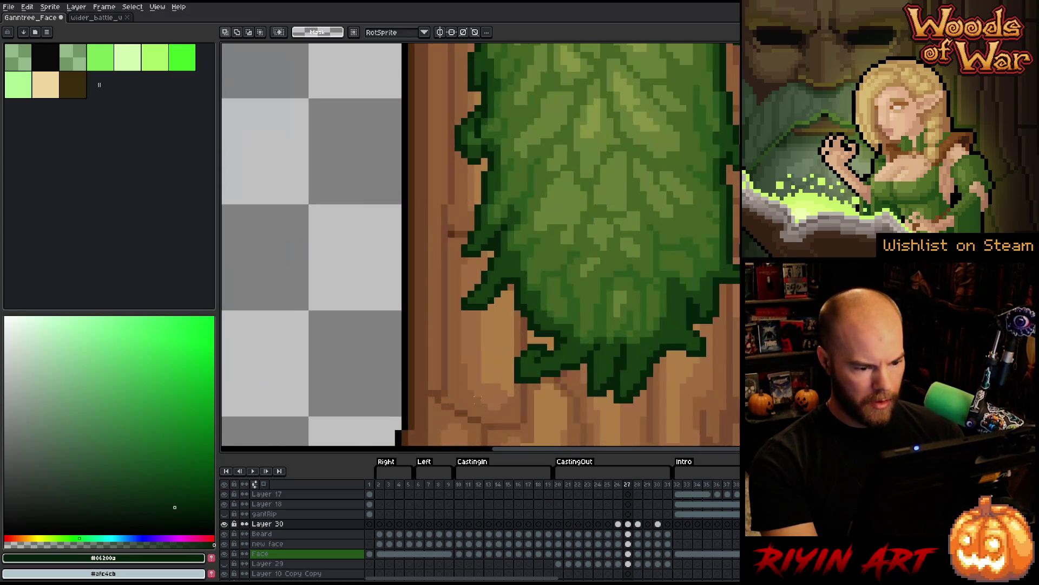
left_click_drag(468, 416, 556, 335)
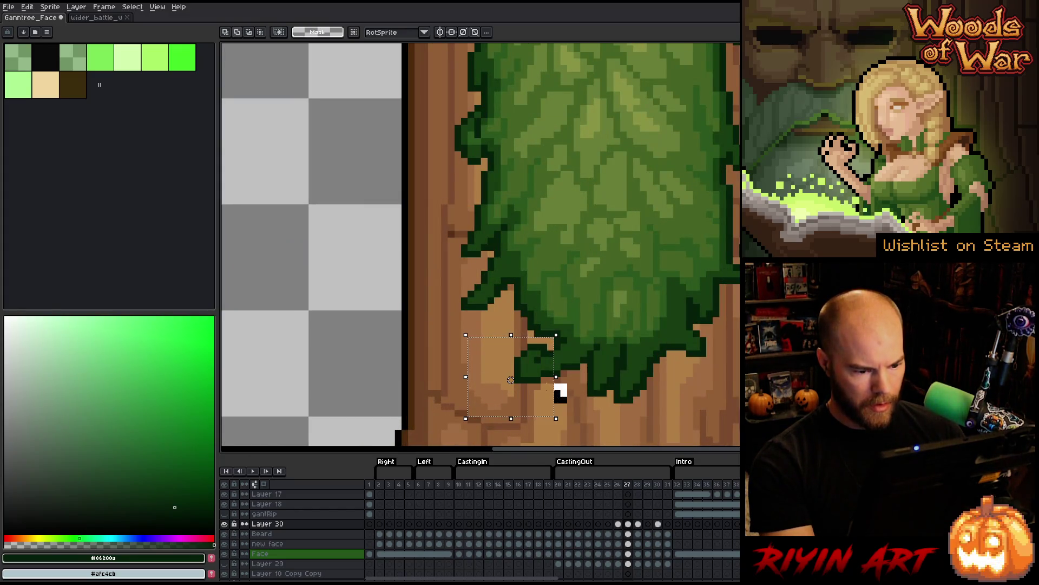
left_click_drag(556, 379, 538, 394)
key("Return")
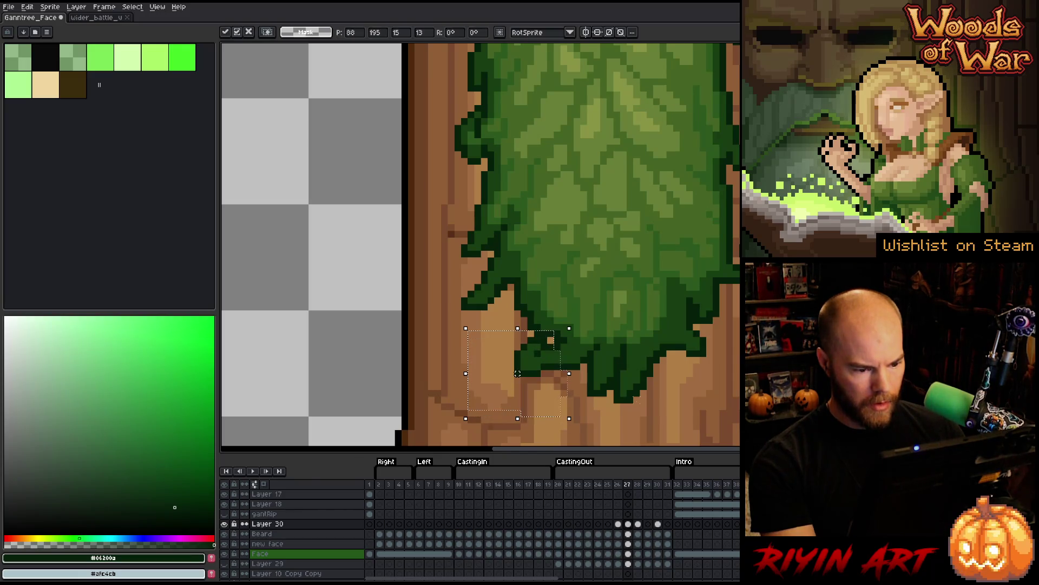
scroll(471, 333, "down", 2)
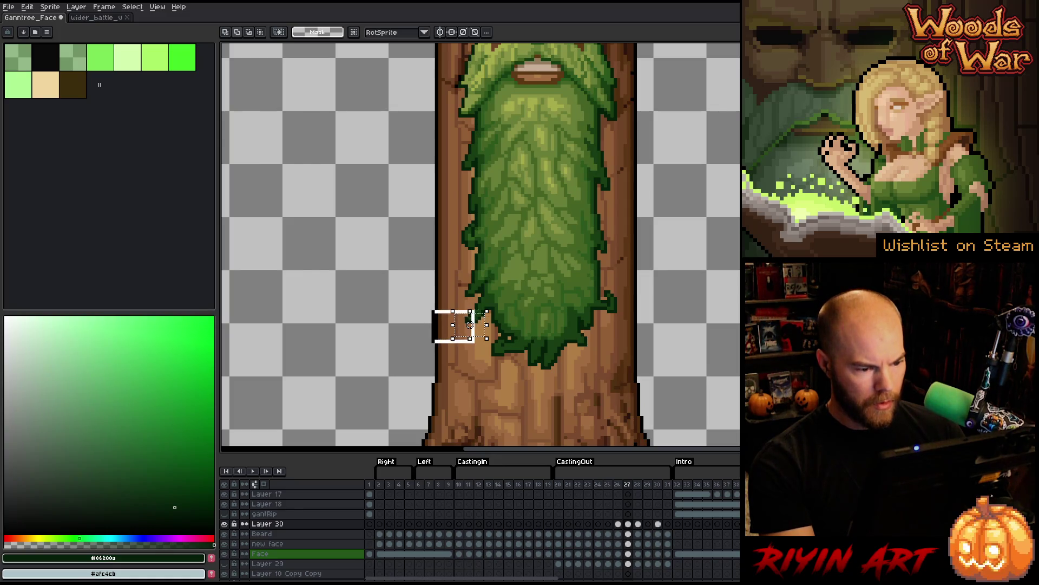
key("Return")
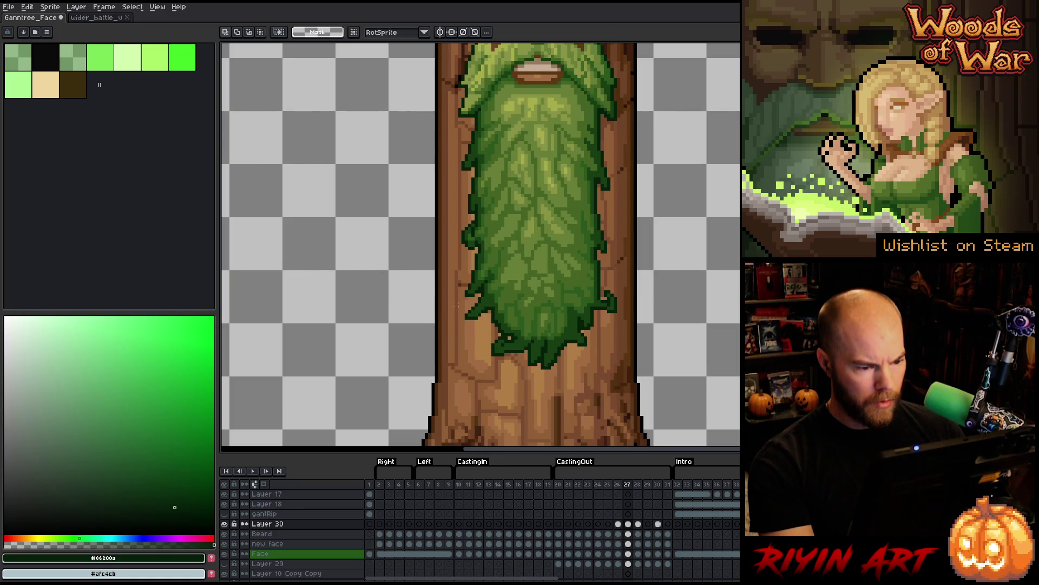
- Deselect and flip between frames 26, 27 and 28 to compare the beard
scroll(457, 305, "up", 1)
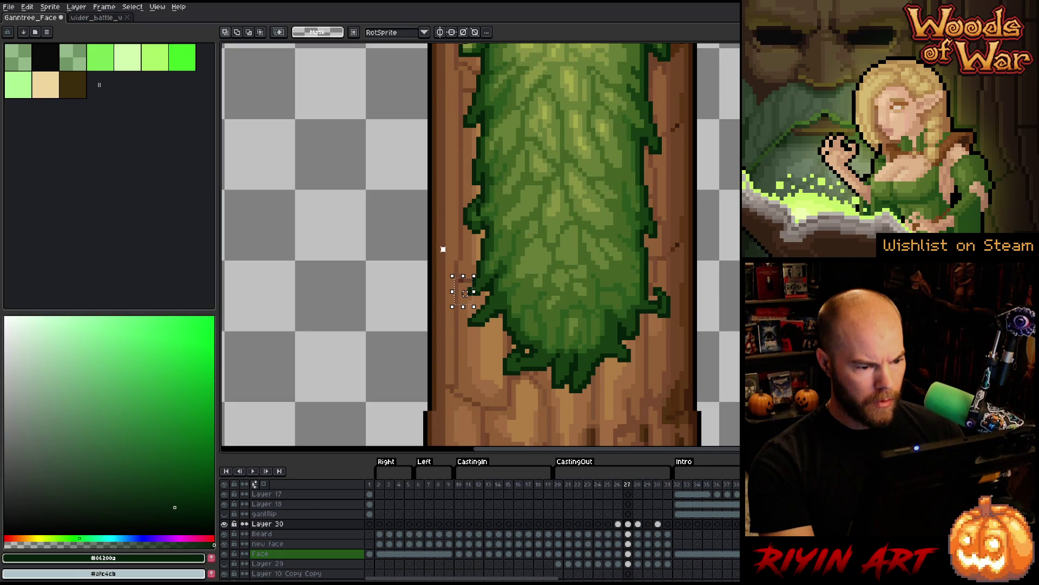
key("ctrl+d")
key("Right")
key("Left")
key("Right")
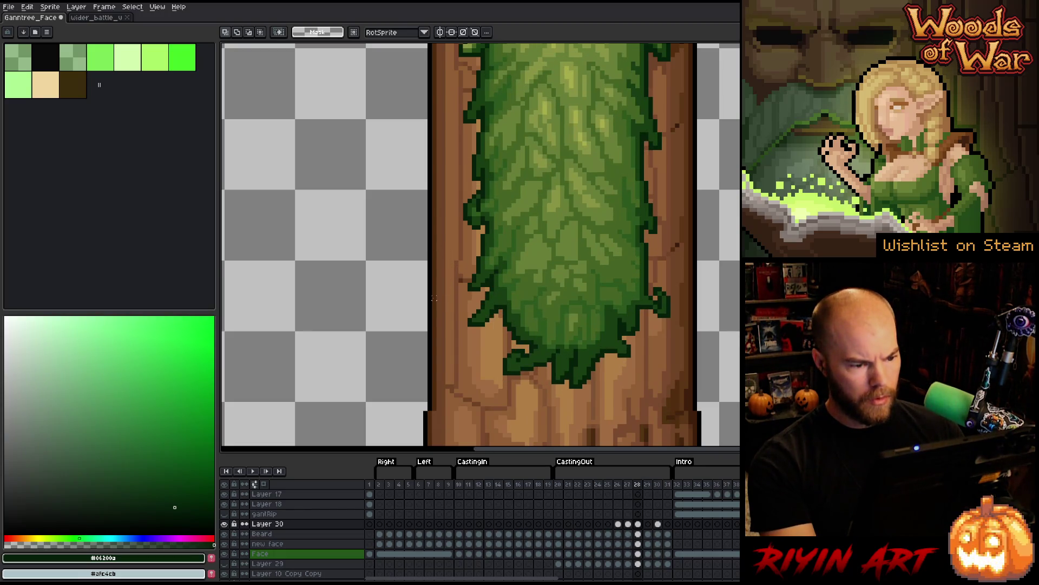
key("Left")
key("Left")
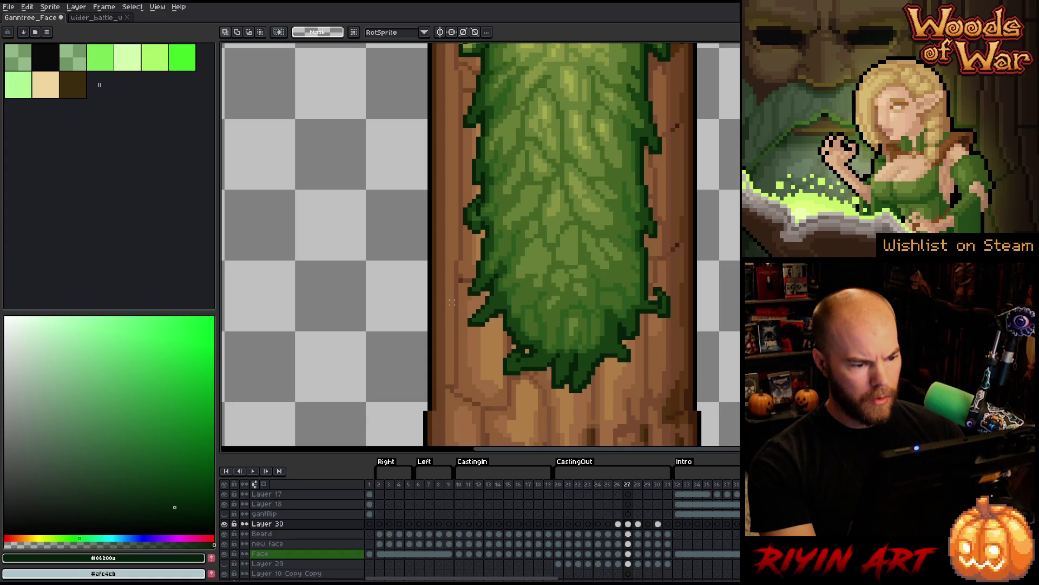
key("Right")
key("Left")
key("Right")
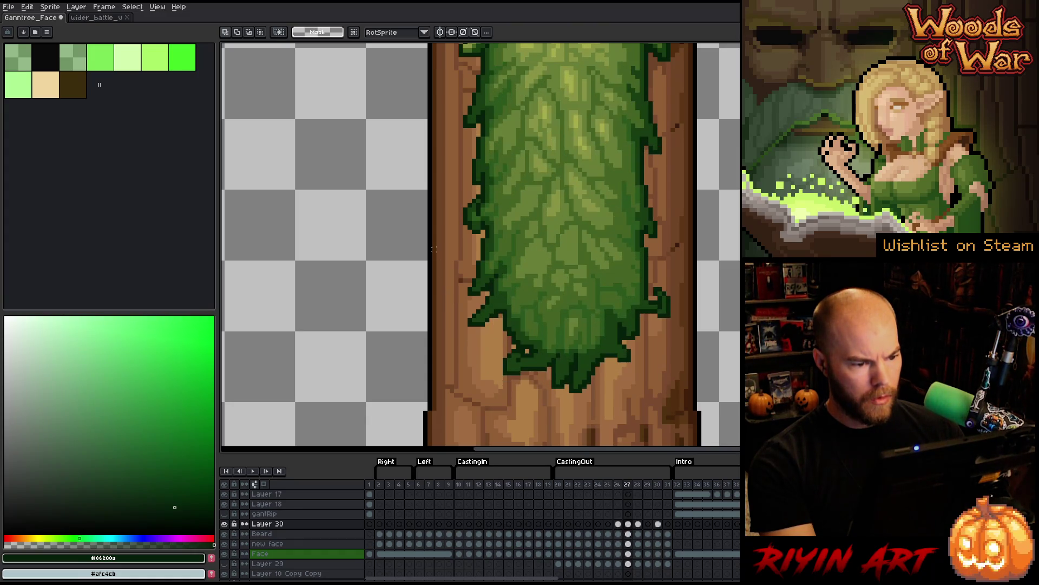
key("Right")
key("Left")
key("Right")
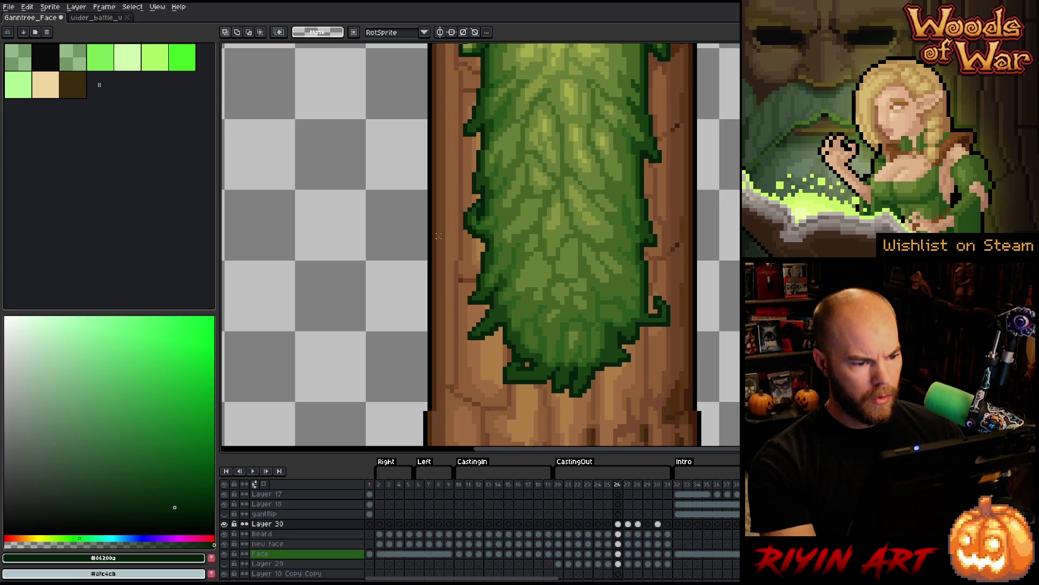
key("Left")
key("Left")
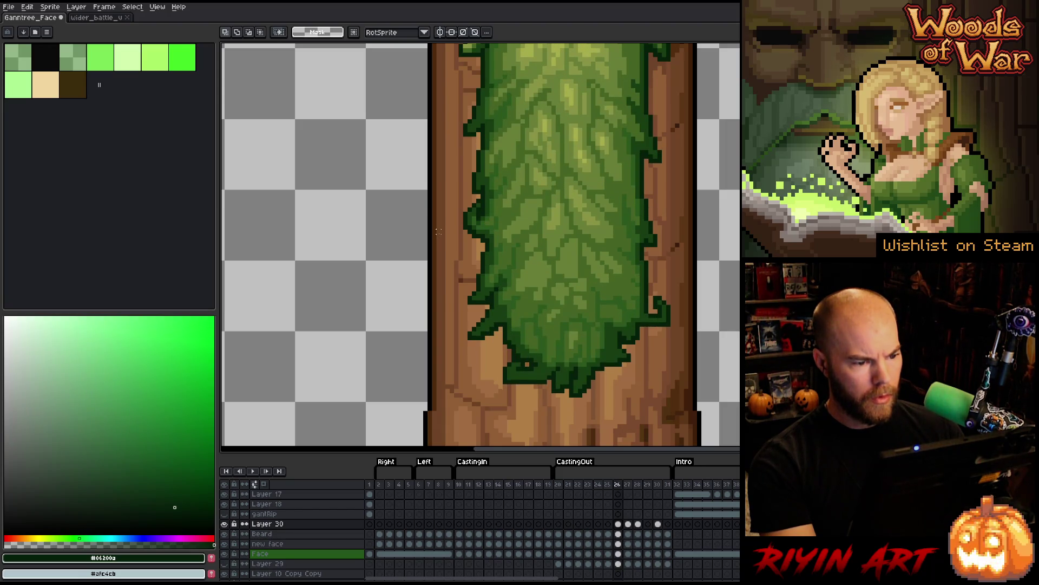
key("Right")
- On frame 27, select a small chunk of the beard's left edge and compare it with frame 28
key("m")
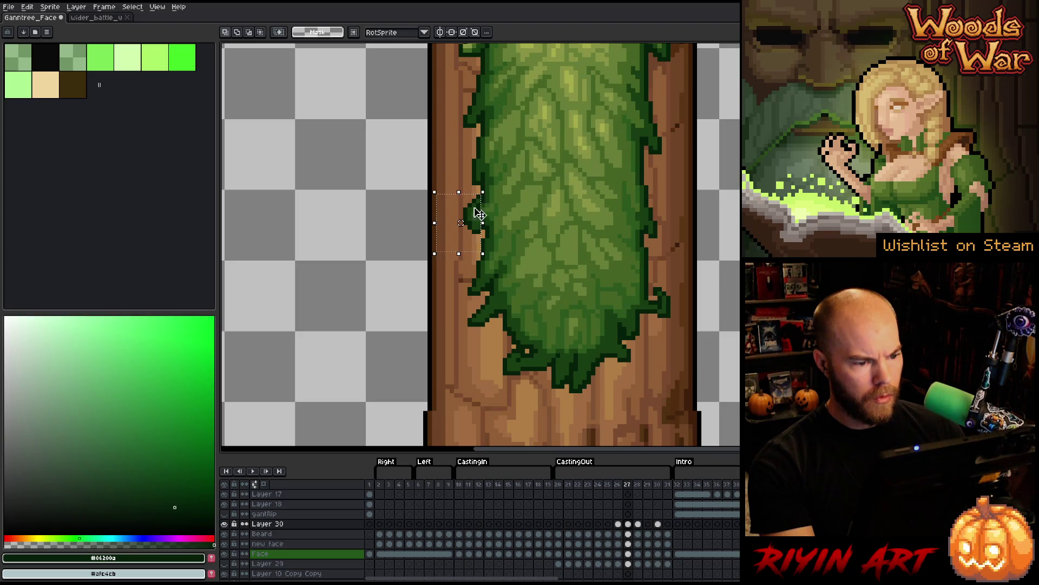
left_click_drag(435, 188, 483, 249)
key("Right")
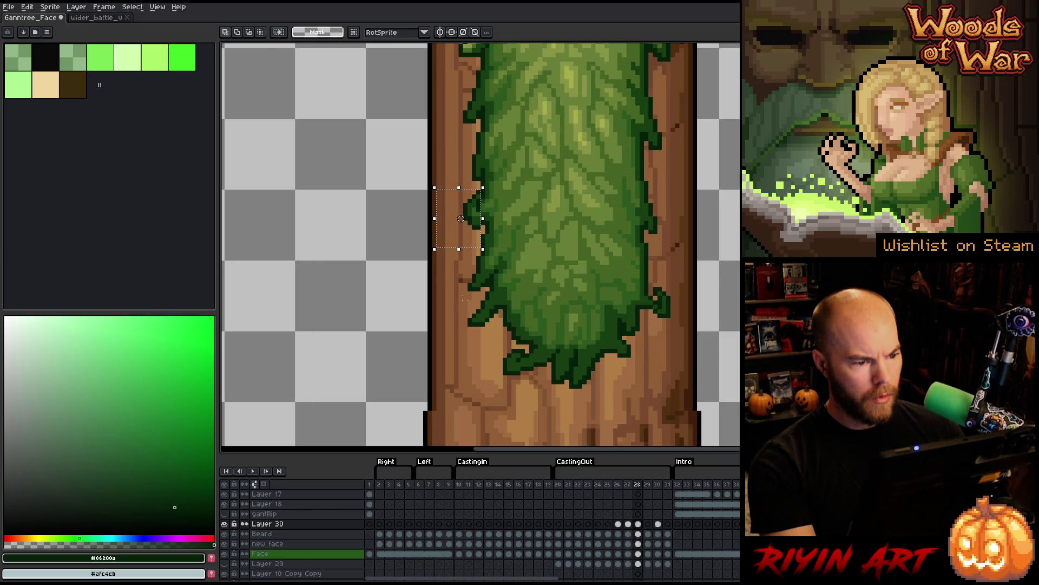
key("Left")
key("Right")
key("Left")
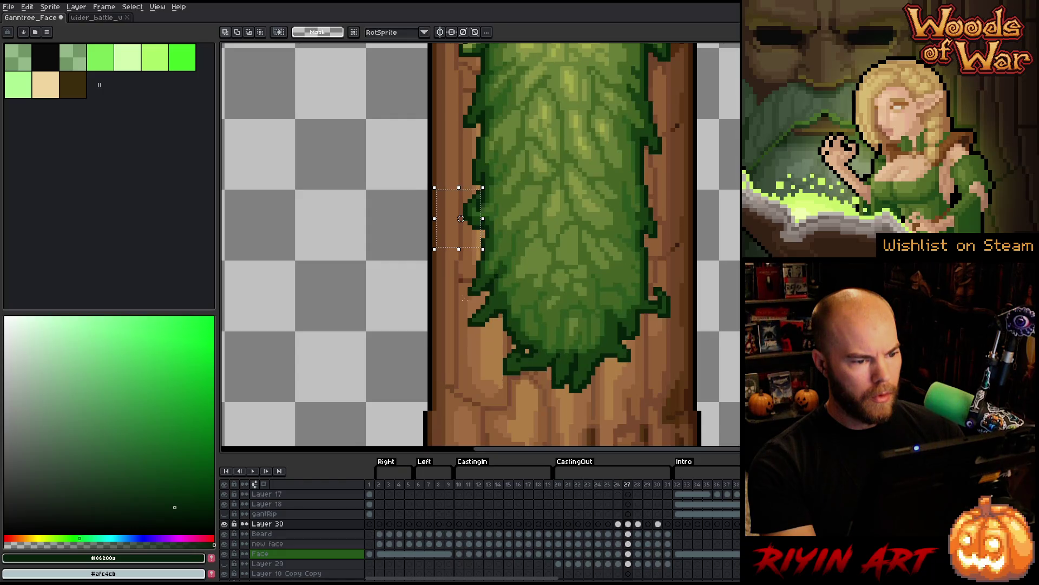
key("Right")
- Flip through frames 26–28 again, then pan the canvas to re-centre the beard
key("Left")
key("Left")
key("Right")
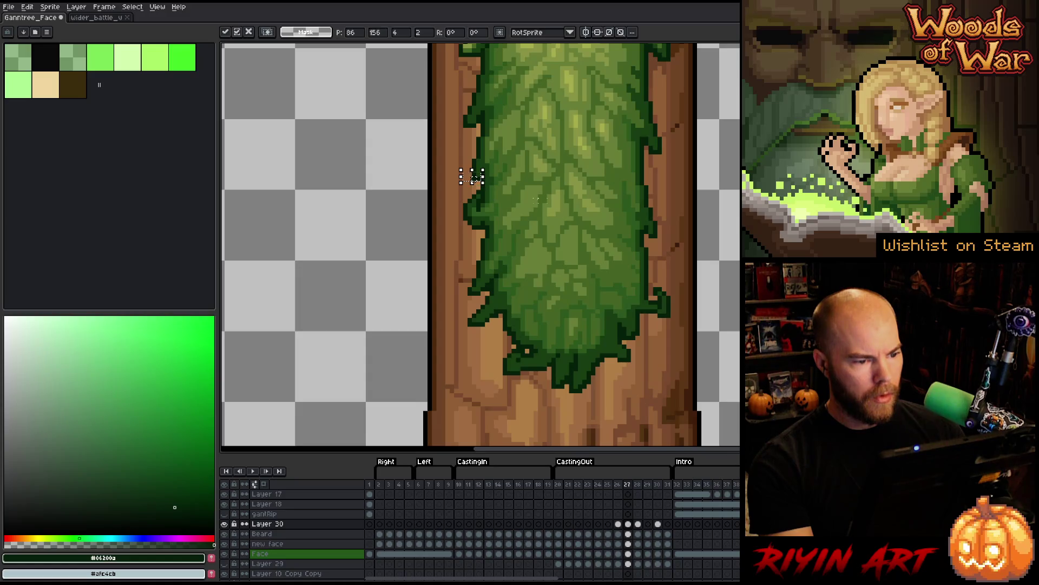
key("Right")
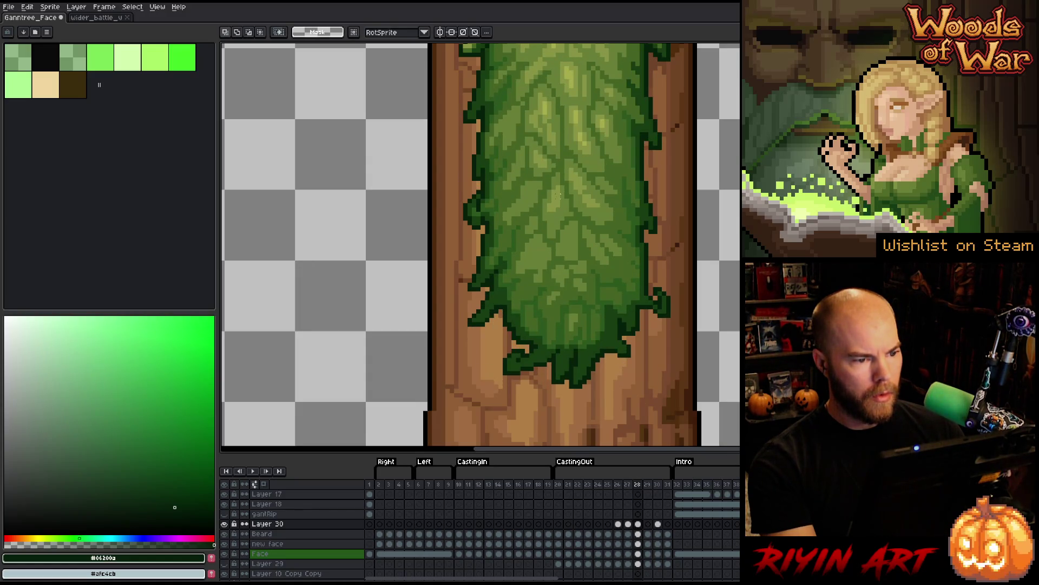
key("Left")
key("Left")
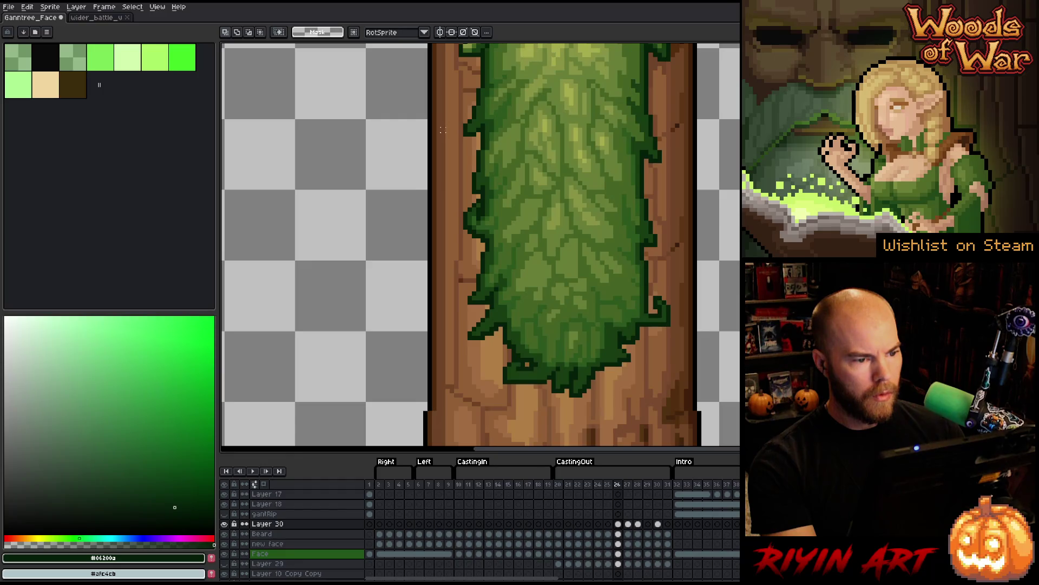
key("Right")
key("Left")
key("Right")
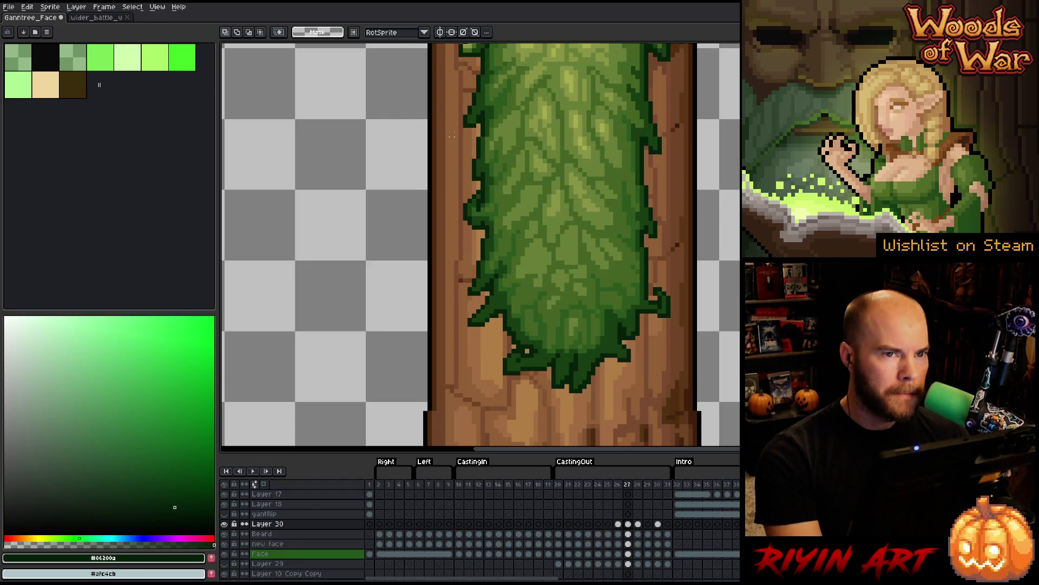
key("space")
left_click_drag(507, 192, 399, 195)
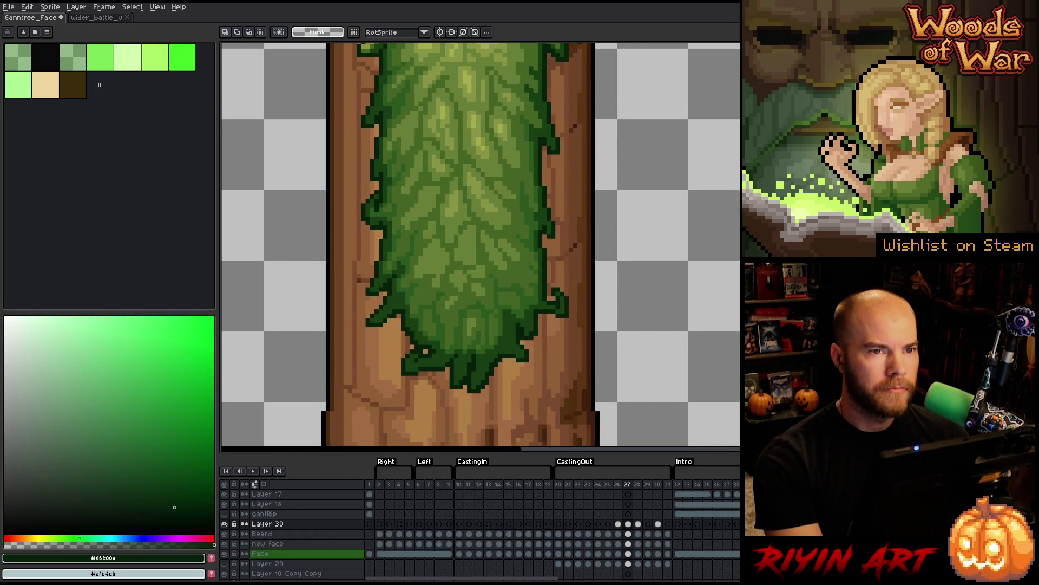
scroll(385, 193, "down", 1)
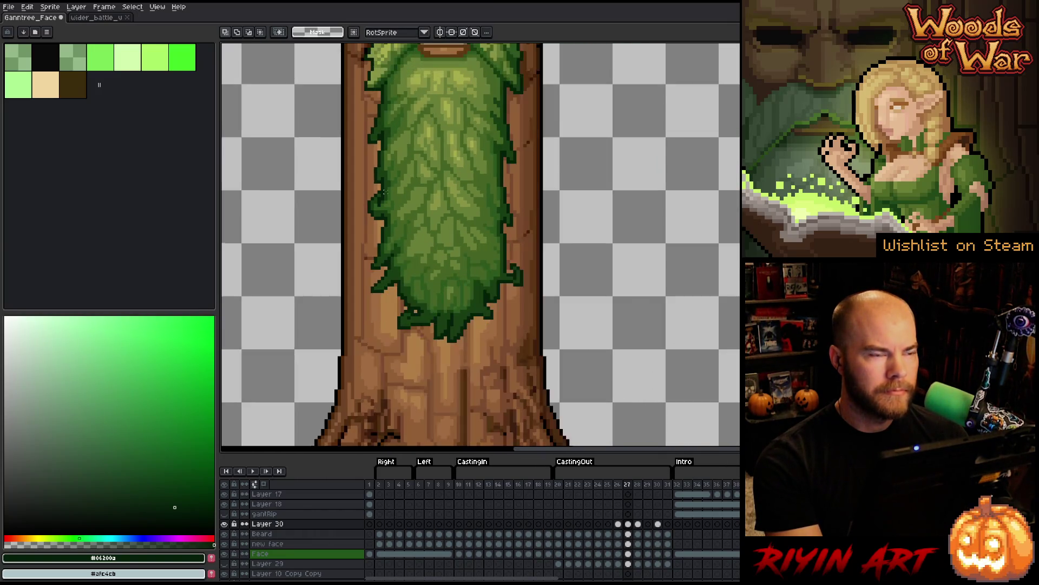
key("Left")
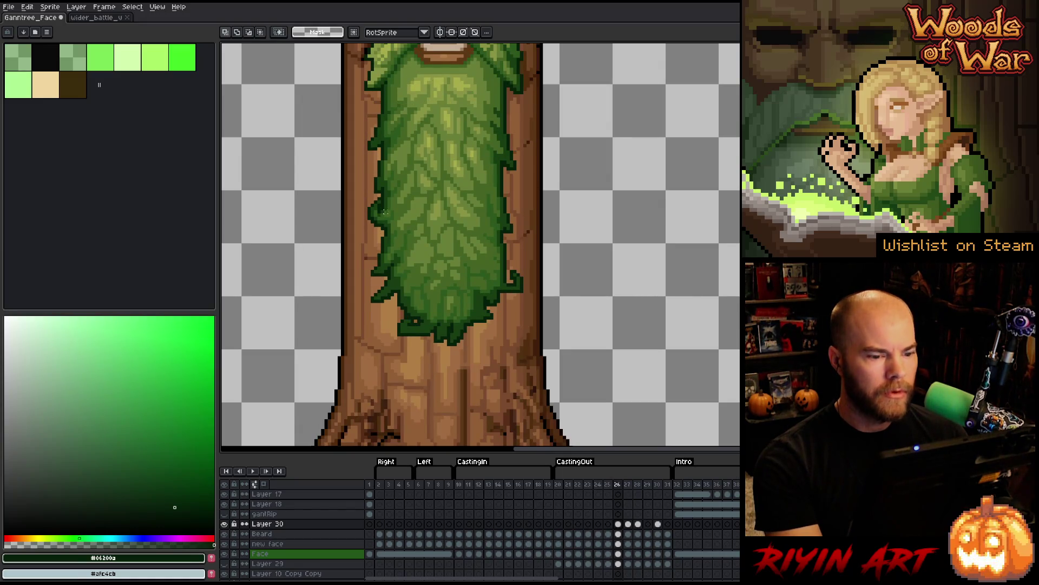
key("Right")
key("Left")
key("Right")
key("Right")
key("Right")
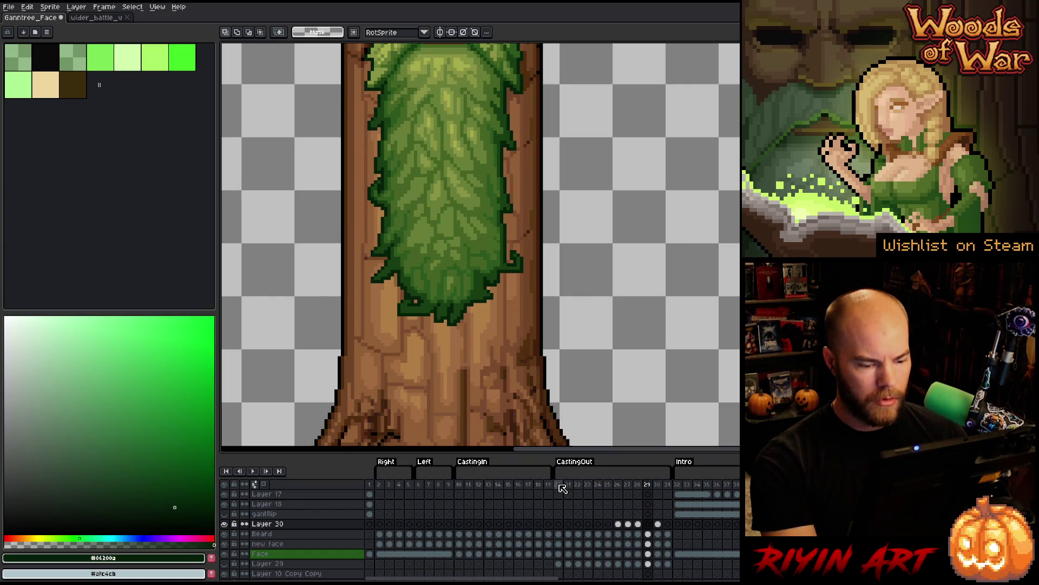
key("Return")
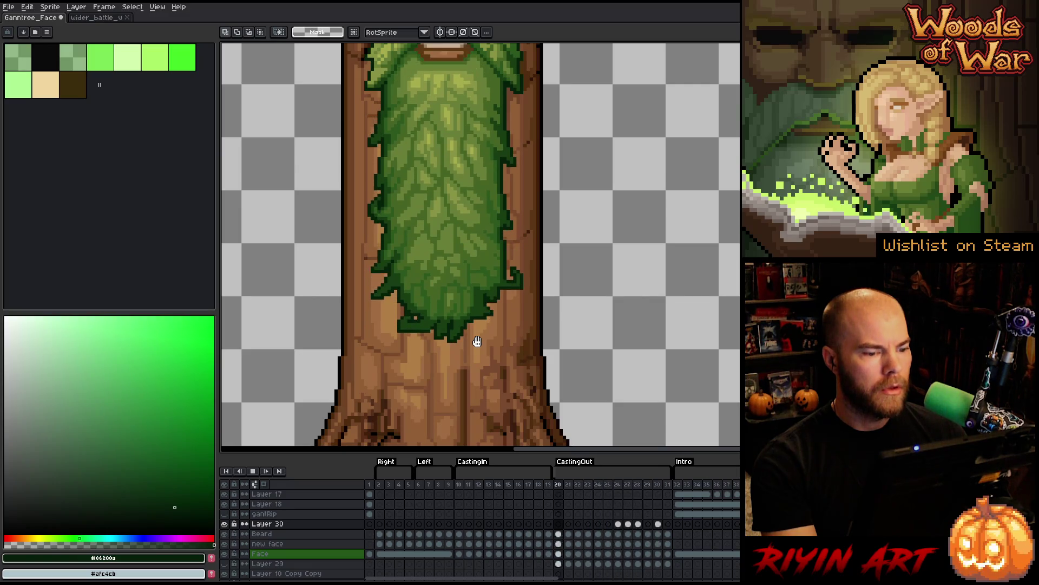
scroll(477, 341, "down", 1)
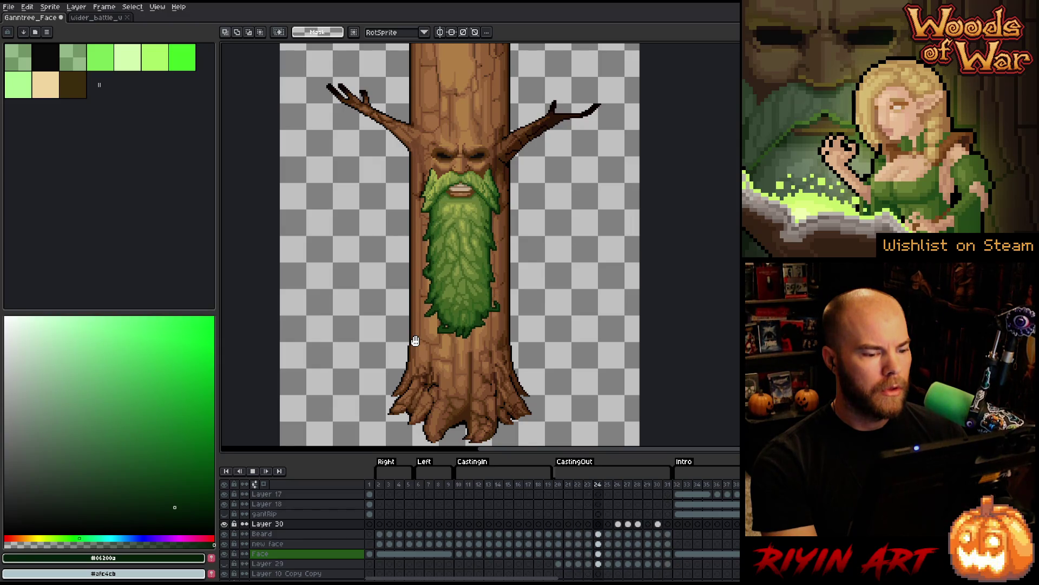
key("Return")
key("Right")
key("Right")
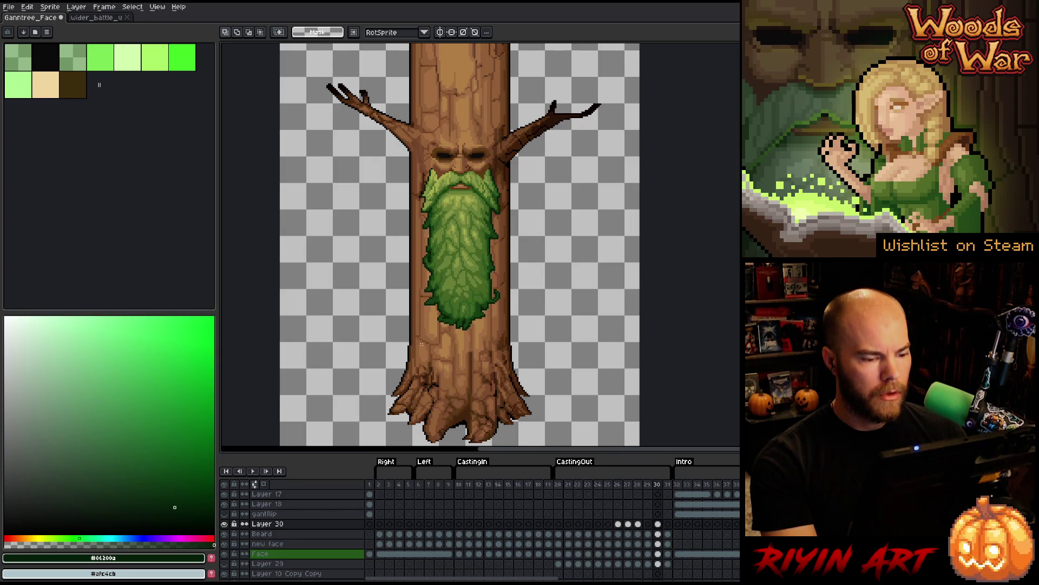
key("Left")
key("Left")
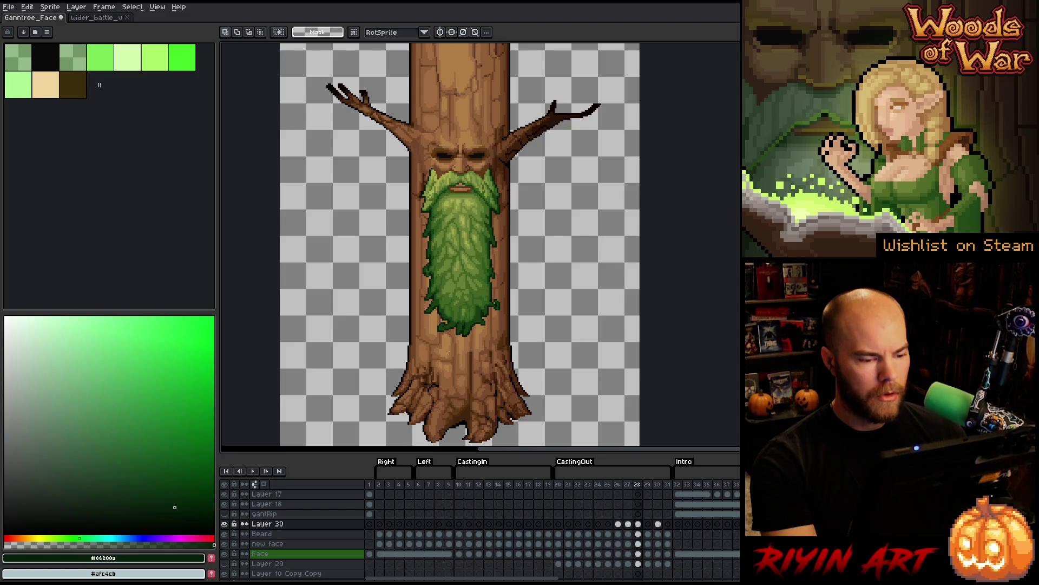
key("Right")
scroll(456, 350, "up", 3)
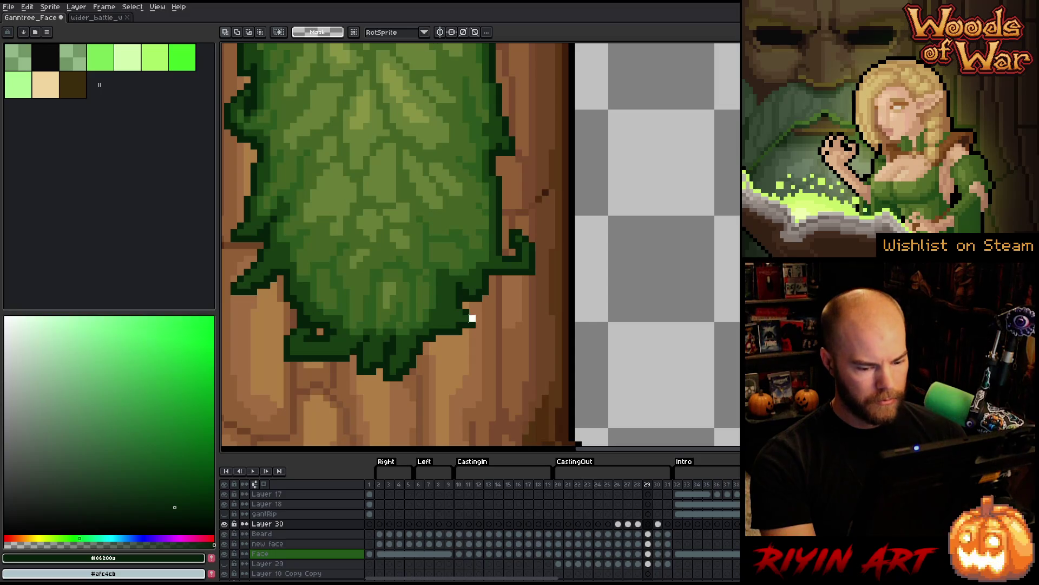
- On the Beard layer's frame 29, move the dark-green block down one pixel and sample the mid-green
left_click(650, 535)
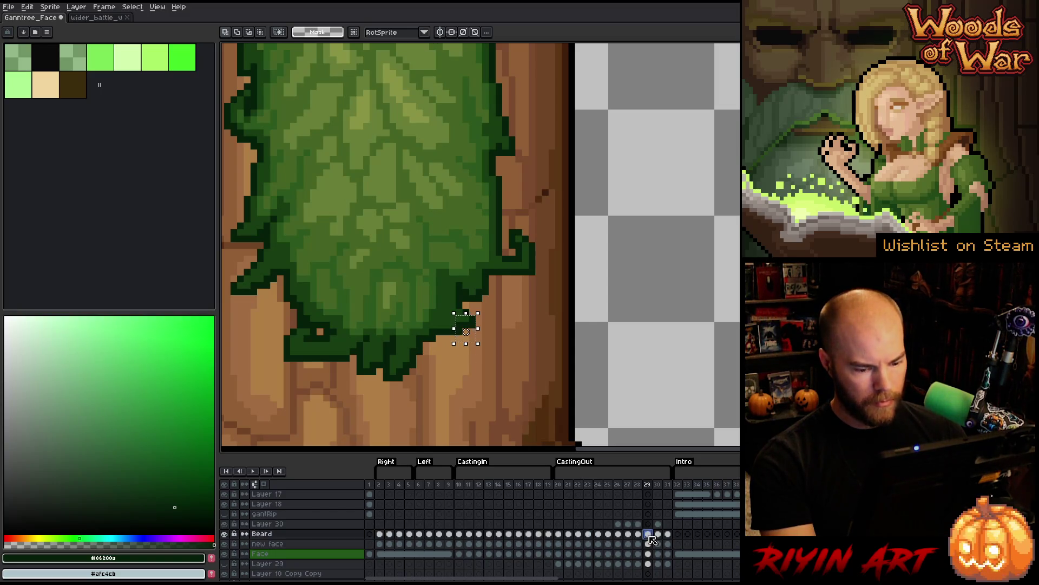
key("Down")
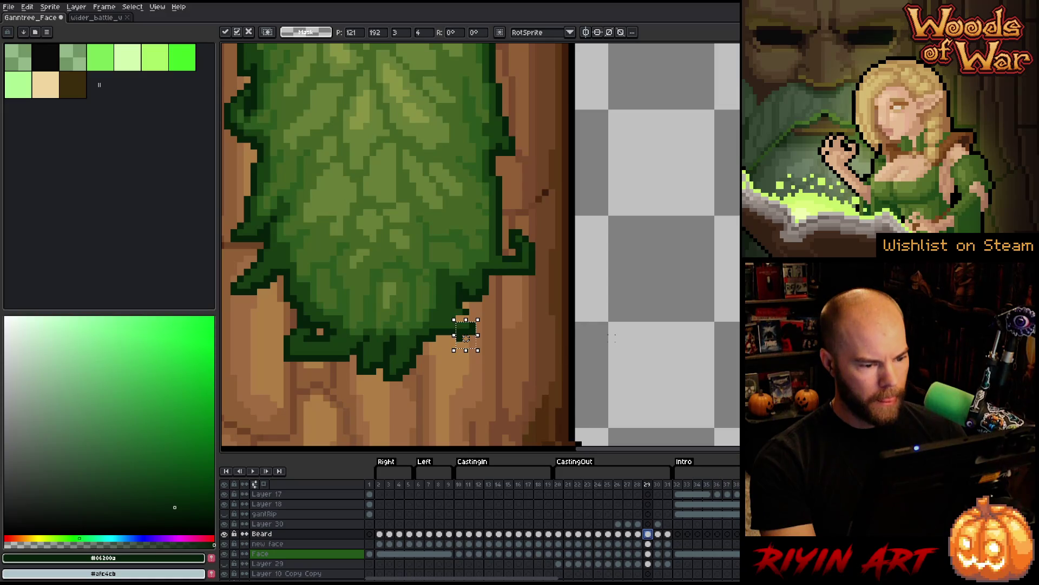
key("Return")
key("i")
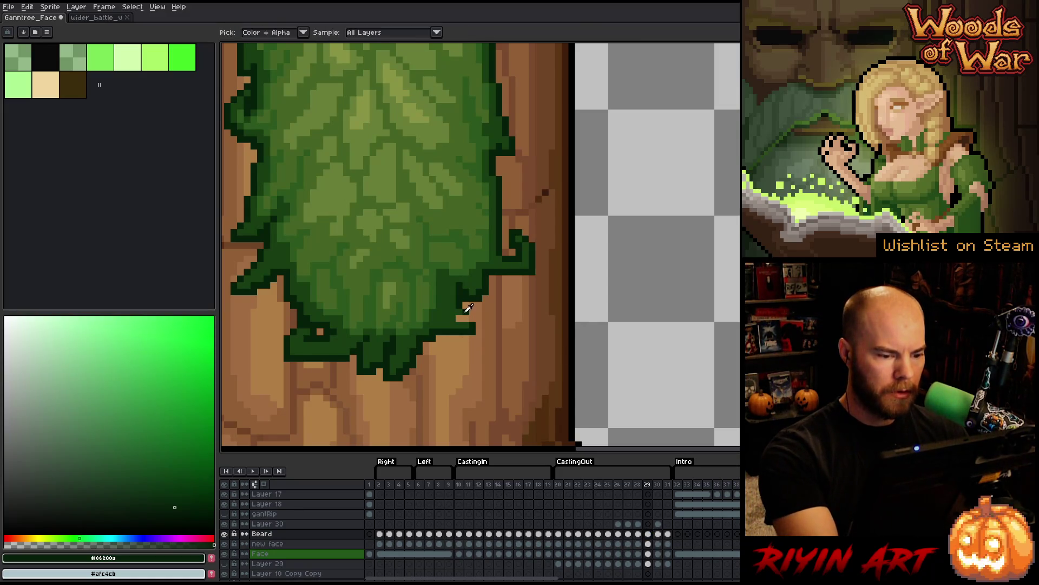
left_click(459, 318)
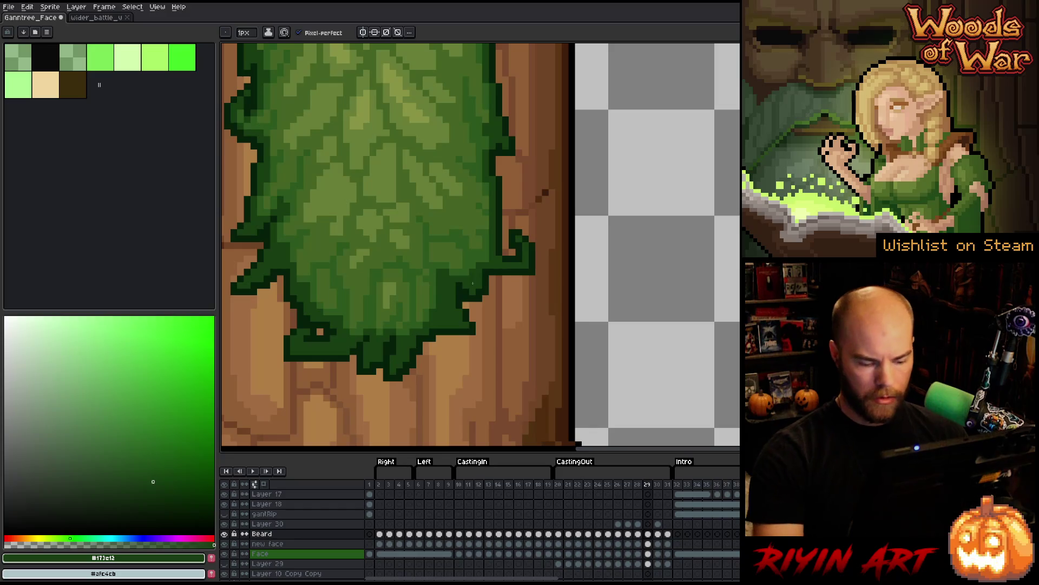
- Compare frames 28–30 and sample the beard's dark outline colour
key("Left")
key("Right")
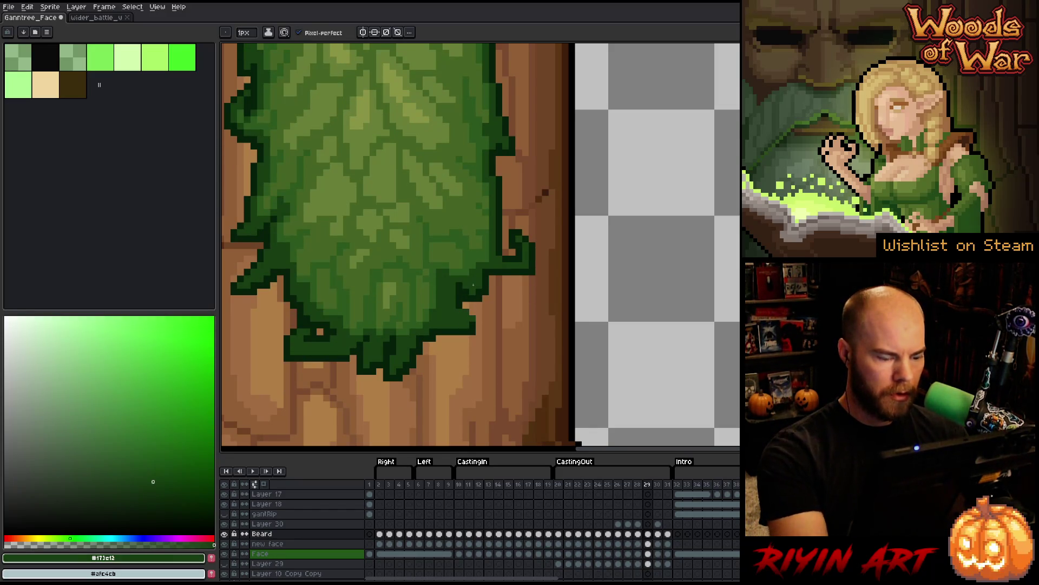
left_click(472, 320, "alt")
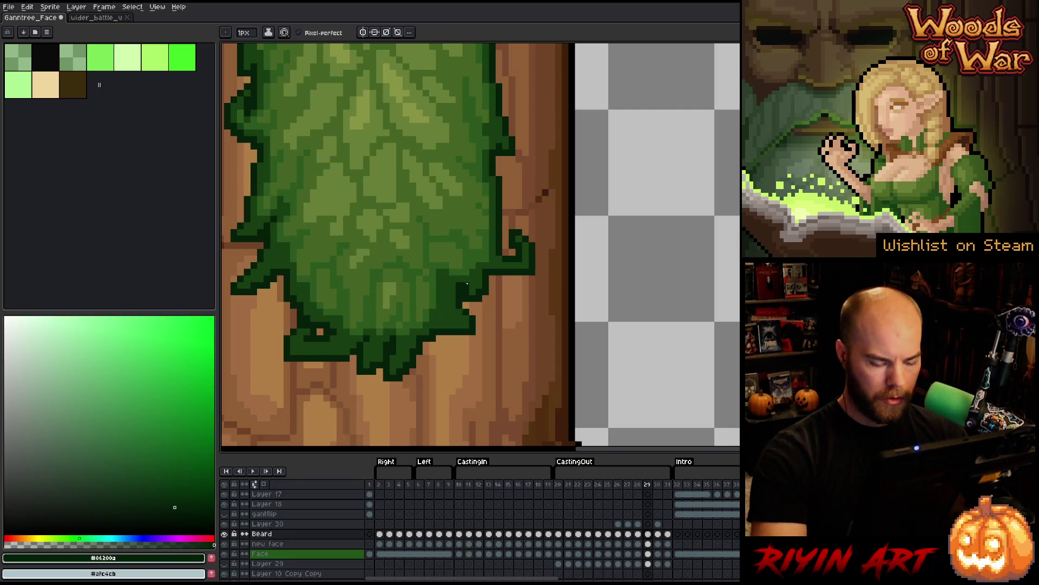
key("Left")
key("Right")
key("Right")
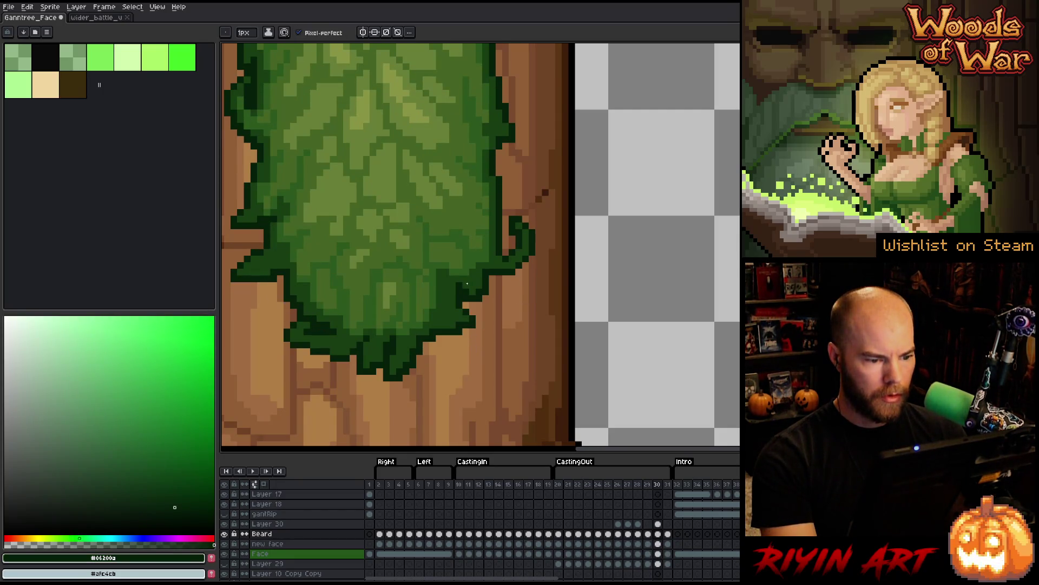
key("Left")
key("Left")
key("Right")
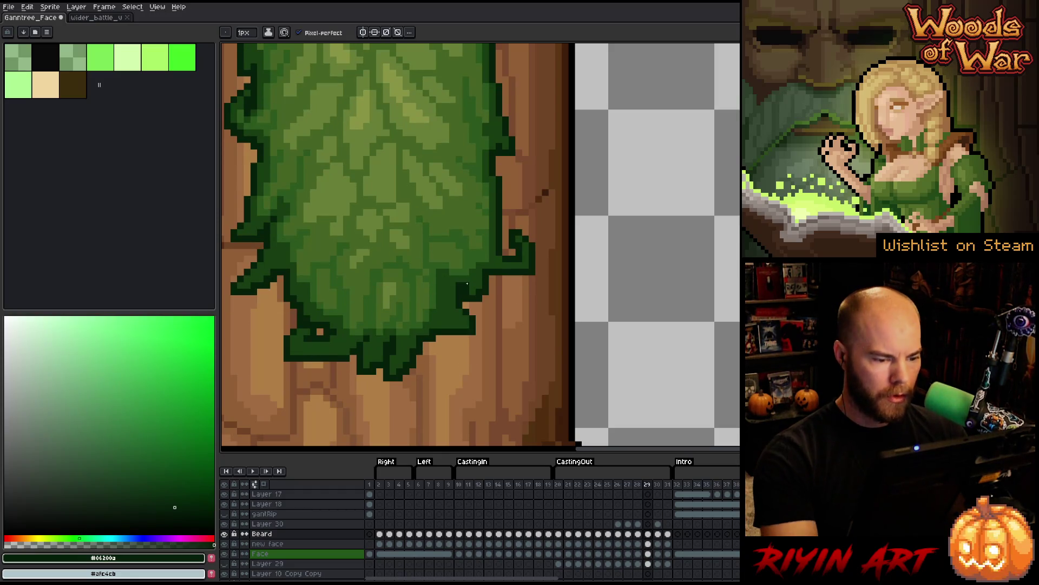
- Step through frames 28–31, settle on frame 30, and select Layer 30's cel with the eraser
key("b")
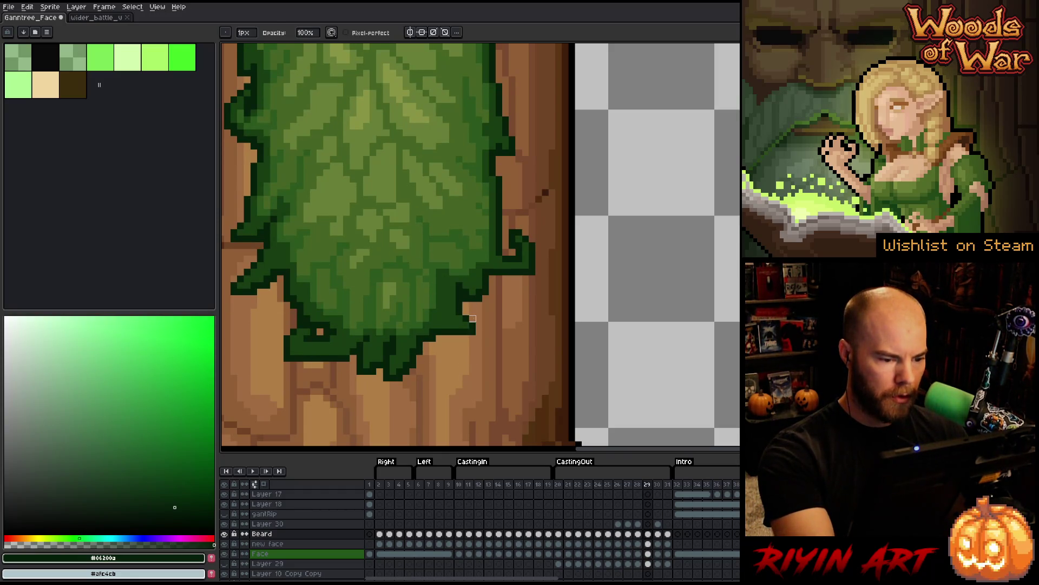
key("Left")
key("Right")
key("Right")
key("Right")
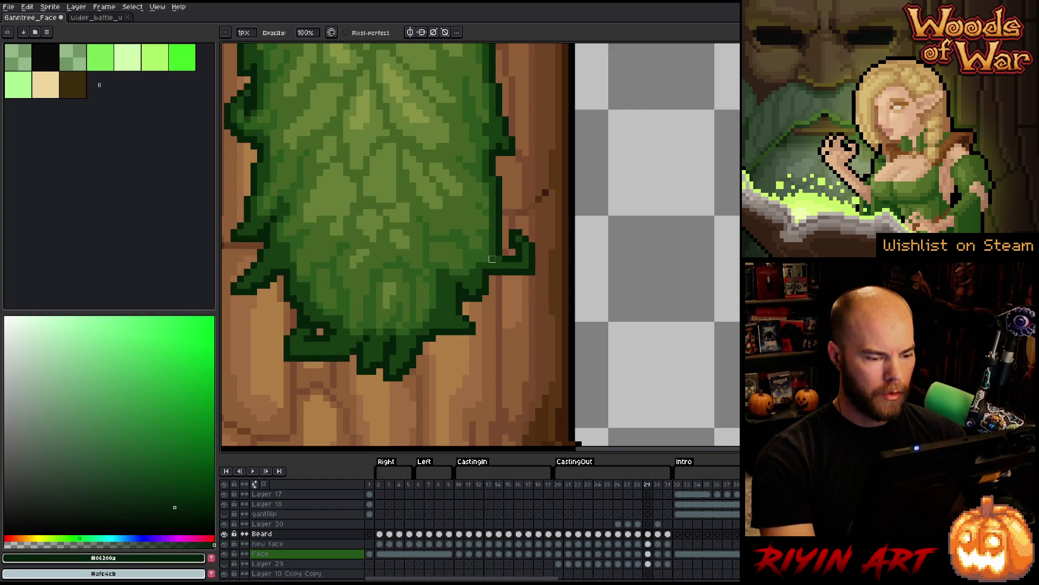
key("Left")
key("Left")
key("Left")
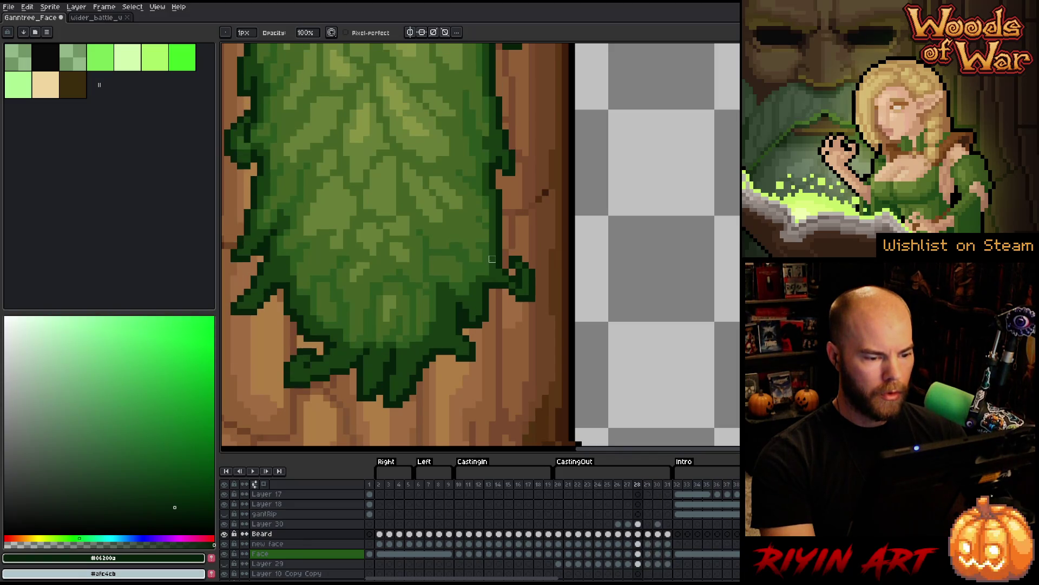
key("Right")
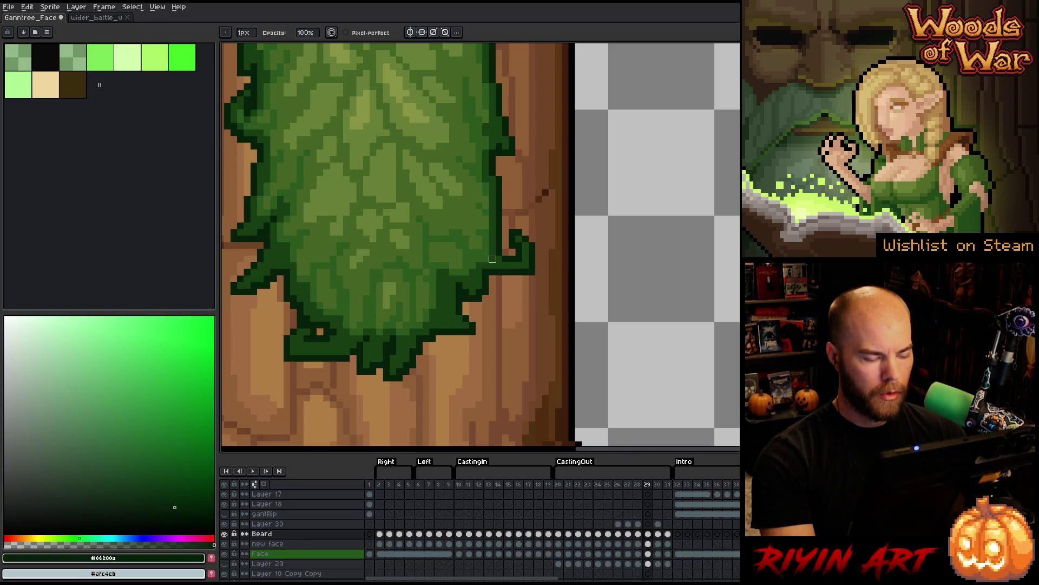
key("Right")
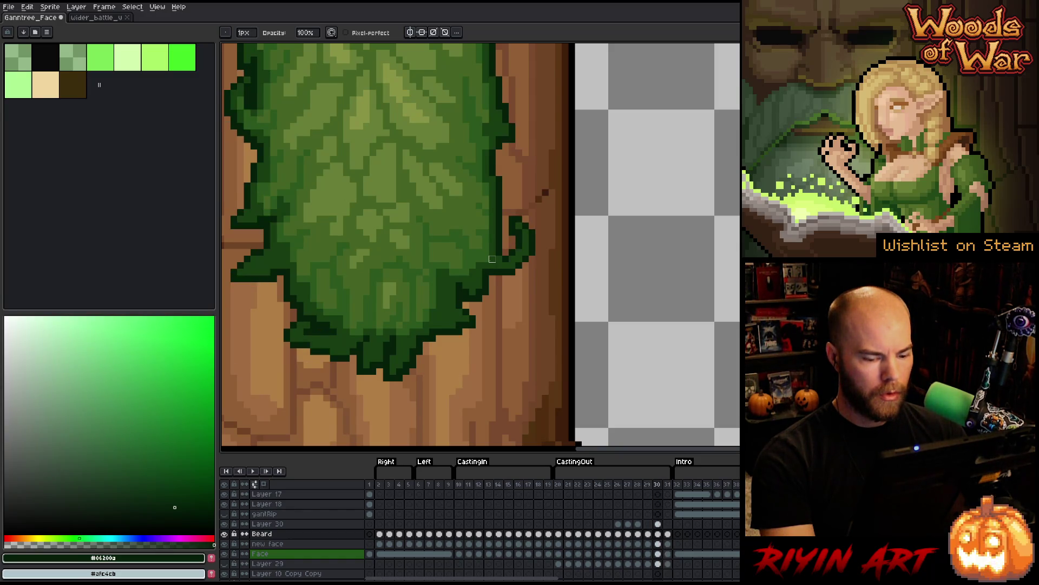
key("e")
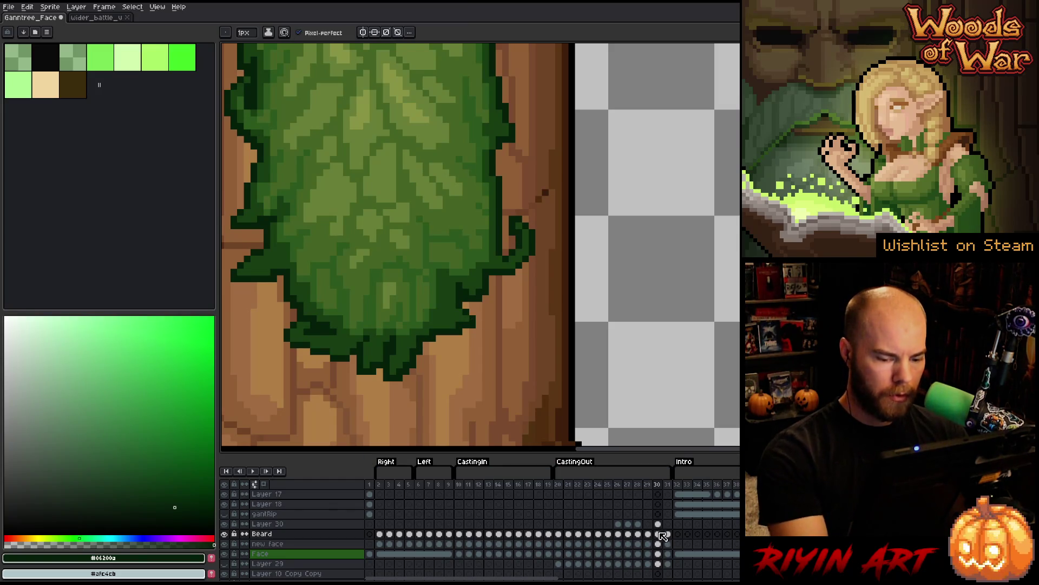
key("Up")
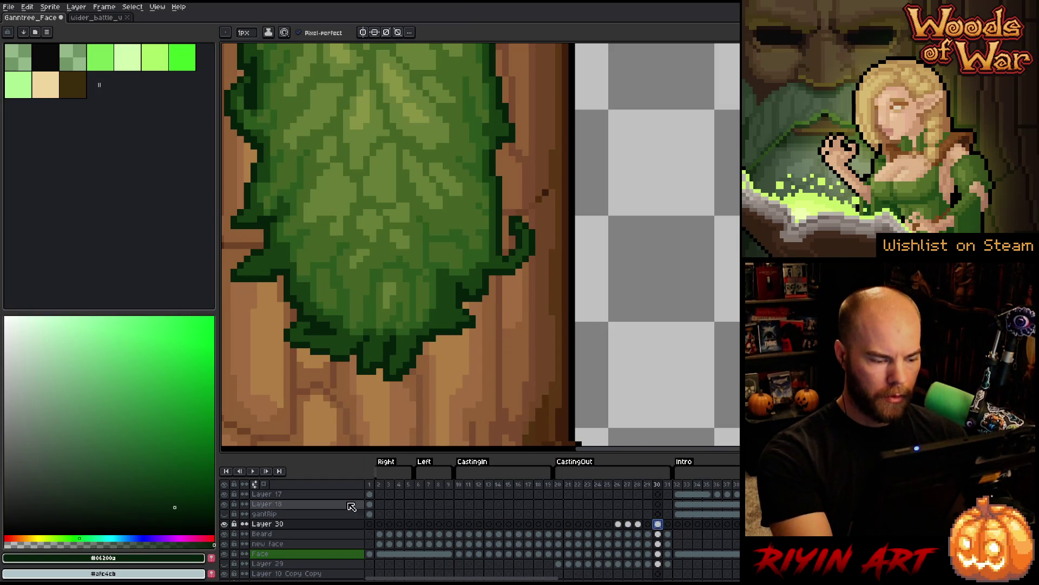
- Merge Layer 30 down into the Beard layer and touch up with pencil and eraser
key("v")
key("ctrl+e")
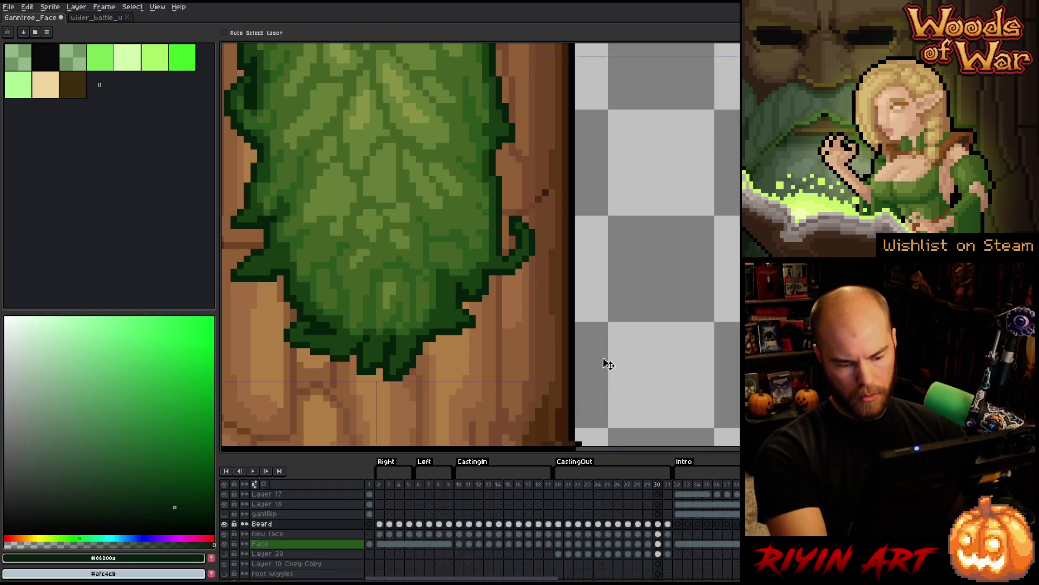
key("i")
key("b")
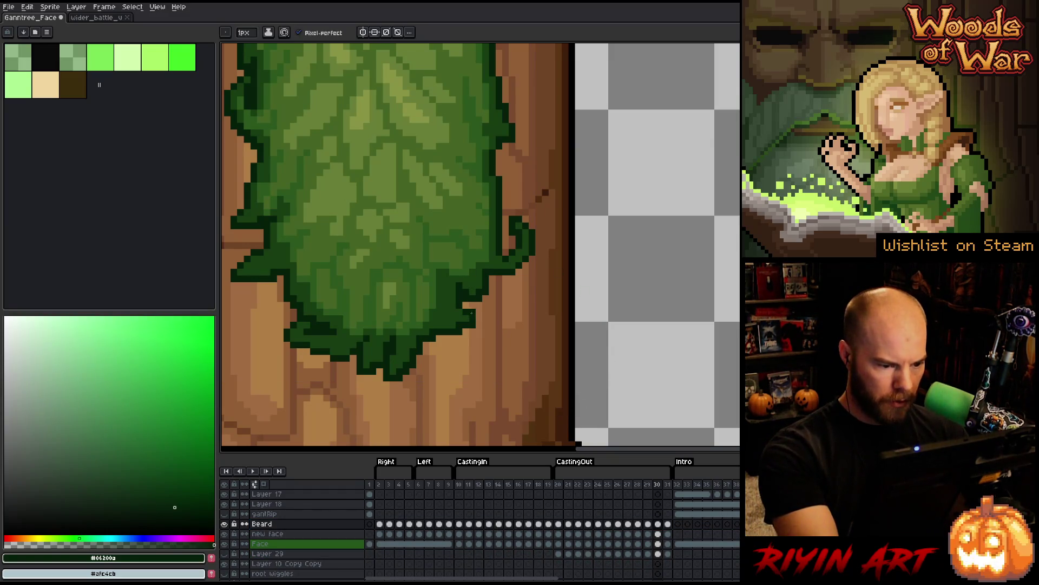
key("e")
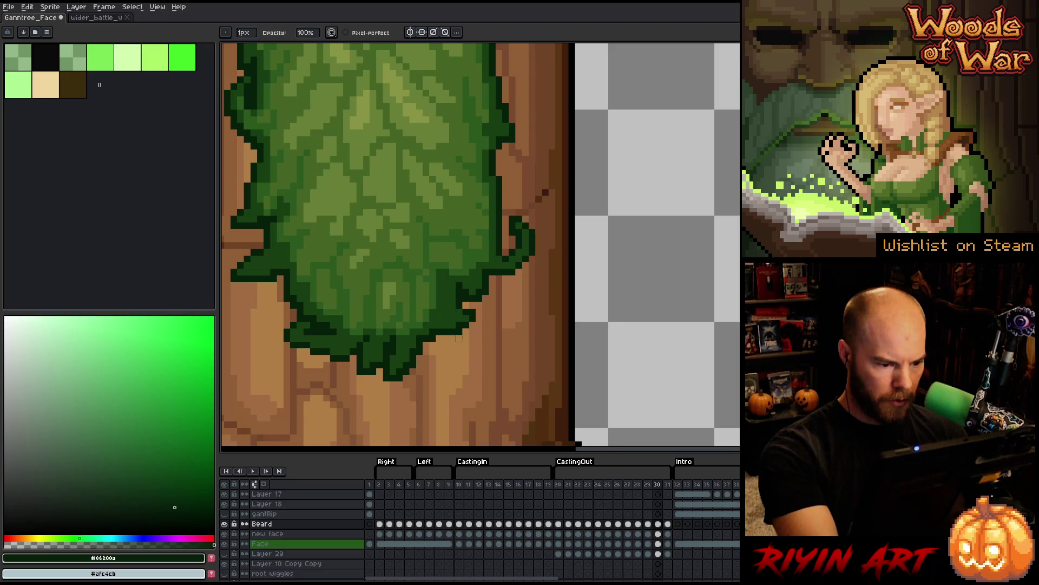
key("b")
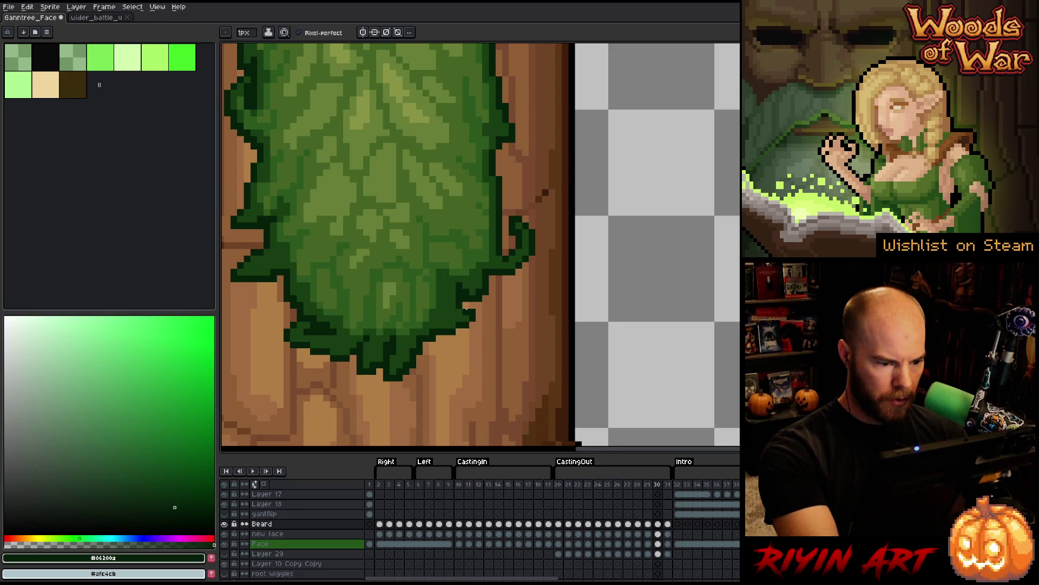
key("e")
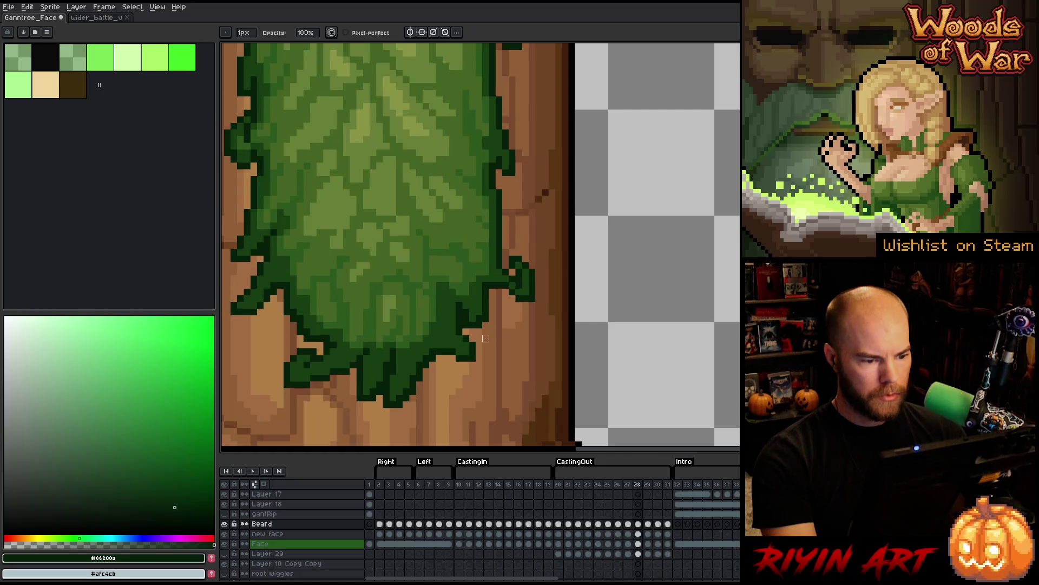
key("b")
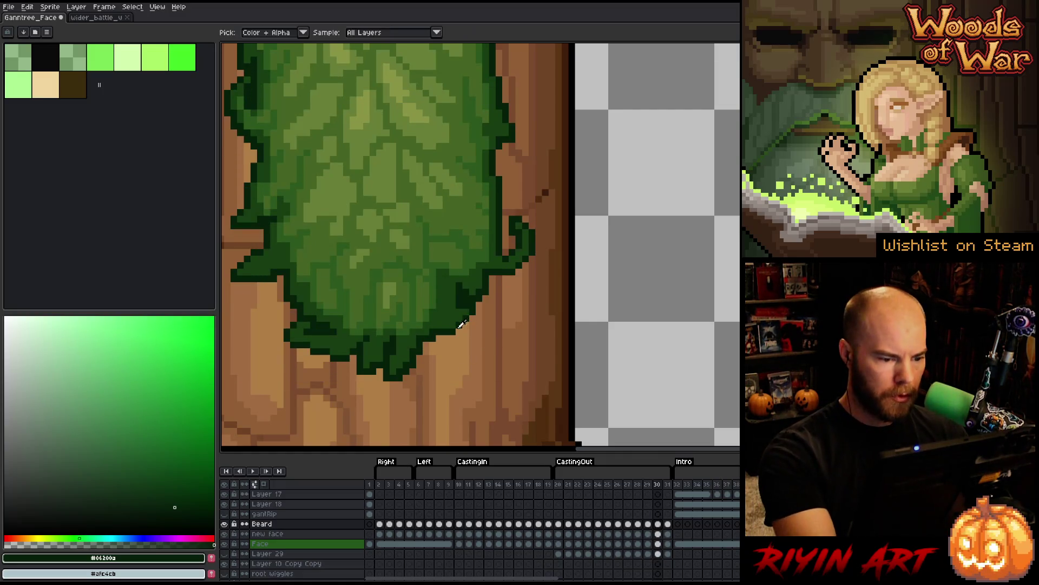
- Sample the beard greens #173e12 and #06200a while comparing frame 30 with frame 29
left_click(464, 314, "alt")
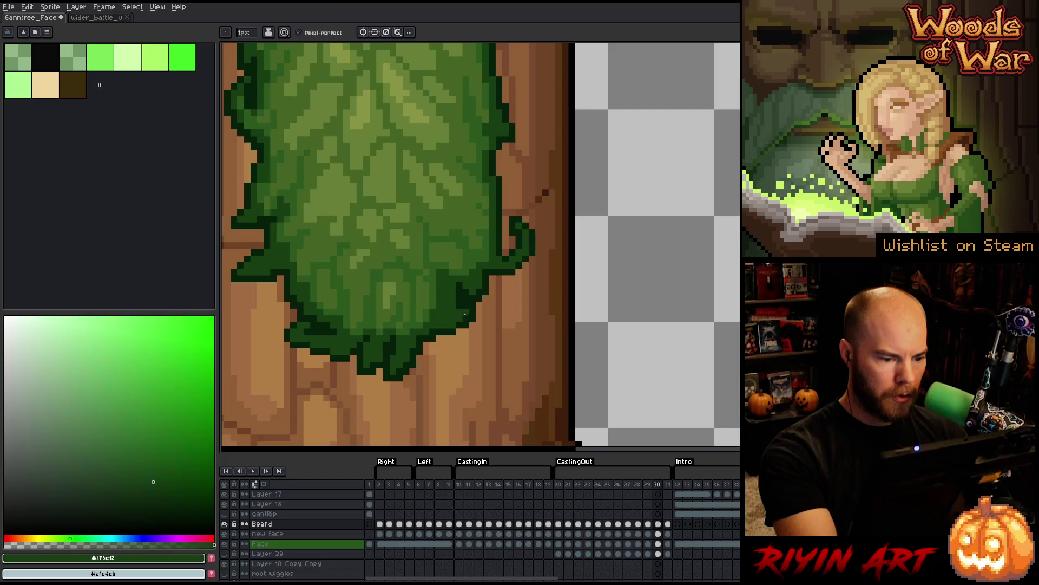
key("alt")
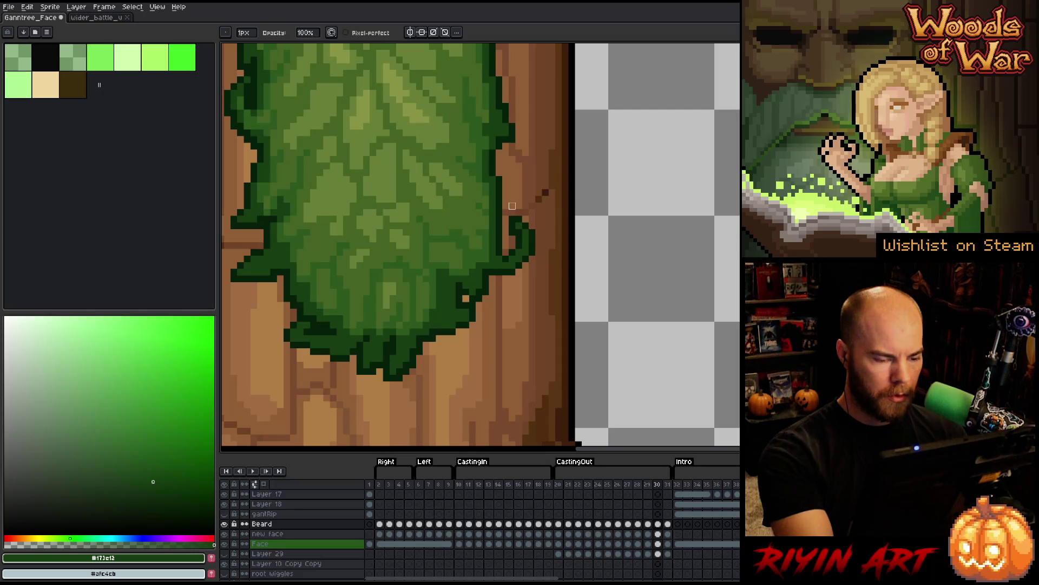
key("comma")
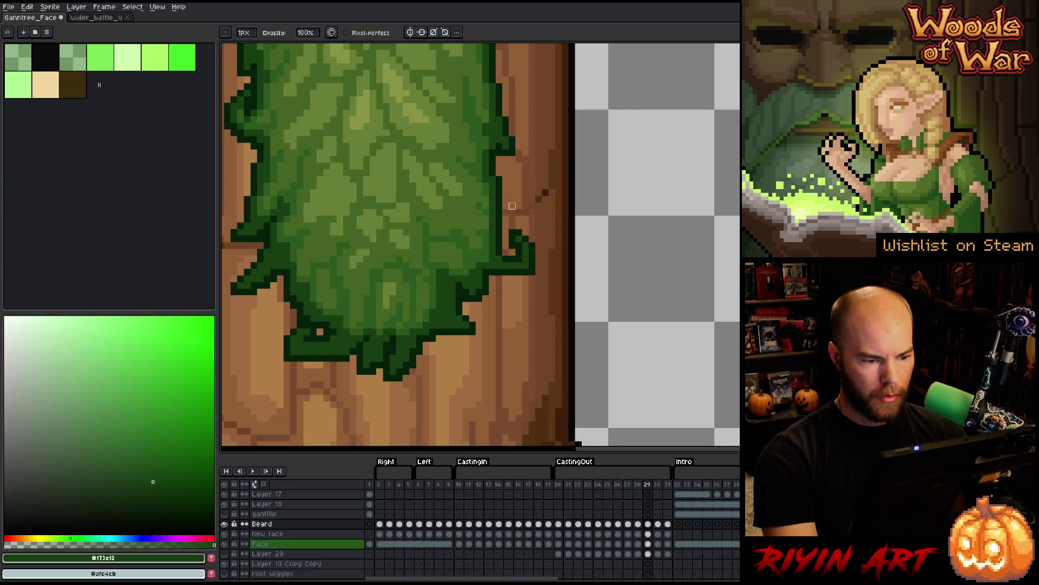
key("period")
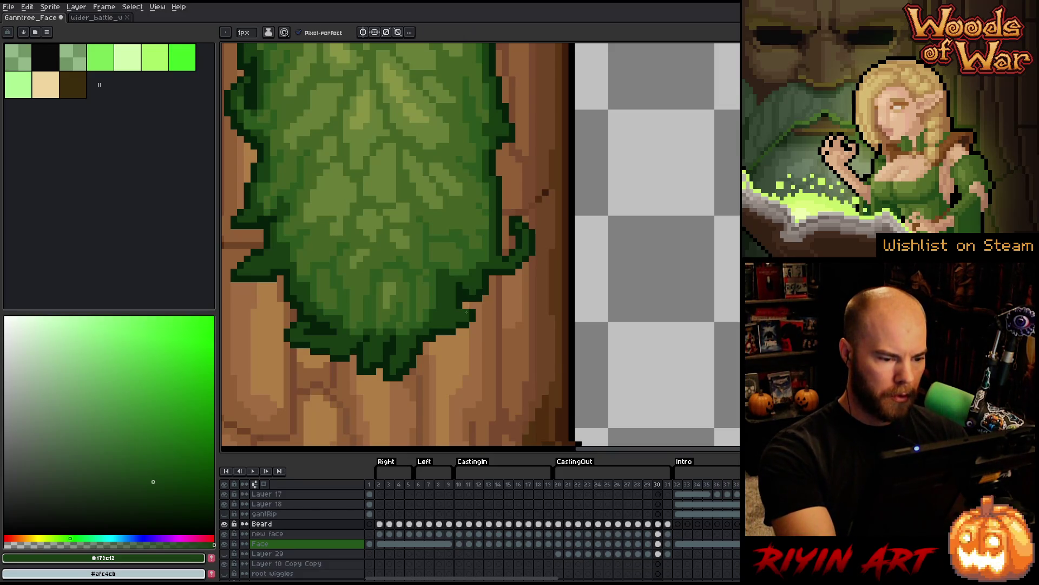
left_click(528, 224, "alt")
- Flip between frames 29, 30 and 31, then play and stop the beard animation
key("comma")
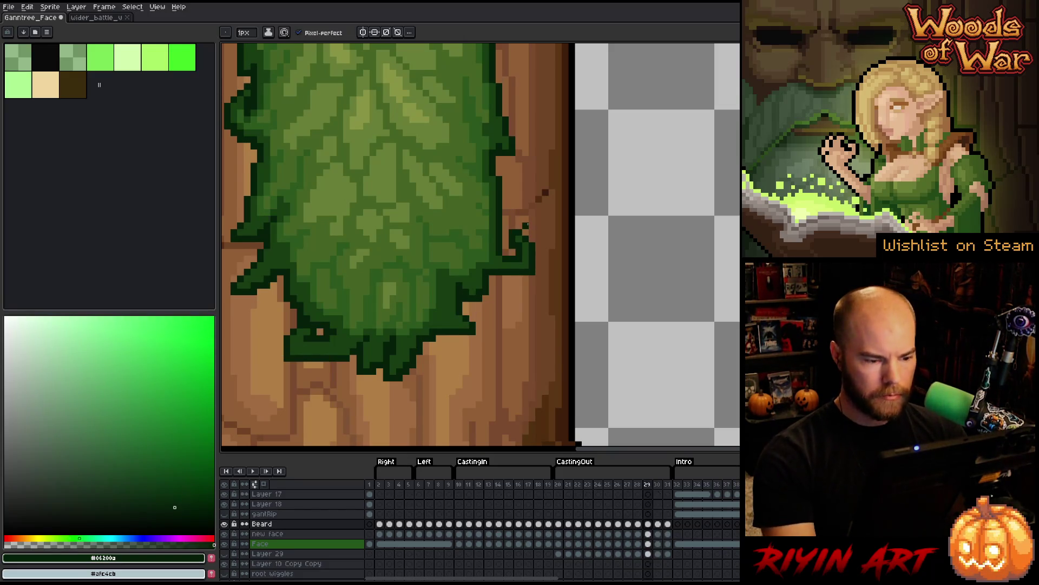
key("period")
key("comma")
key("period")
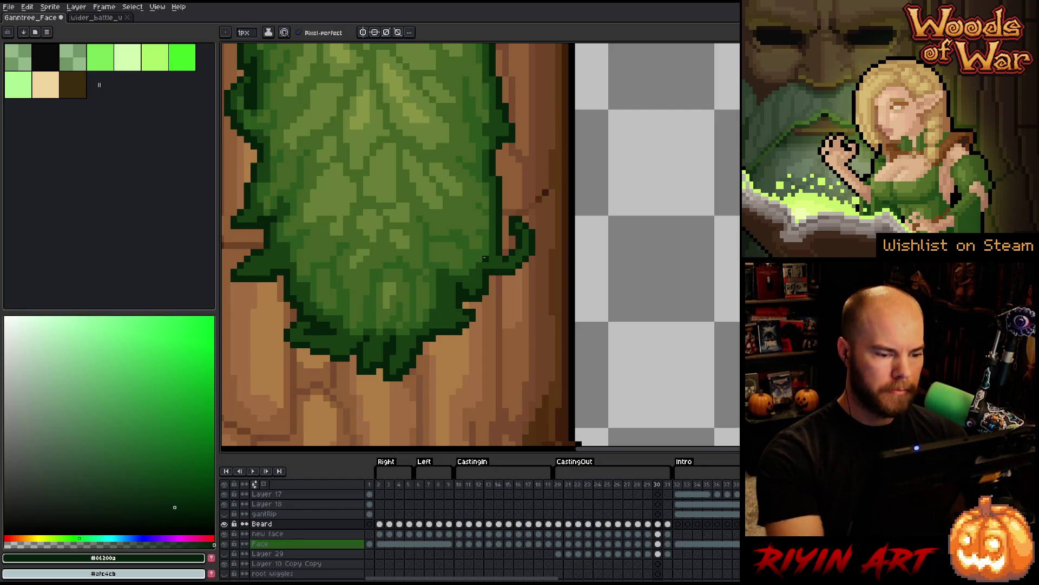
key("period")
key("comma")
key("period")
key("comma")
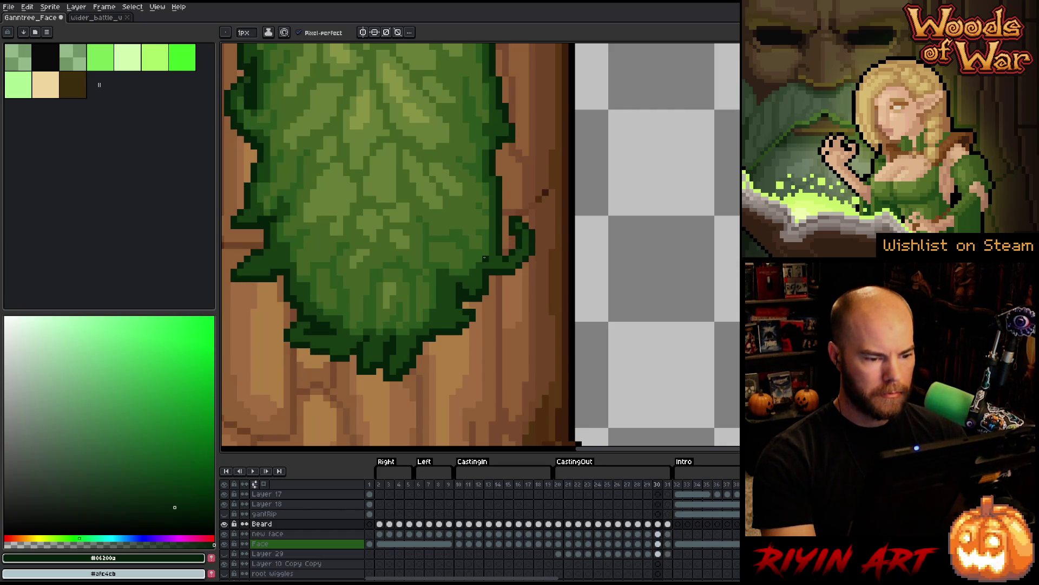
key("period")
key("Return")
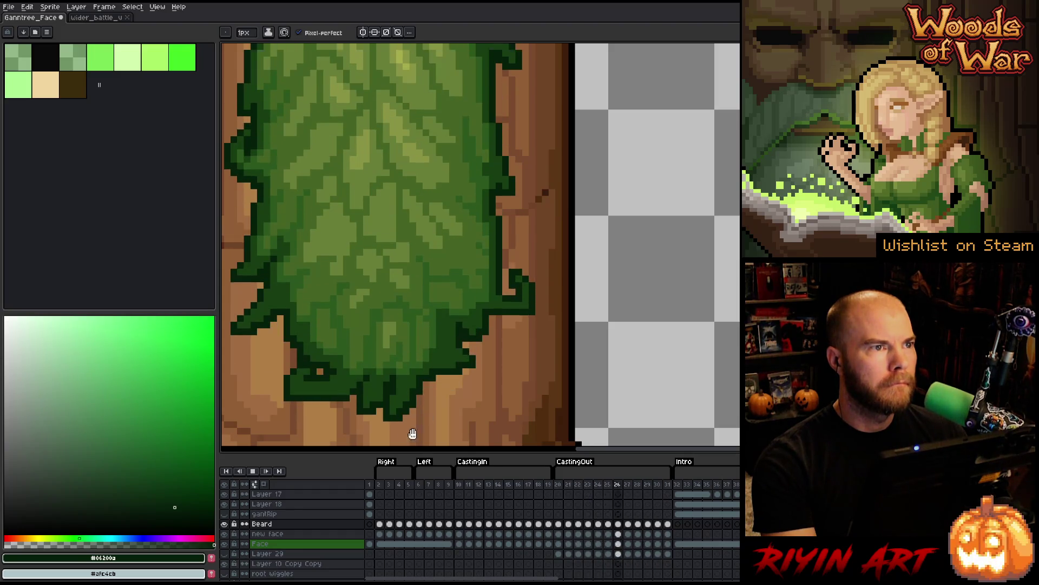
key("Return")
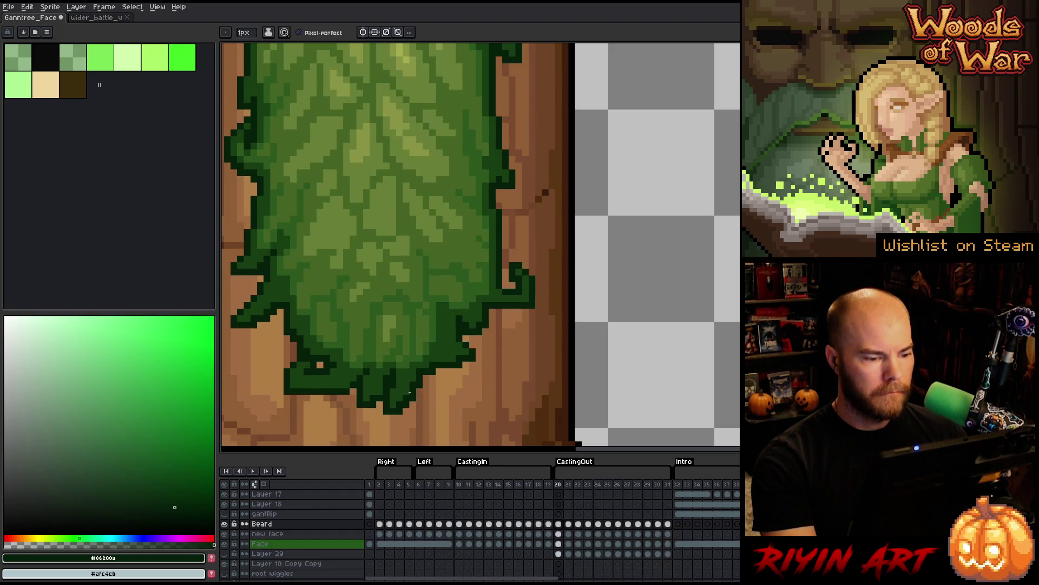
- Step from frame 25 through frame 30 to check the shrinking beard
key("Right")
key("Right")
key("Right")
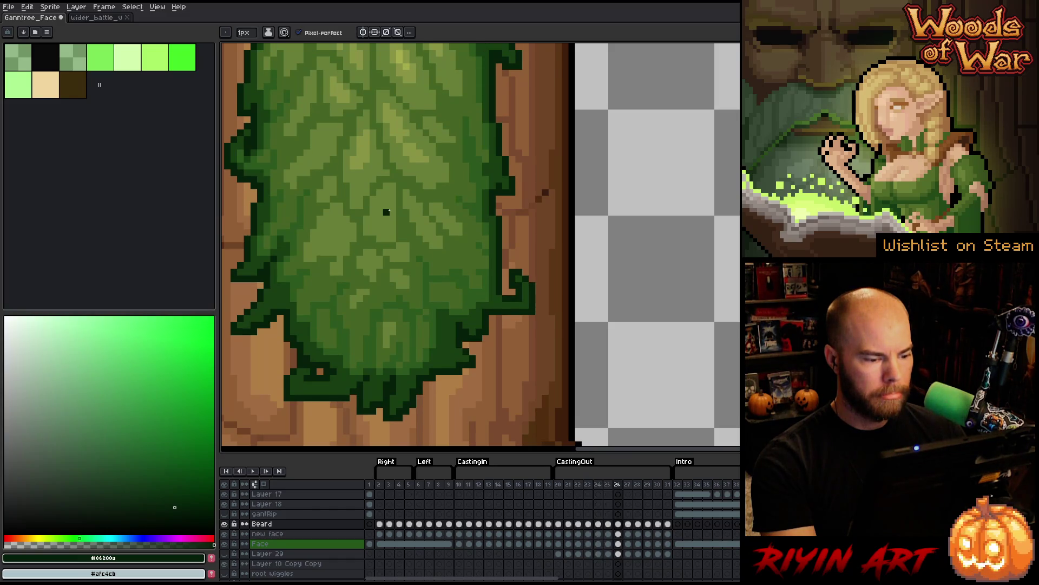
key("Right")
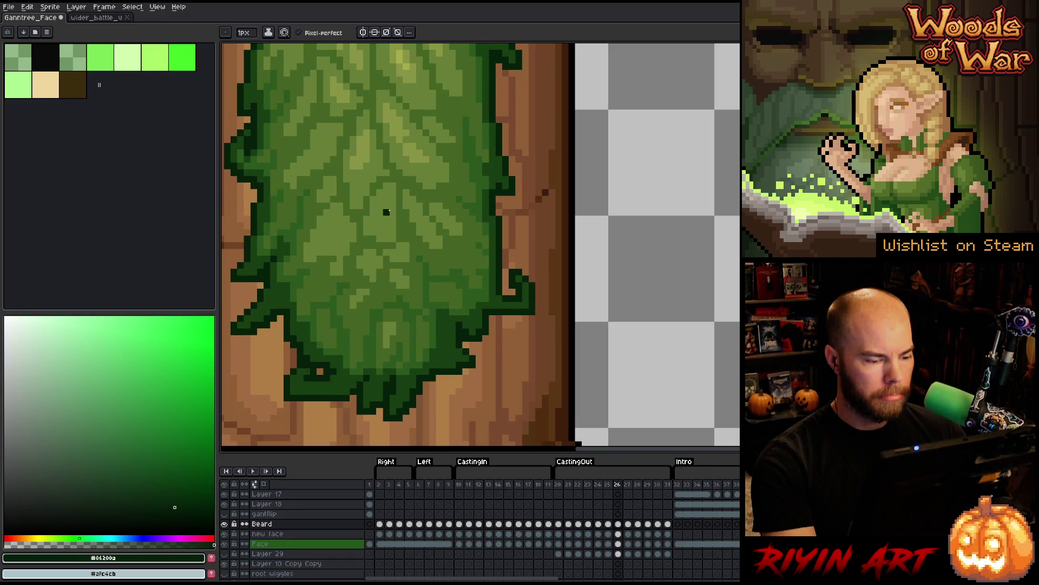
key("Right")
key("Left")
key("Right")
key("Right")
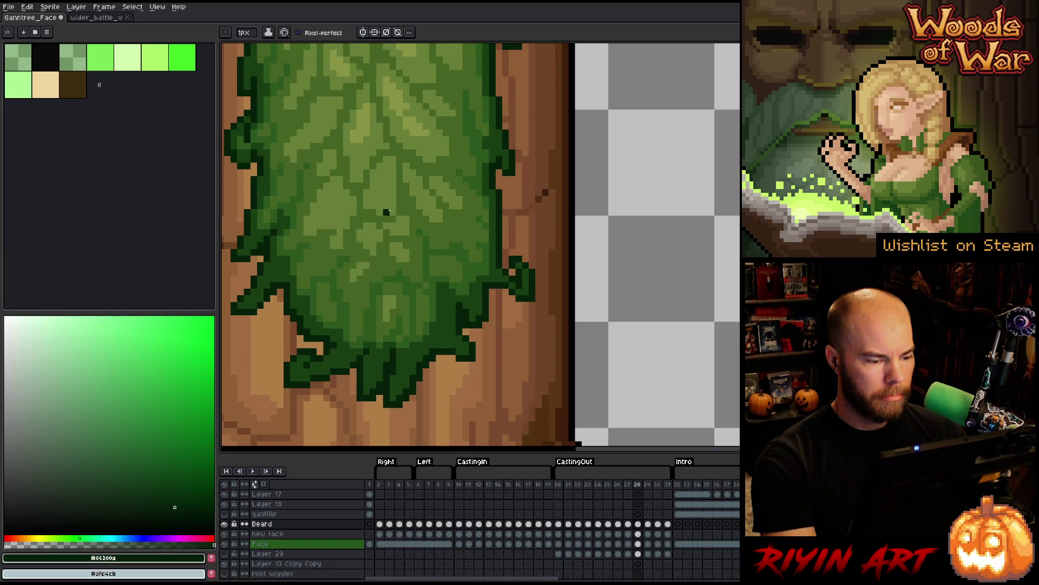
key("Right")
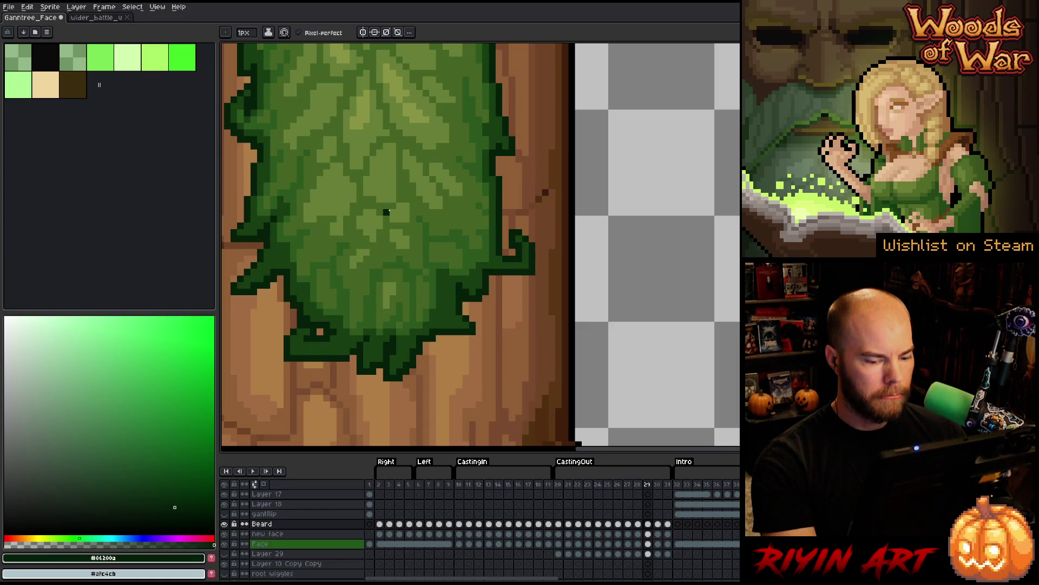
key("Right")
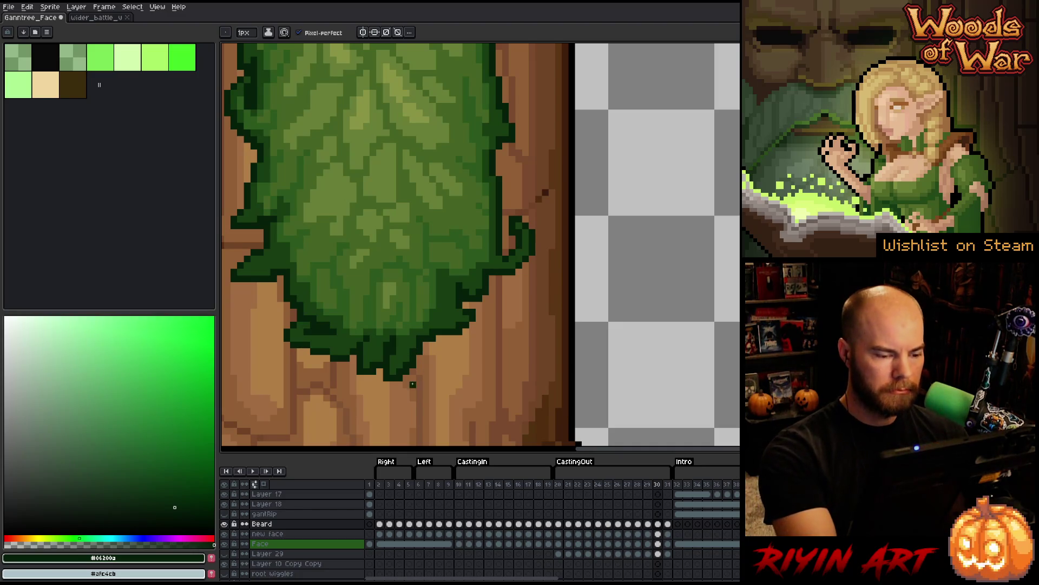
key("m")
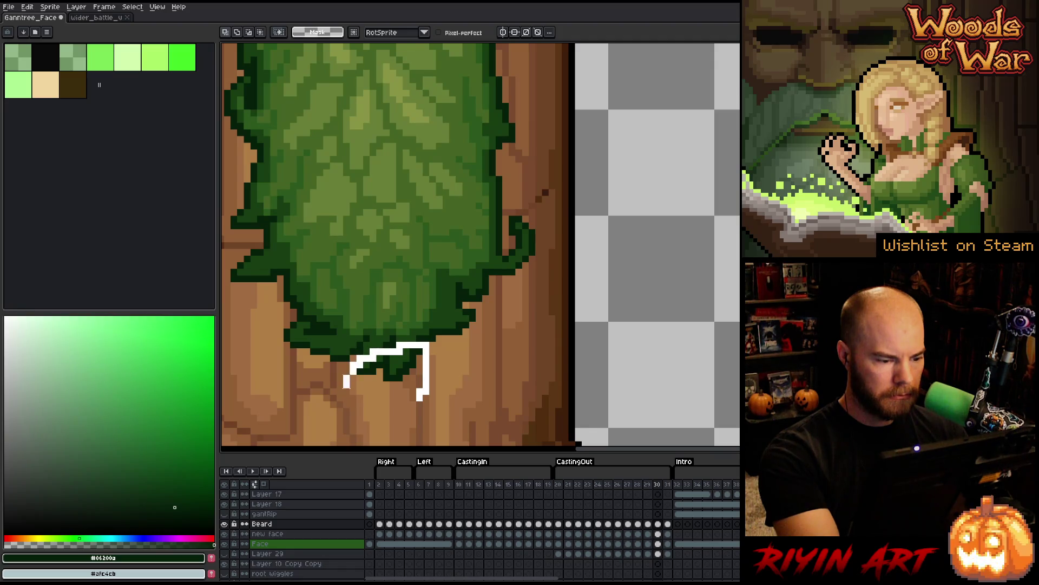
- Select the stray leaf tip below the beard on frame 30, deselect, and play the animation
left_click_drag(346, 385, 343, 411)
left_click(340, 403)
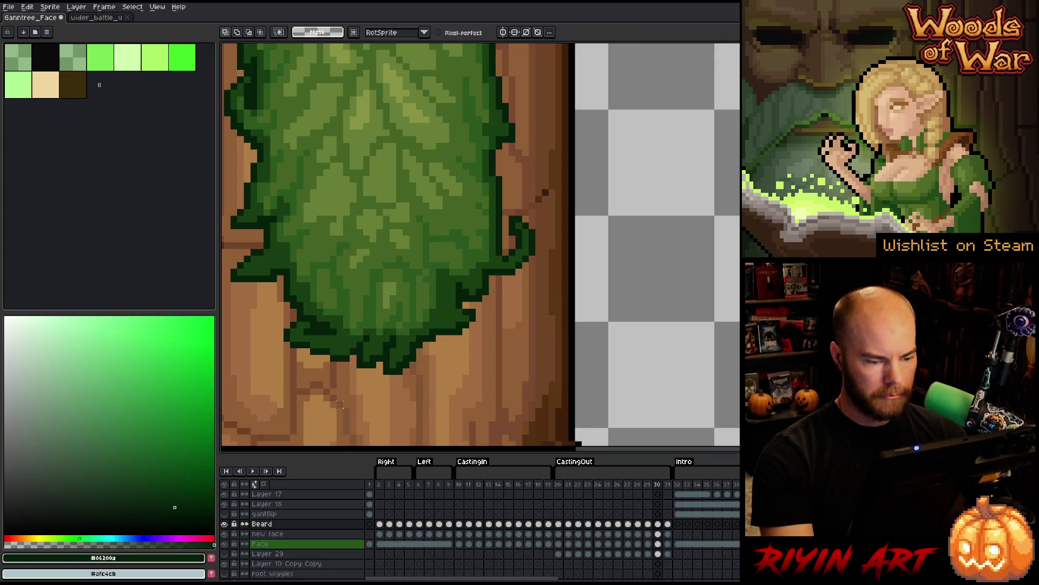
key("Return")
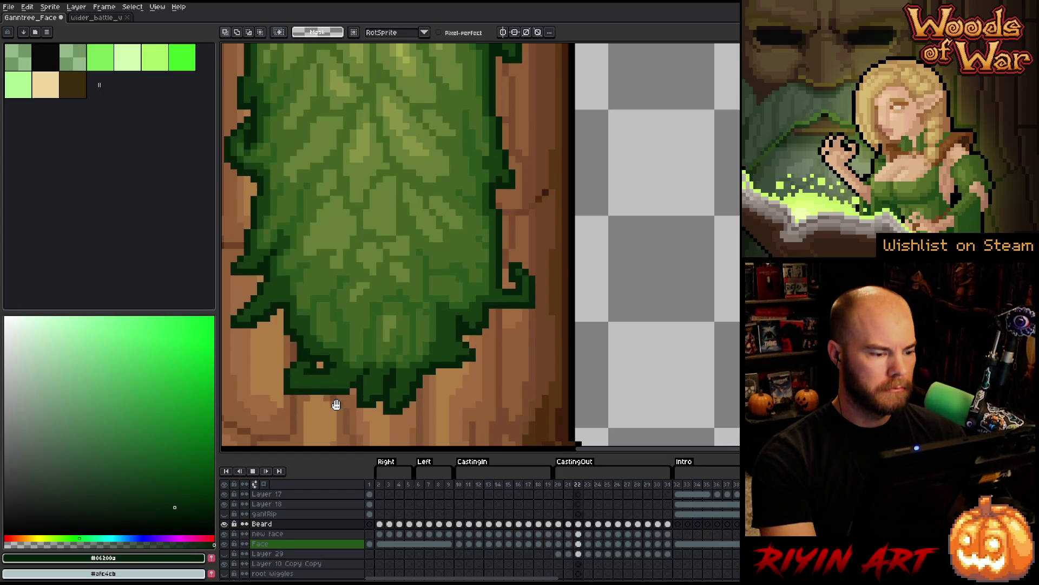
scroll(390, 282, "down", 3)
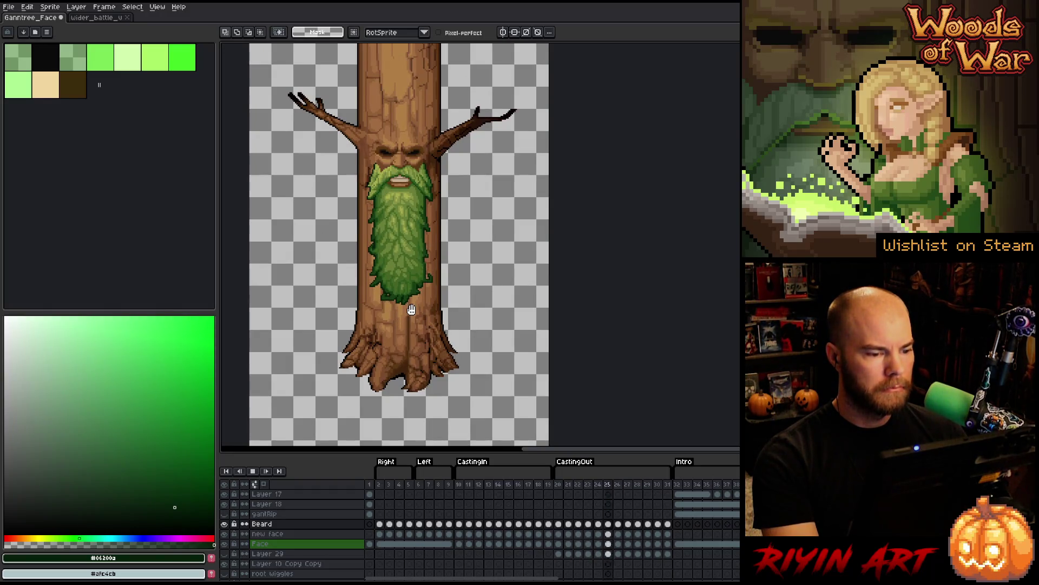
- Save the sprite, re-centre the view, and play the animation to preview the green glow
key("ctrl+s")
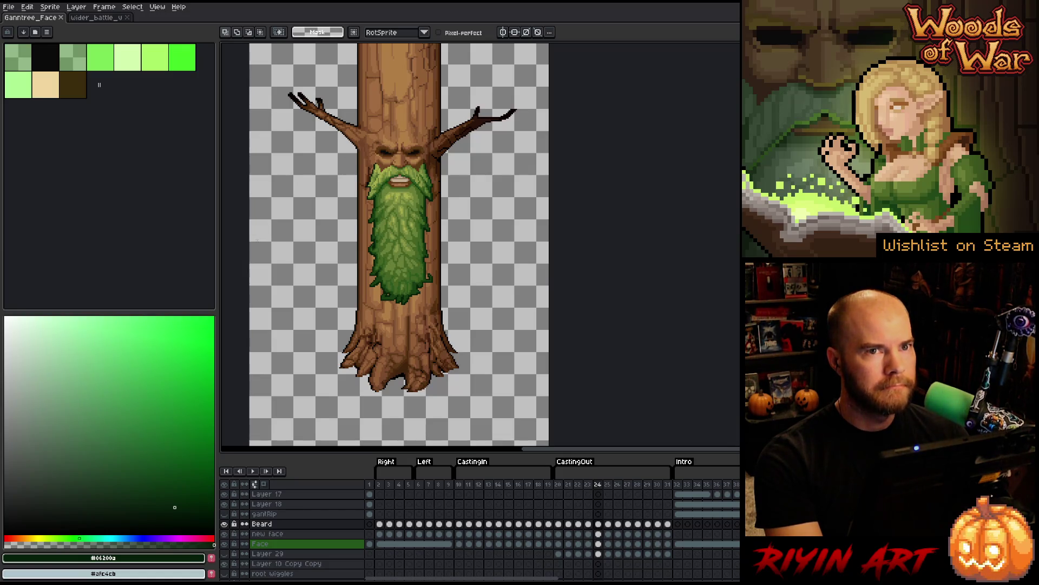
mouse_move(276, 234)
left_mouse_down()
mouse_move(255, 234)
mouse_move(318, 232)
left_mouse_up()
left_click_drag(397, 239, 343, 239)
key("space")
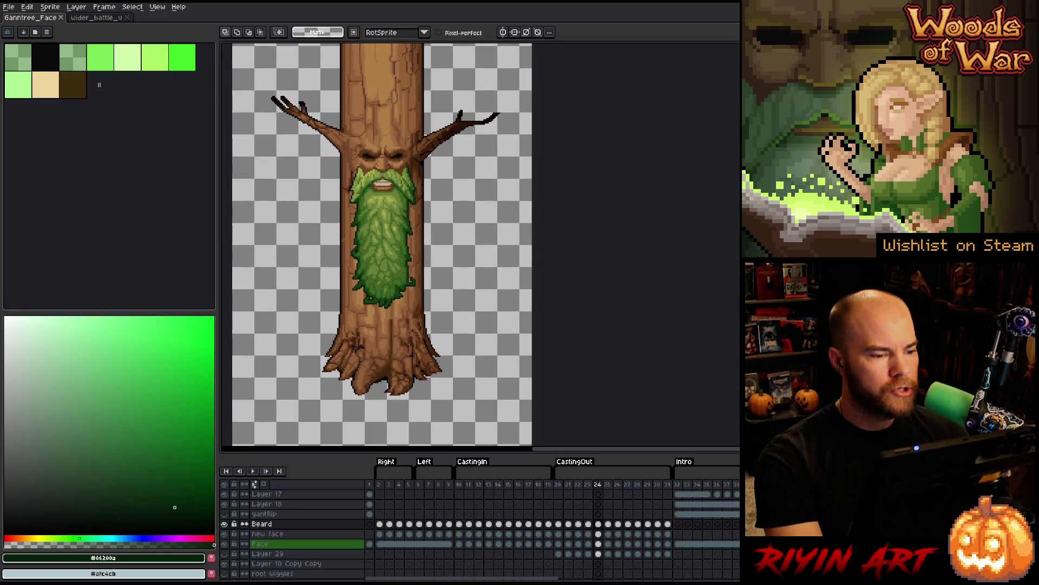
key("Return")
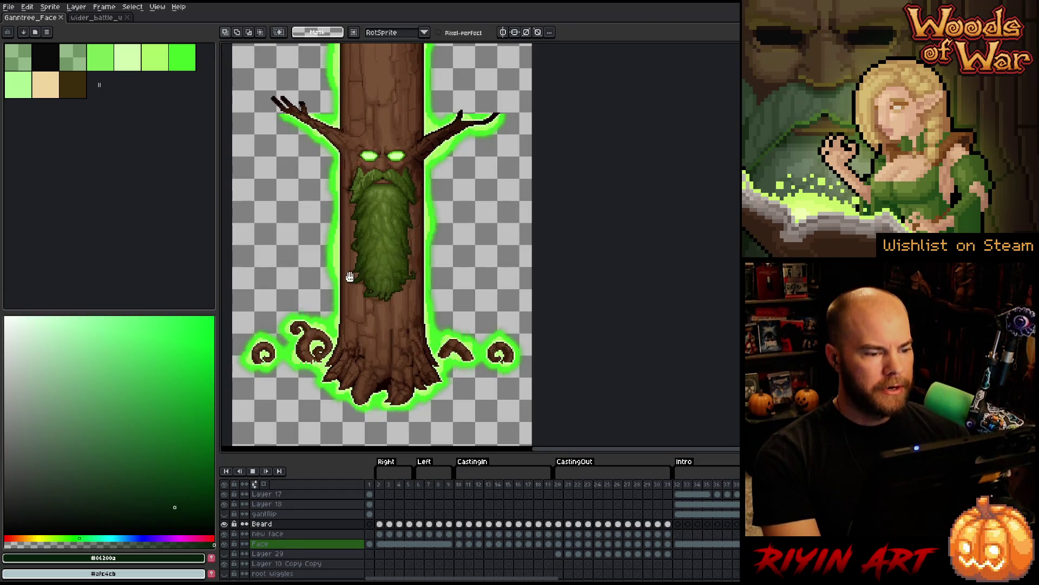
scroll(336, 276, "down", 1)
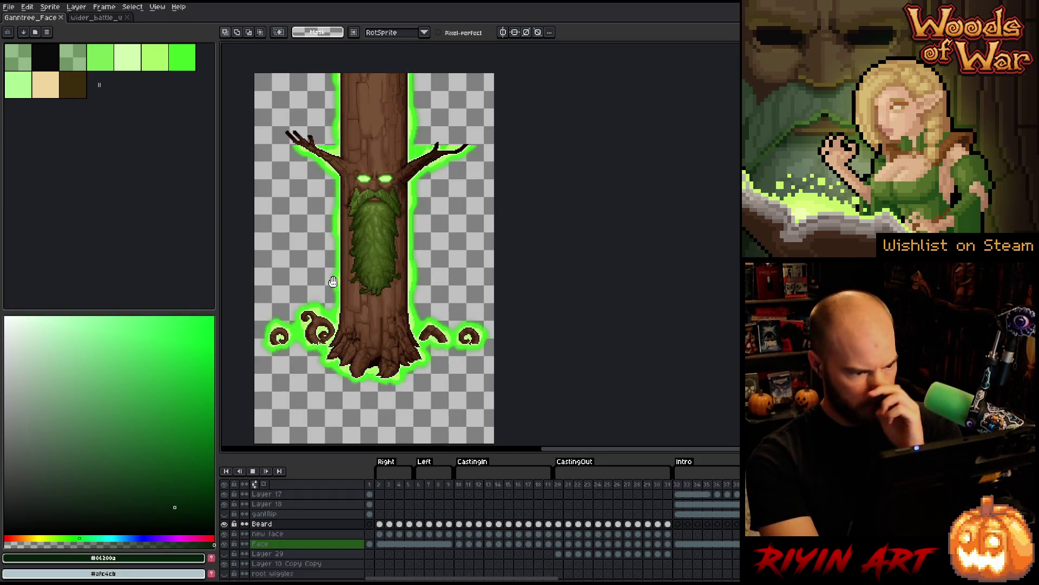
key("Return")
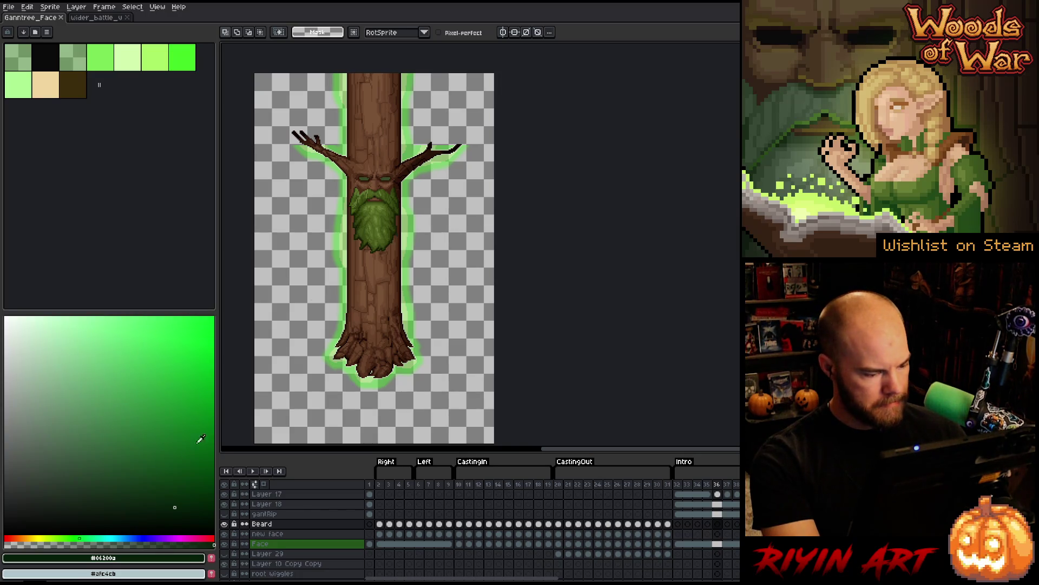
- Select Layer 29 and delete it from the timeline
left_click(296, 535)
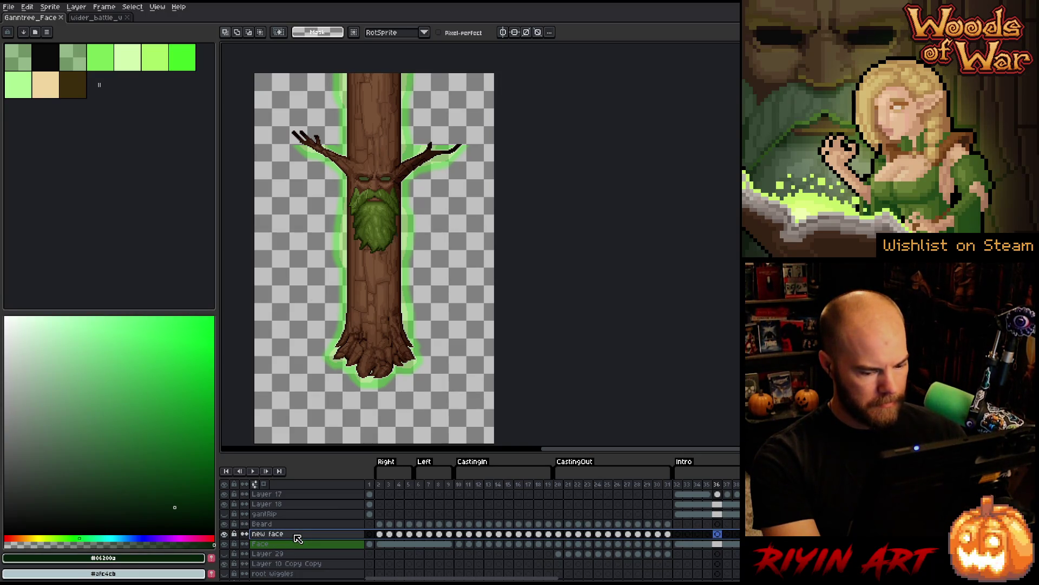
left_click(560, 554)
left_click_drag(567, 560, 669, 559)
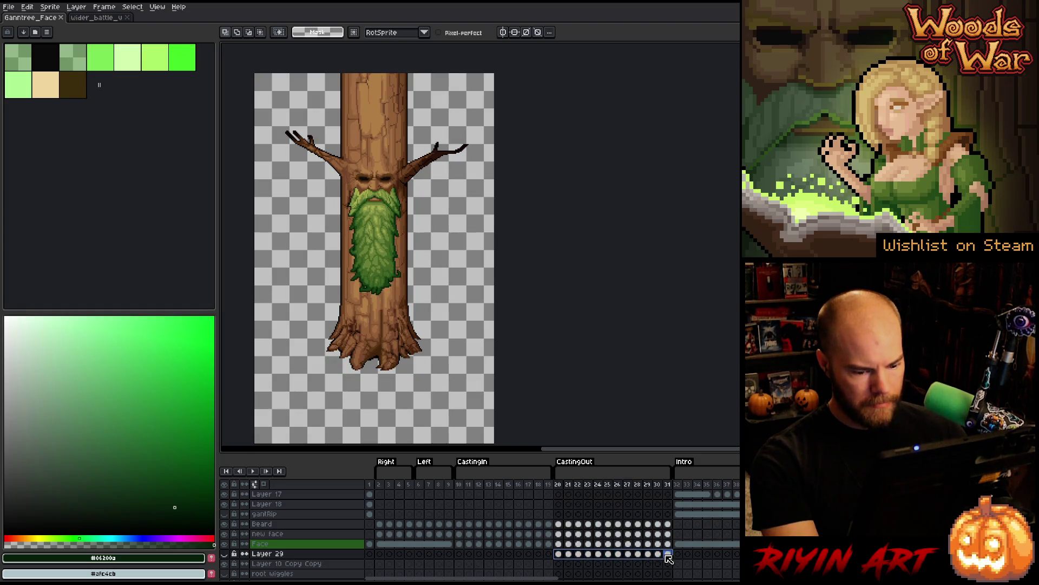
left_click(315, 558)
mouse_move(448, 580)
left_mouse_down()
mouse_move(494, 580)
mouse_move(448, 580)
left_mouse_up()
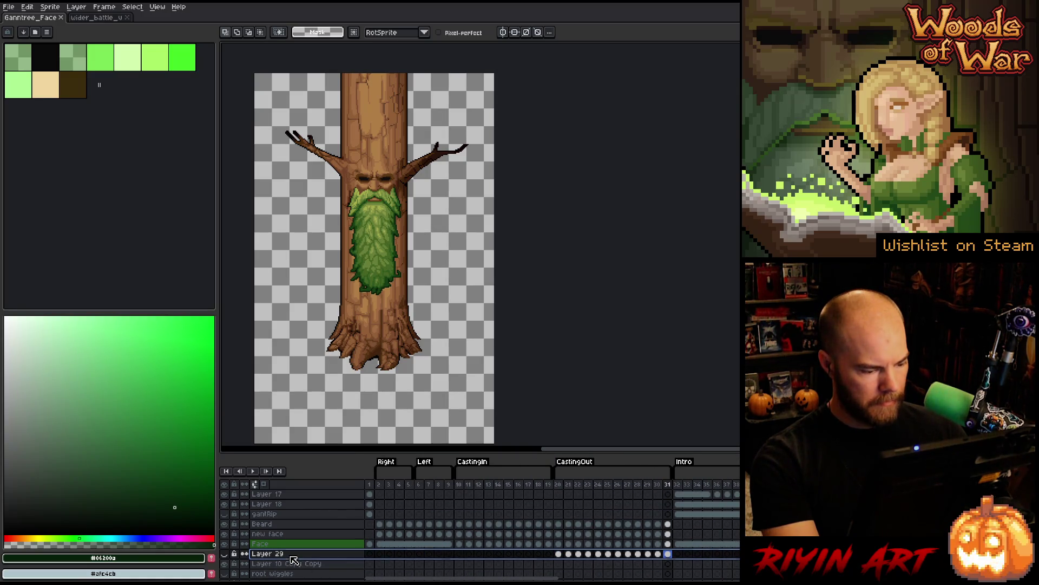
right_click(306, 554)
left_click(304, 546)
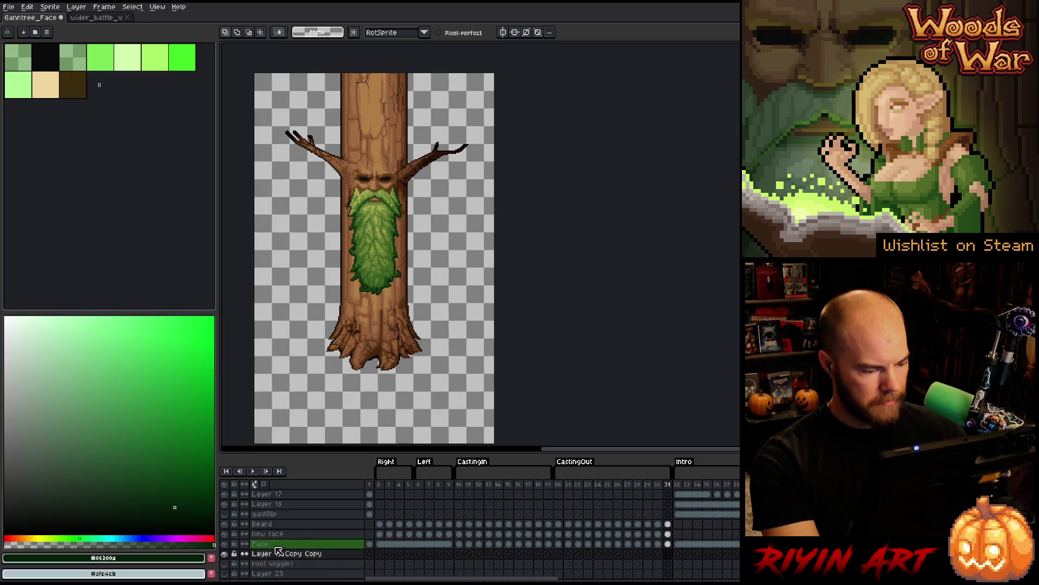
- Merge the new face layer down into the Face layer and save the sprite
left_click(275, 546)
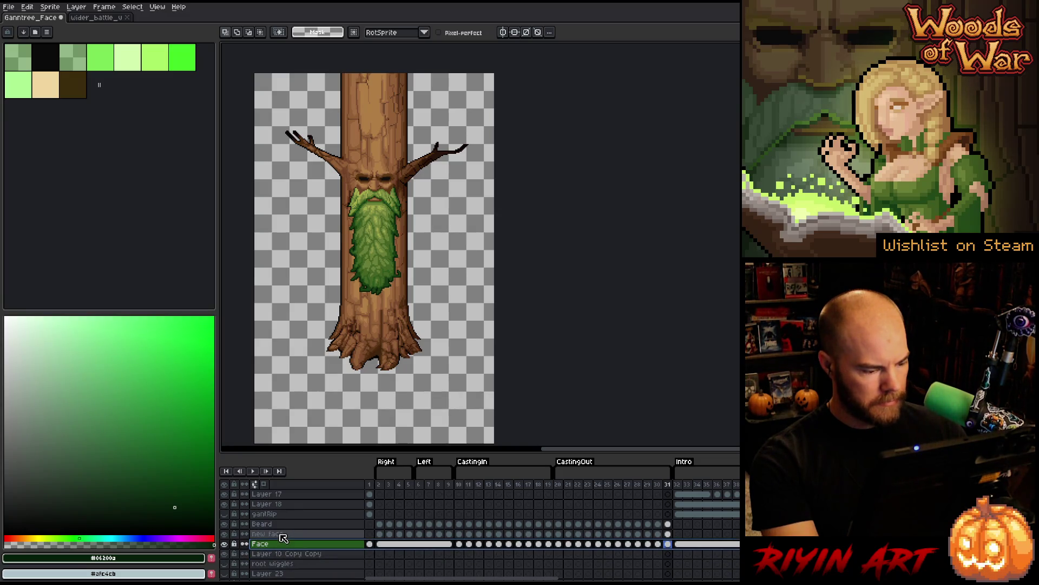
left_click(283, 536)
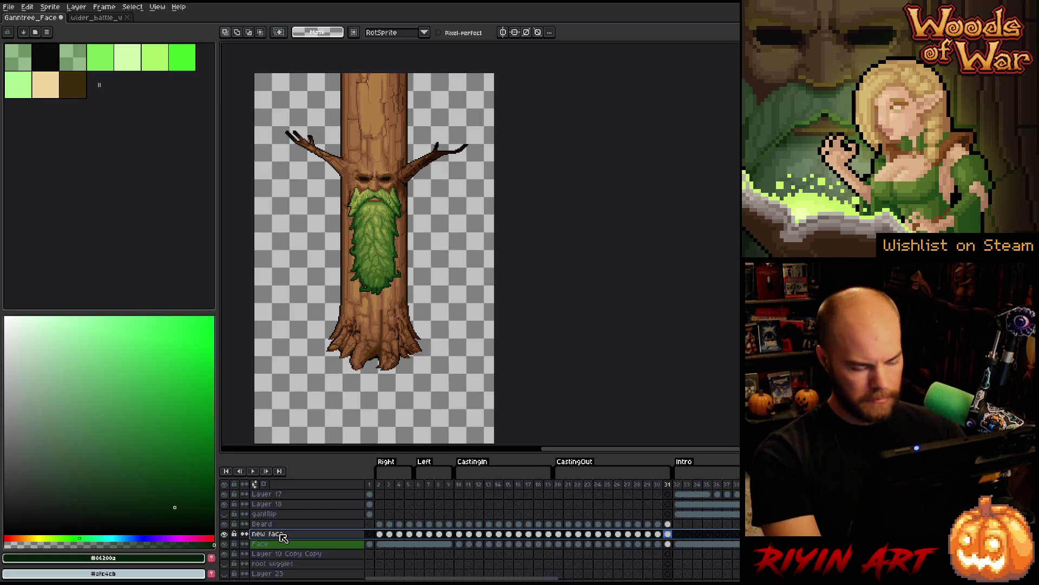
key("ctrl+e")
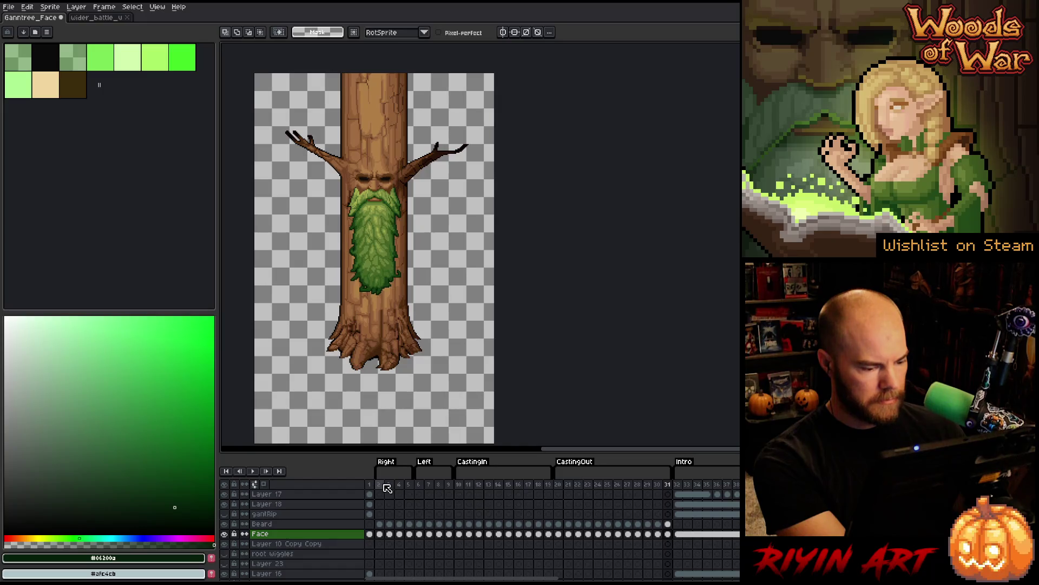
mouse_move(384, 486)
left_mouse_down()
mouse_move(690, 483)
mouse_move(588, 484)
left_mouse_up()
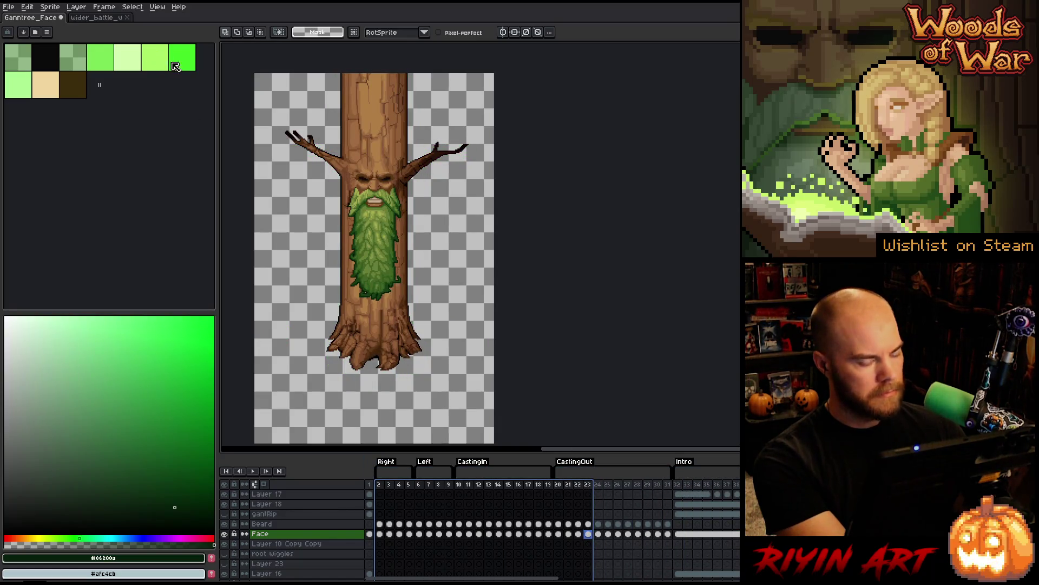
key("ctrl+s")
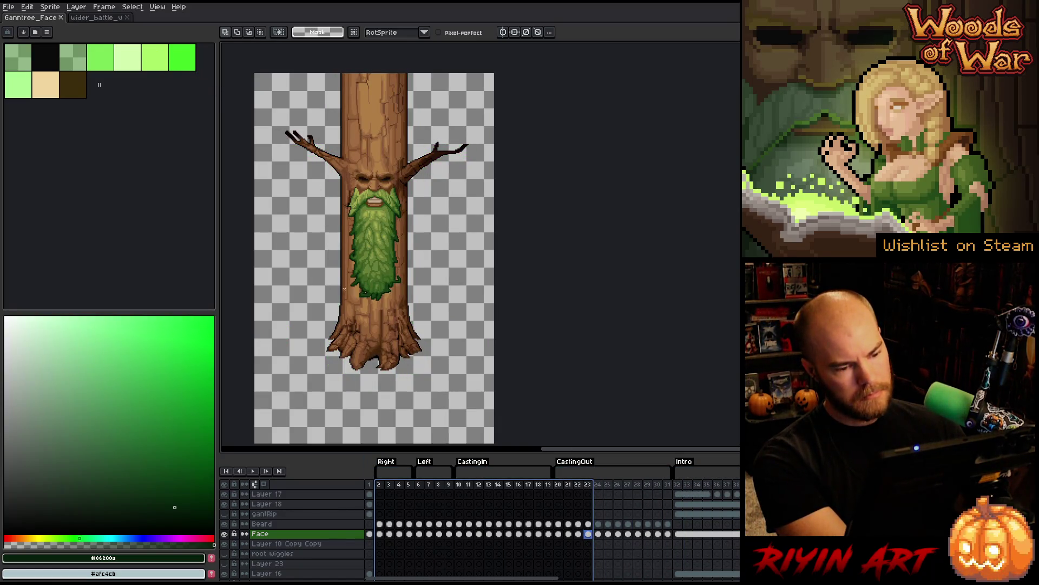
left_click(9, 7)
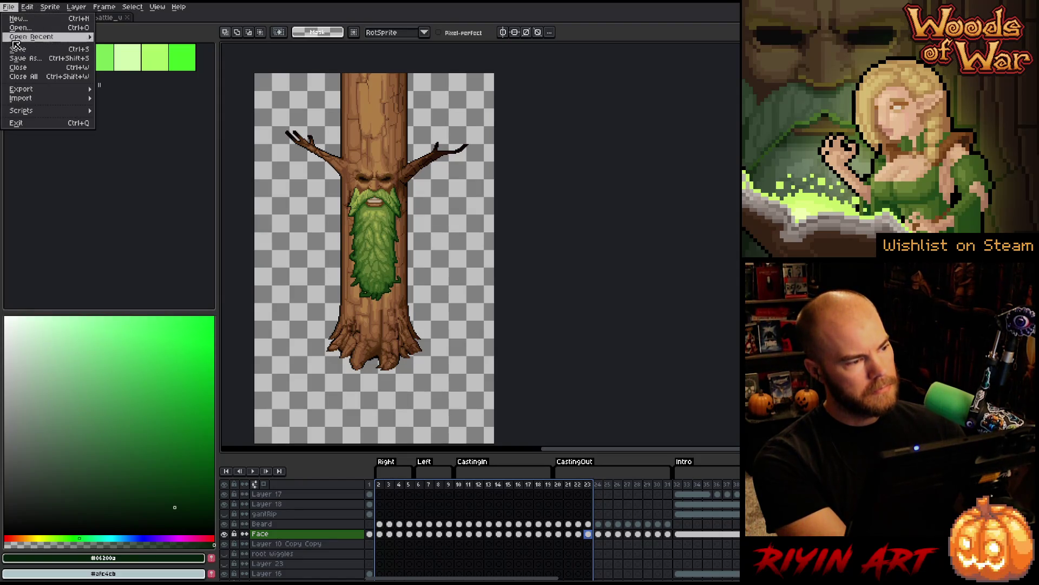
- Save the sprite under a new v36 file name with Save As
left_click(20, 58)
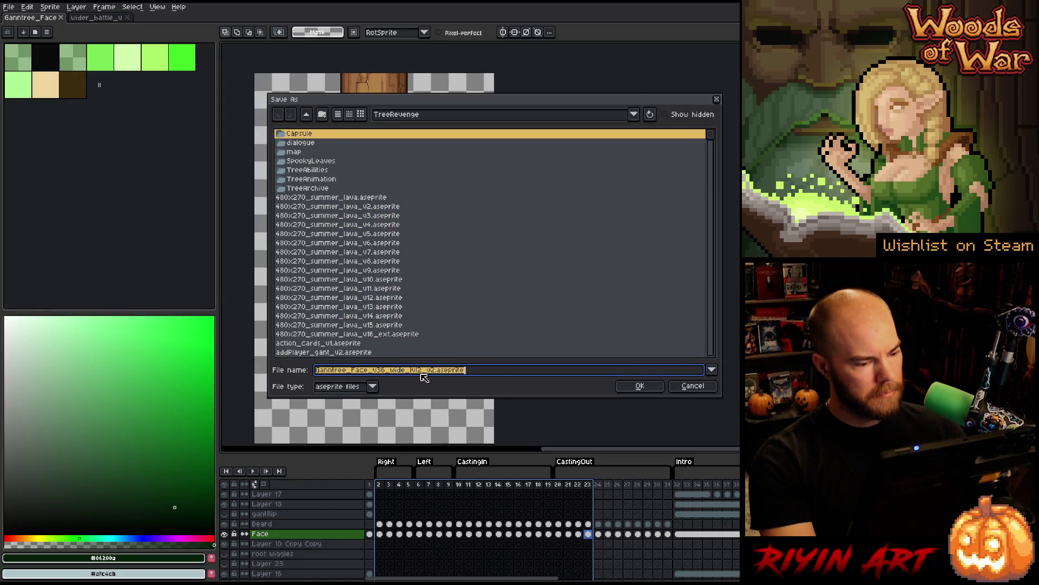
left_click(437, 370)
type("3")
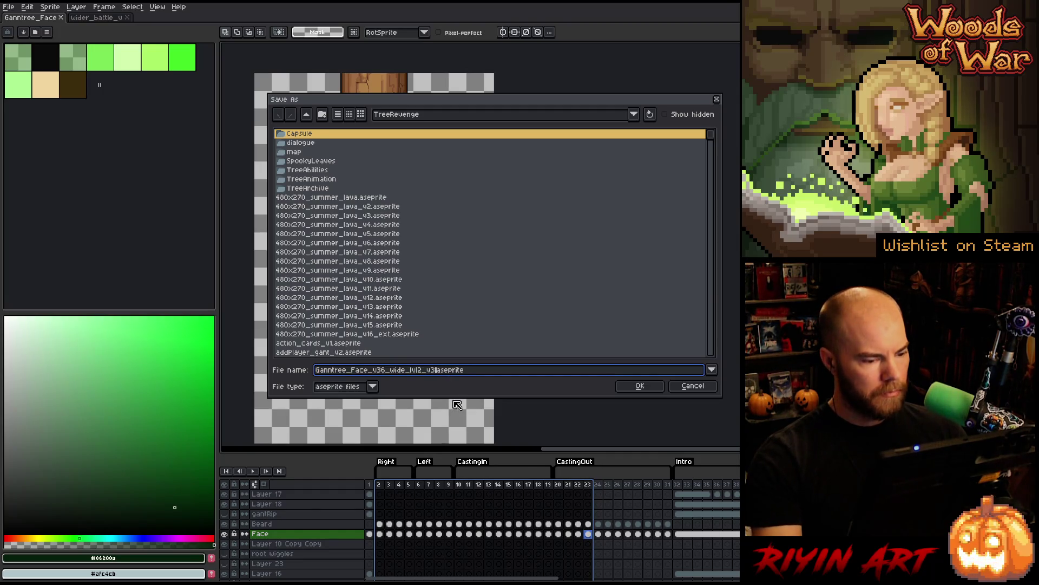
key("Return")
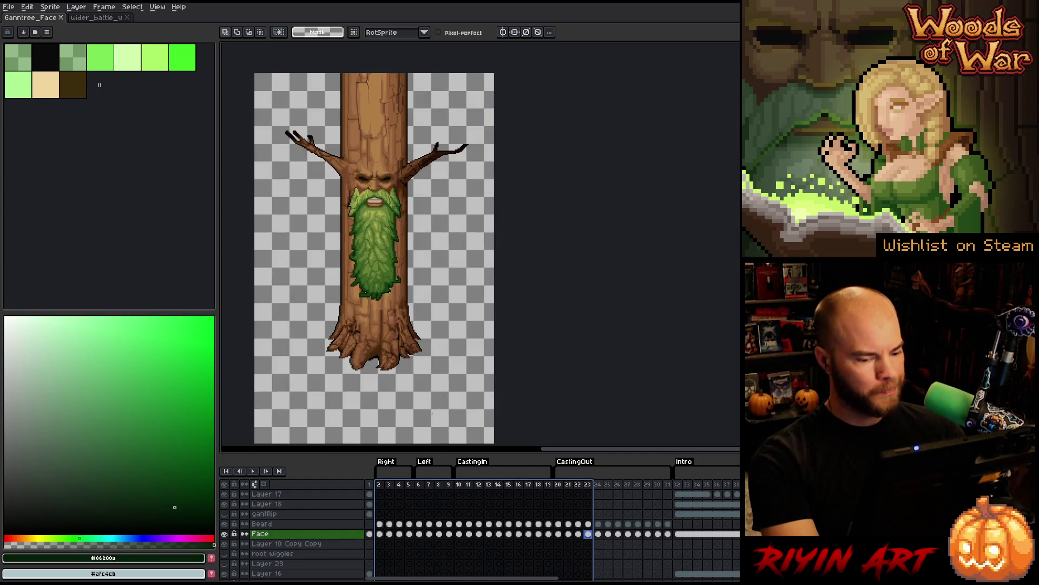
left_click_drag(426, 579, 448, 579)
- Open Ganntree_Face_v35_wide_lvl1_v10.aseprite in a new tab
left_click(11, 7)
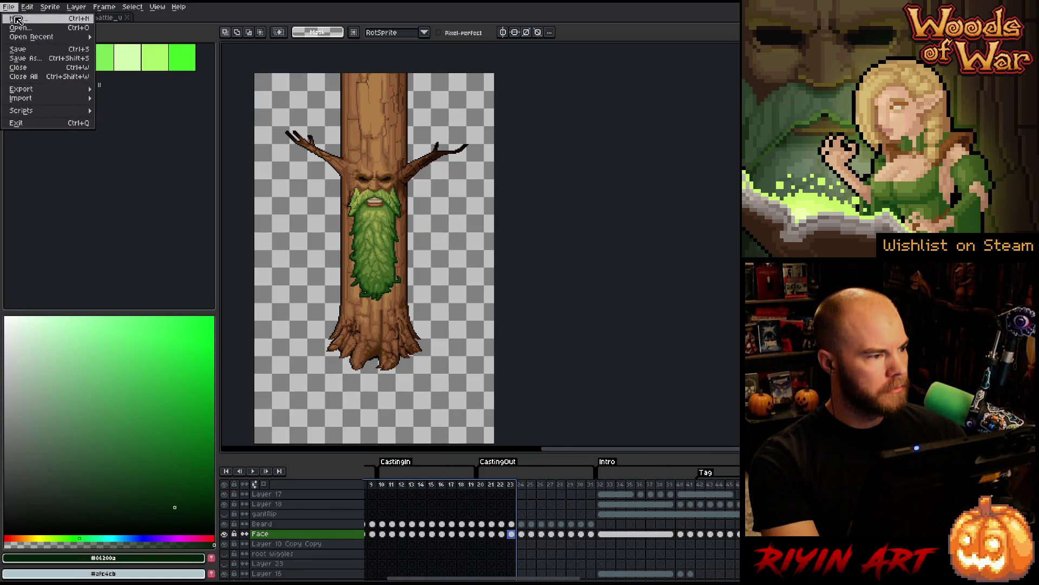
left_click(21, 28)
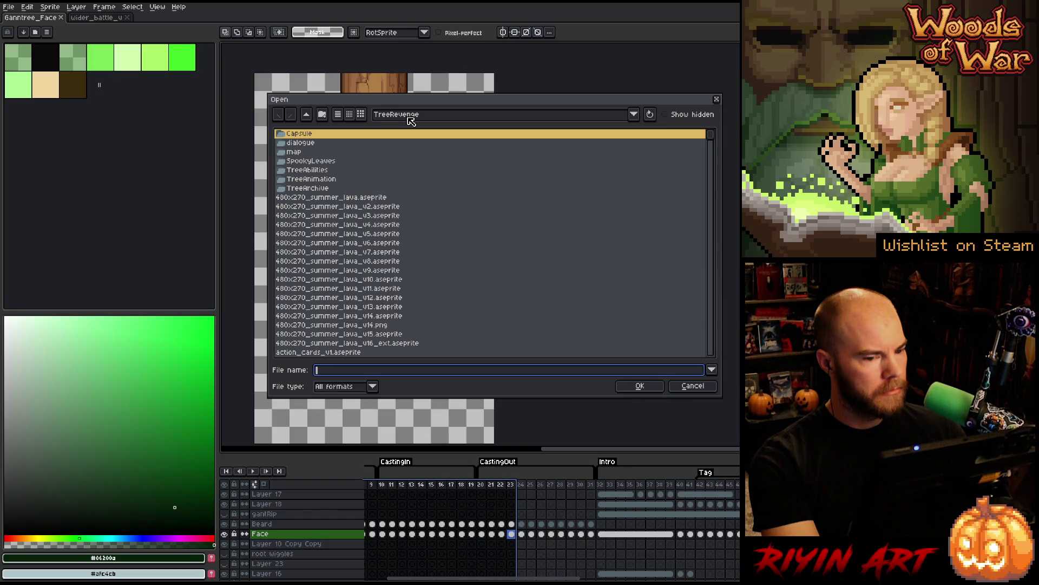
left_click(714, 138)
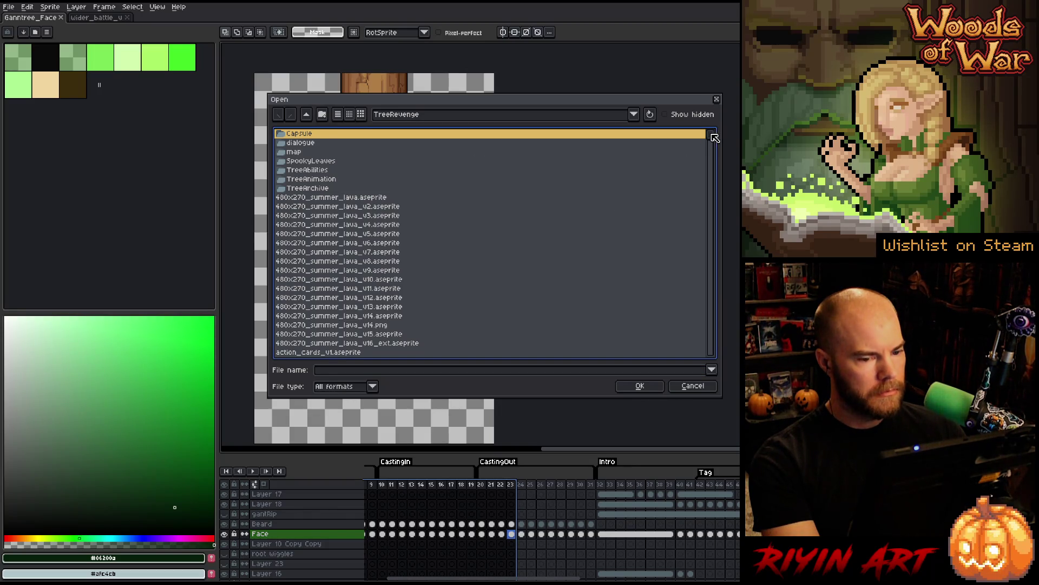
left_click(374, 369)
type("g")
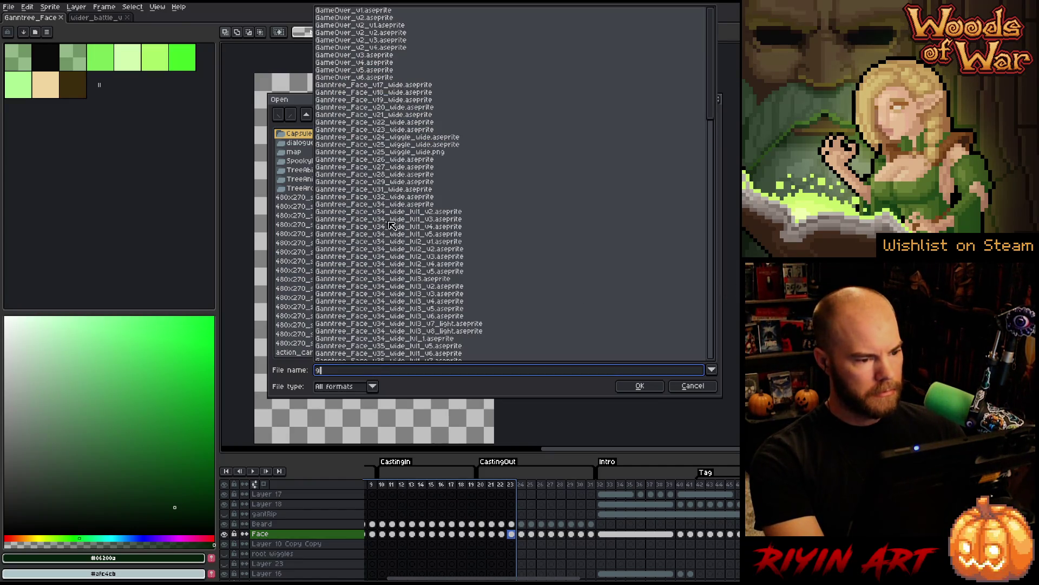
scroll(422, 177, "down", 2)
scroll(422, 176, "down", 2)
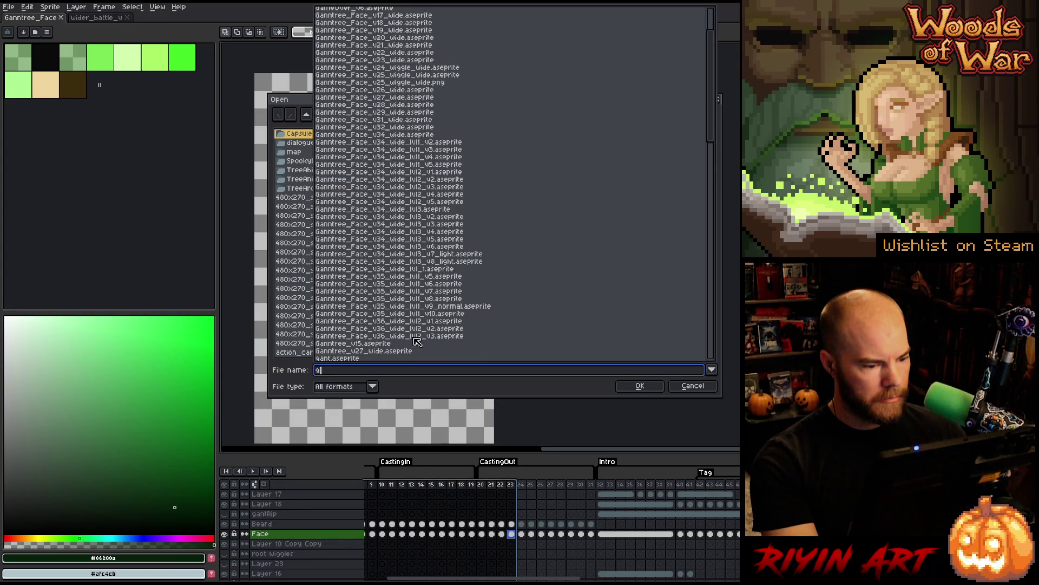
left_click(437, 314)
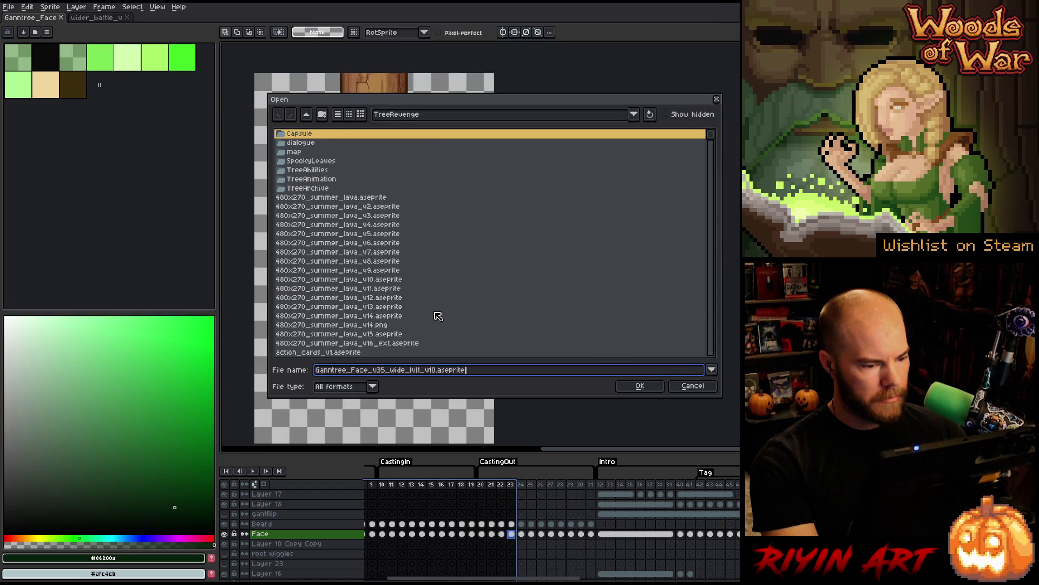
left_click(639, 386)
scroll(660, 227, "up", 4)
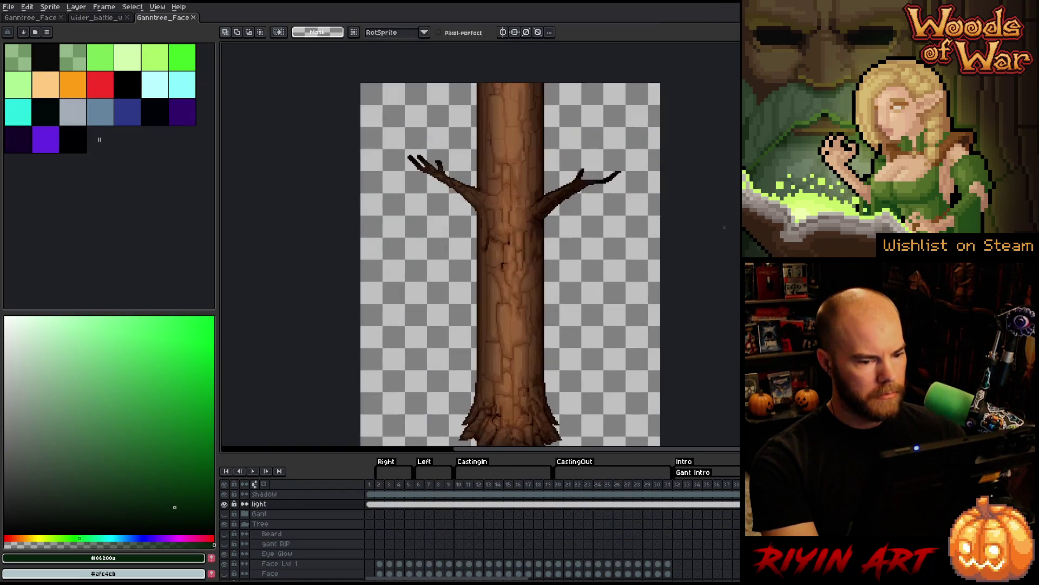
- Hide the light layer's trunk highlights and play the Intro animation from frame 32
scroll(514, 244, "left", 3)
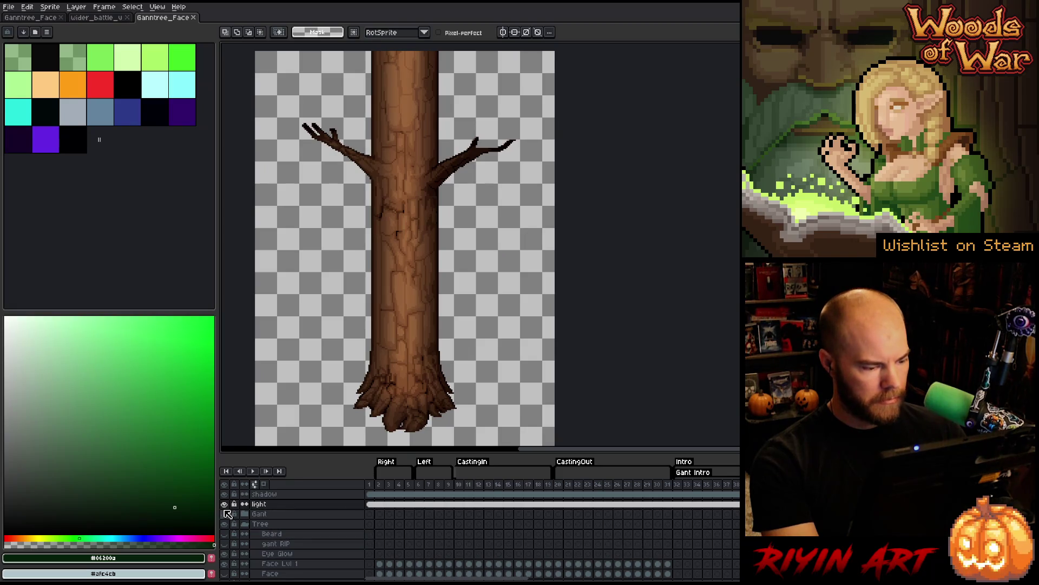
left_click(224, 503)
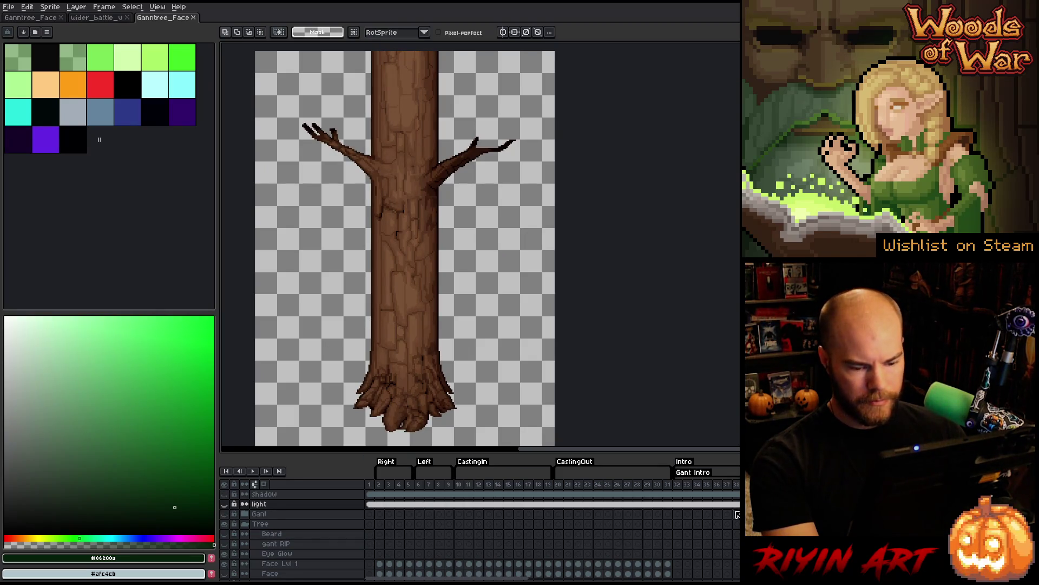
left_click(679, 488)
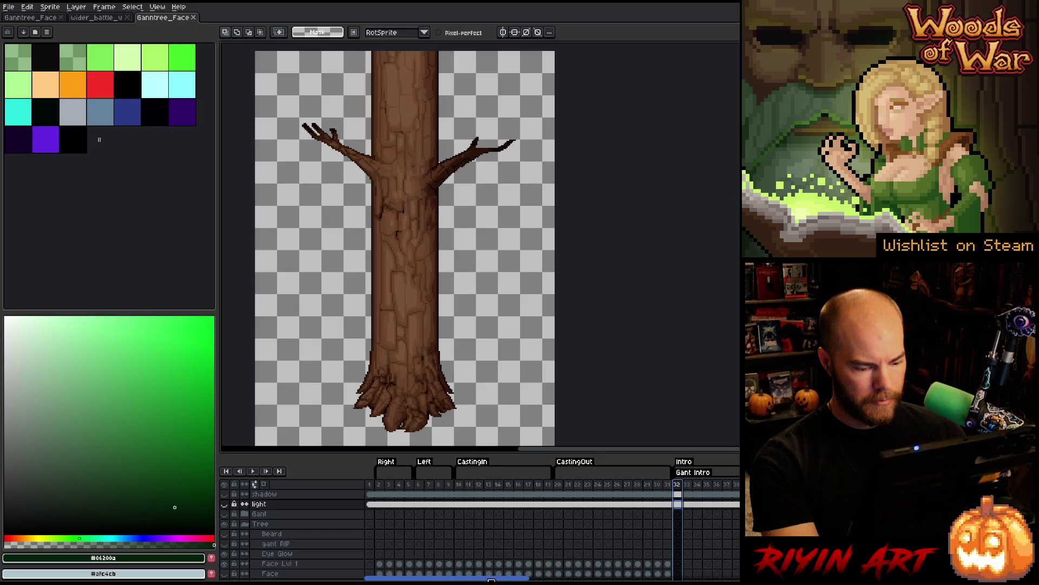
scroll(509, 543, "right", 5)
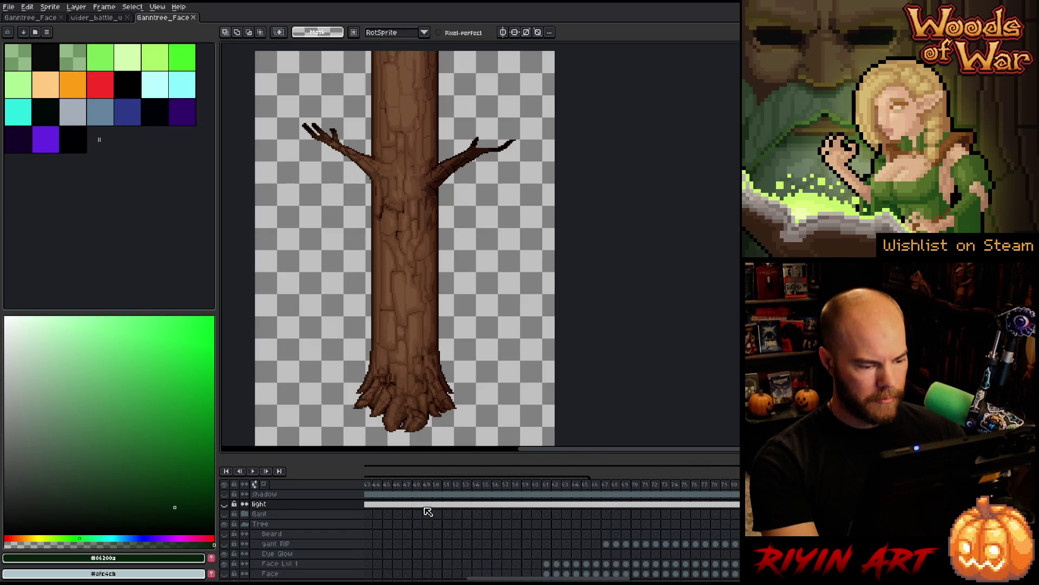
left_click_drag(579, 580, 552, 580)
key("Return")
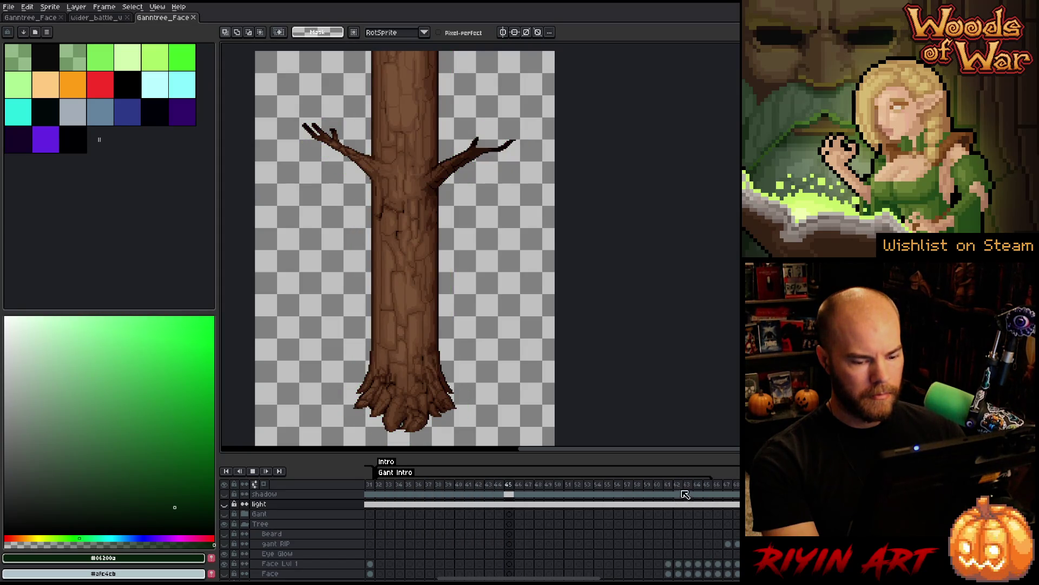
- Select frames 61–68 for preview and zoom the canvas out
left_click_drag(668, 484, 807, 490)
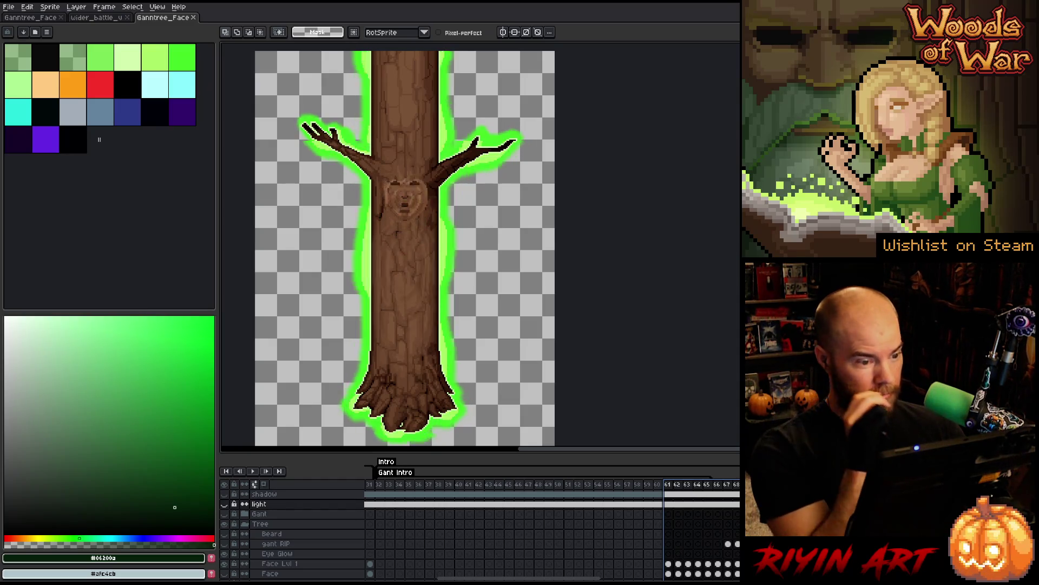
left_click(669, 504)
left_click_drag(669, 504, 737, 503)
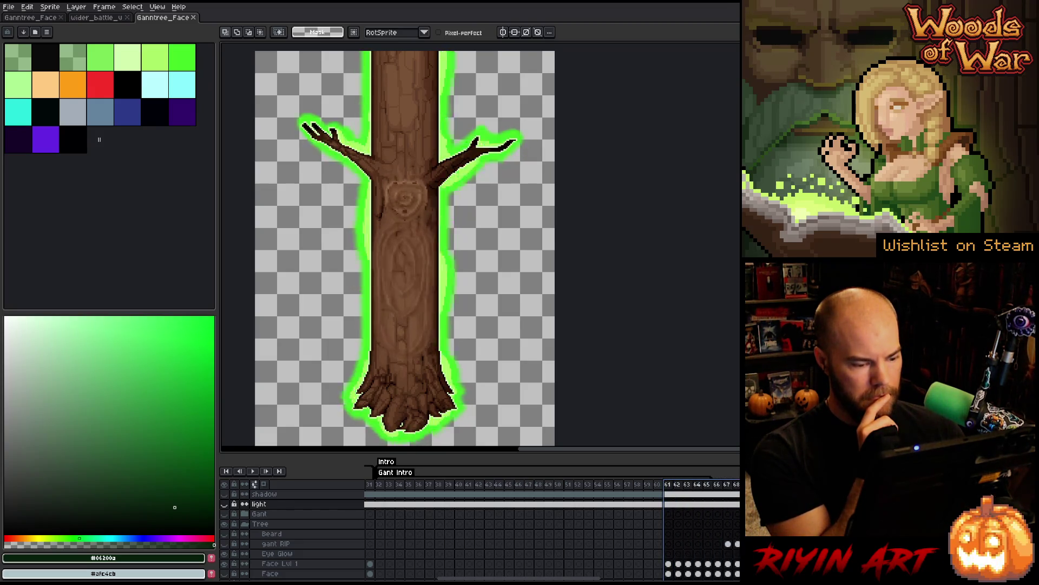
scroll(476, 350, "down", 2)
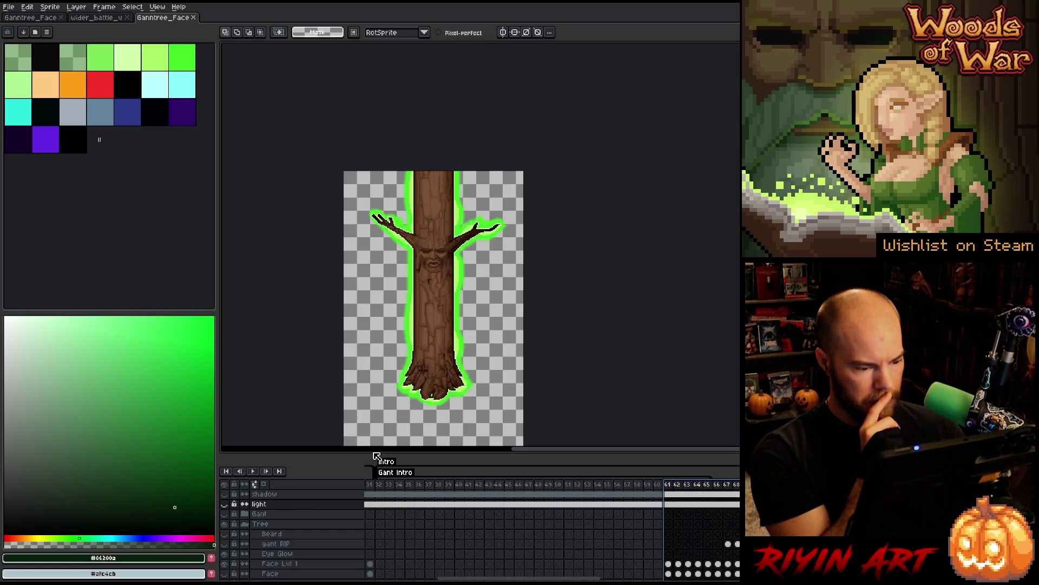
- Enlarge the timeline to show more layers and close the wider_battle document
scroll(395, 368, "down", 3)
scroll(403, 373, "up", 4)
scroll(384, 392, "down", 1)
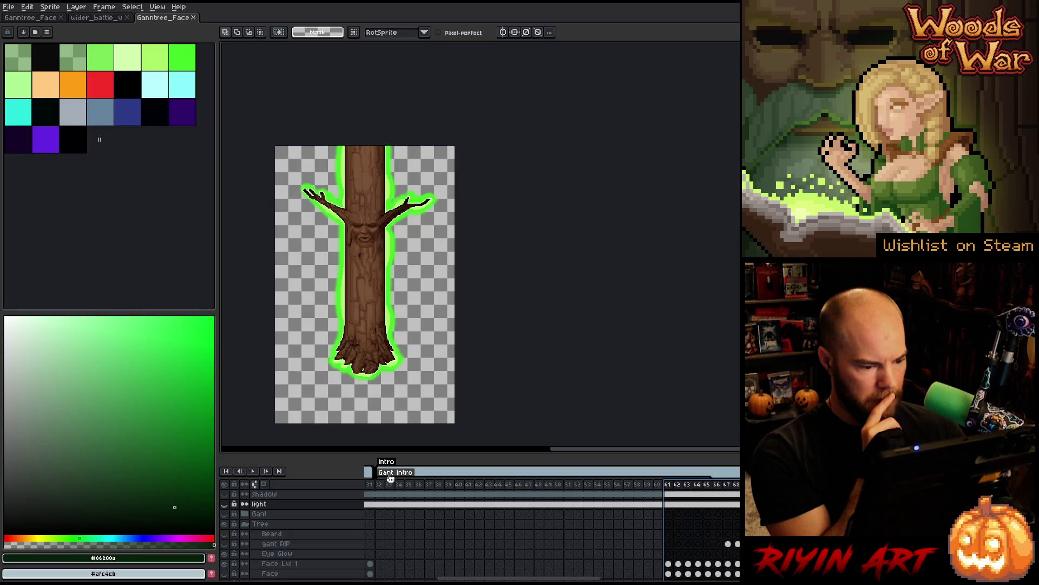
left_click_drag(387, 452, 387, 325)
scroll(345, 241, "down", 1)
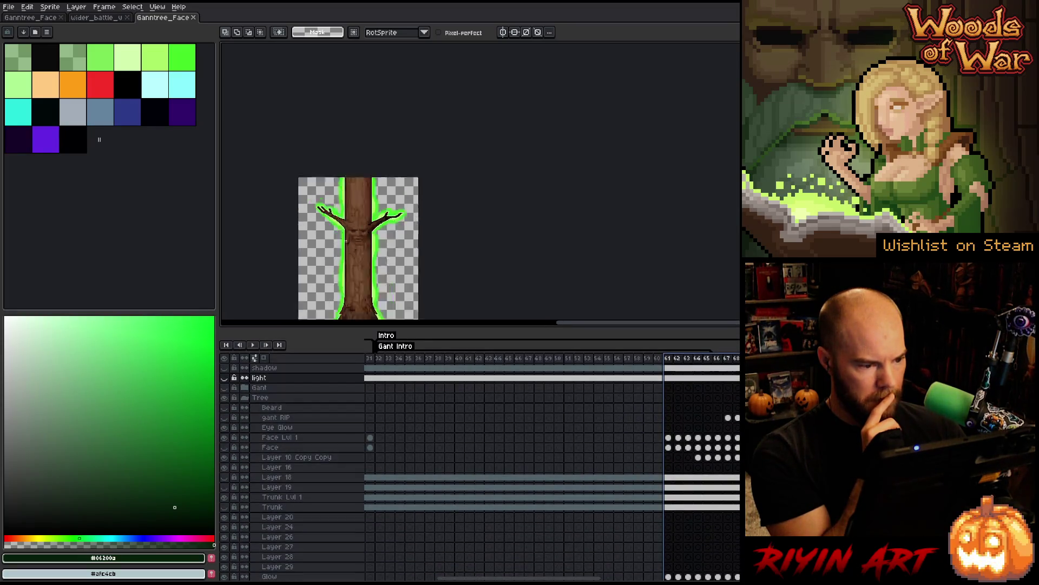
scroll(346, 241, "down", 1)
scroll(331, 256, "up", 1)
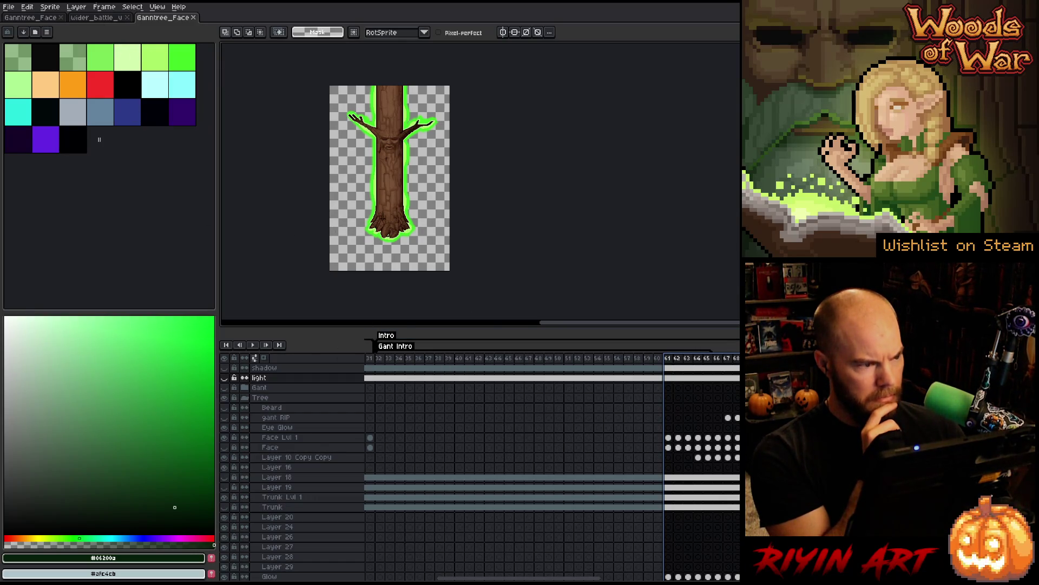
left_click(132, 17)
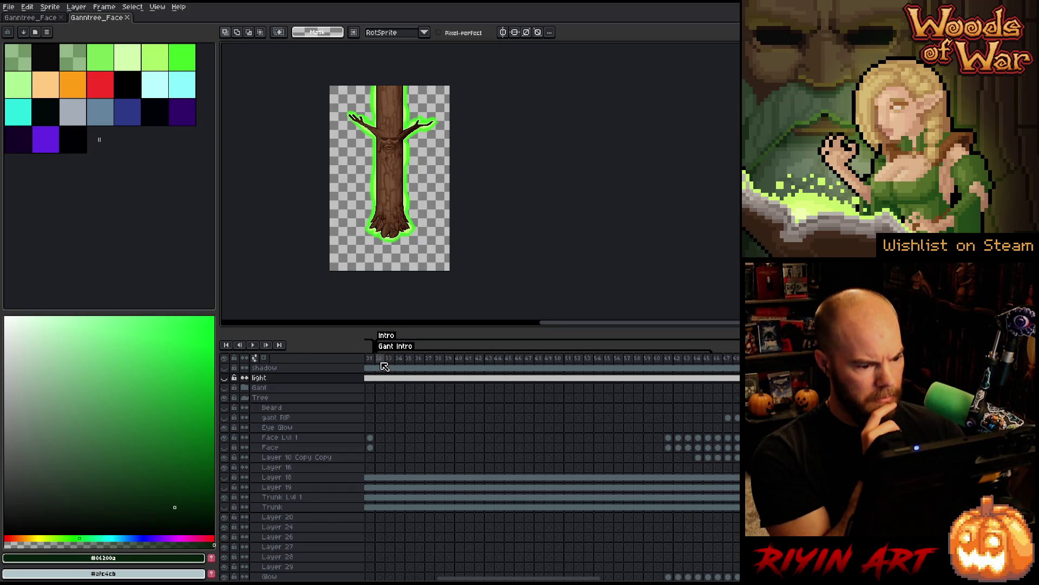
- Select frames 32–42, compare Trunk Lvl 1 by toggling its visibility, then pick the Face layer
left_click_drag(379, 358, 732, 360)
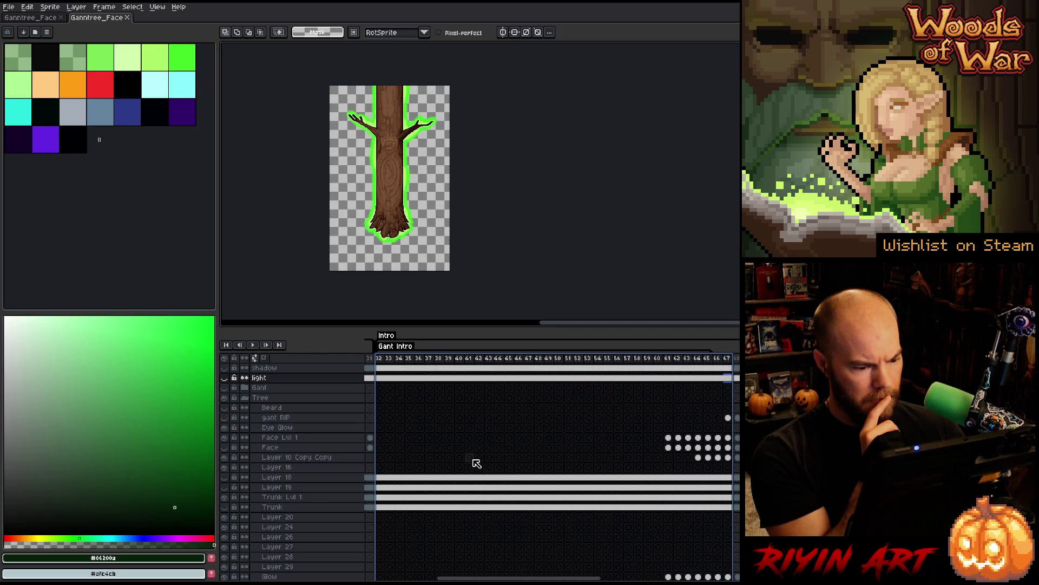
left_click(227, 497)
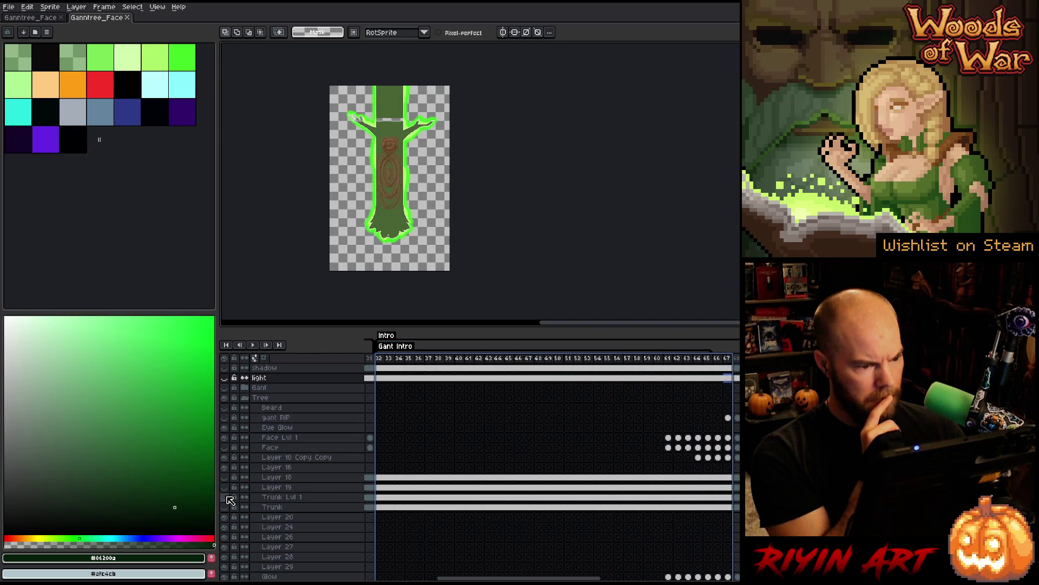
left_click(228, 497)
left_click(227, 497)
left_click(228, 497)
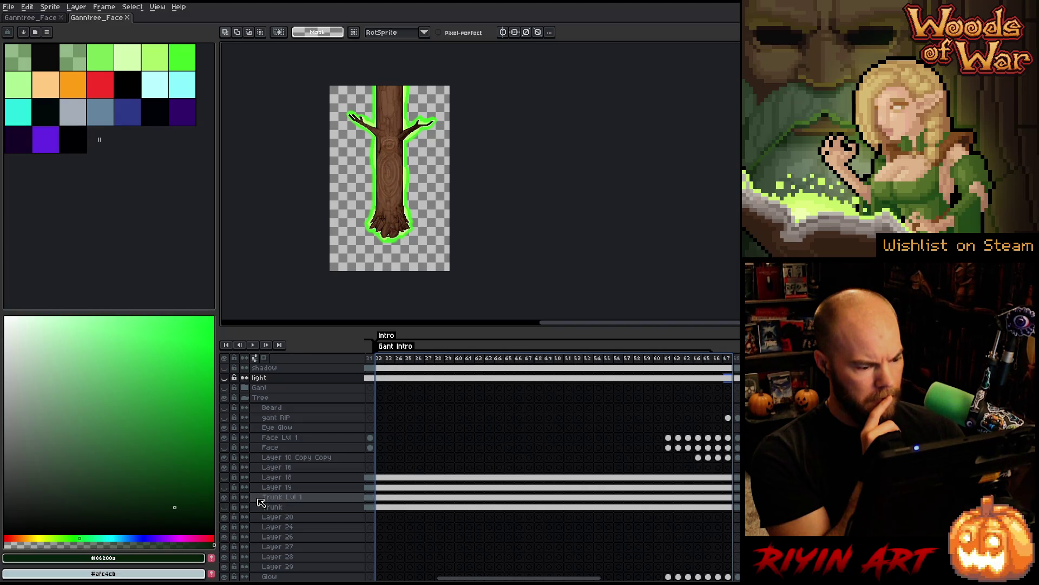
left_click(290, 498)
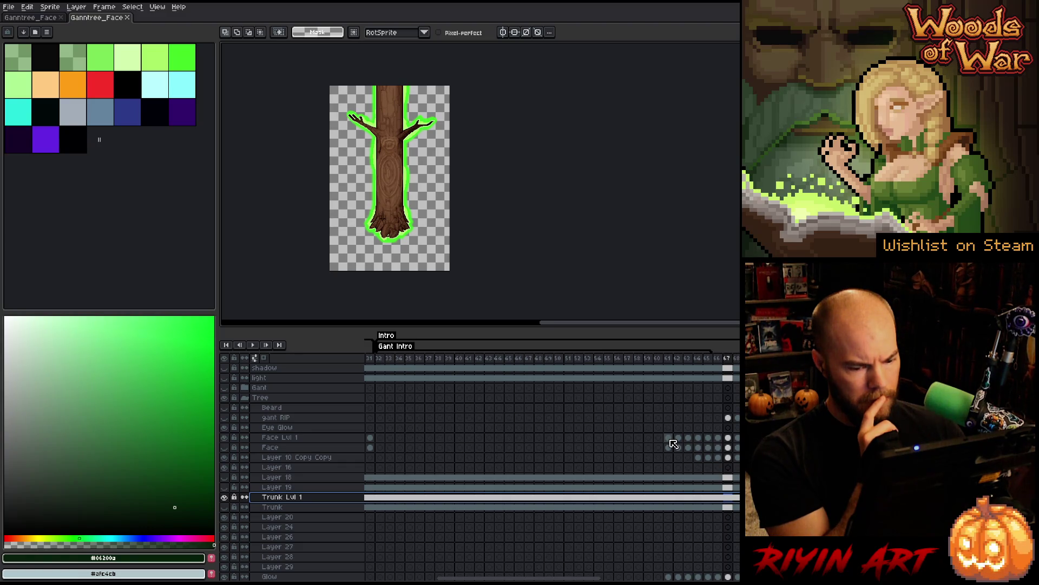
left_click(266, 448)
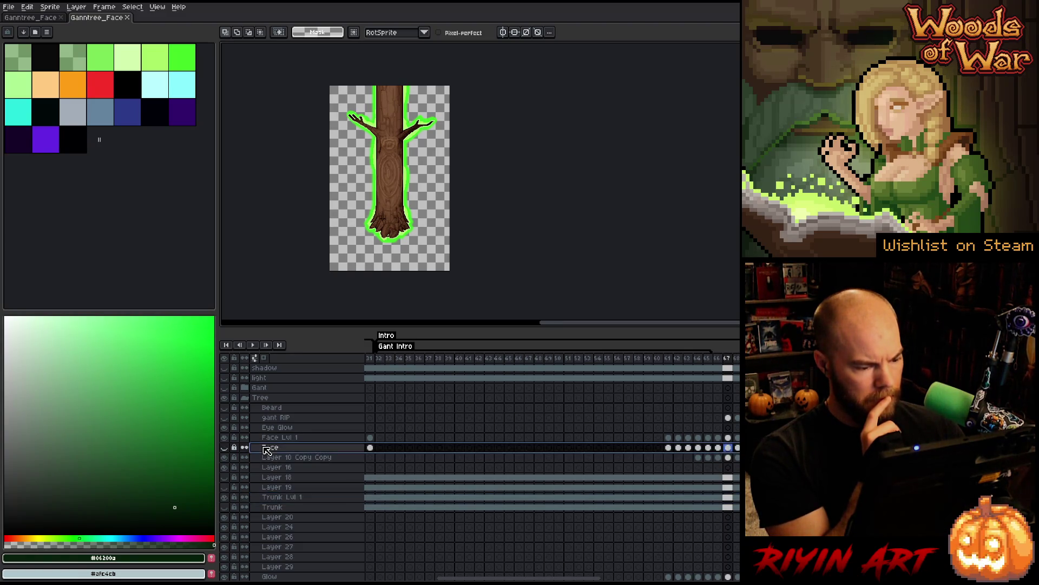
- Delete the Face layer, then the Beard and gant RIP layers
right_click(266, 451)
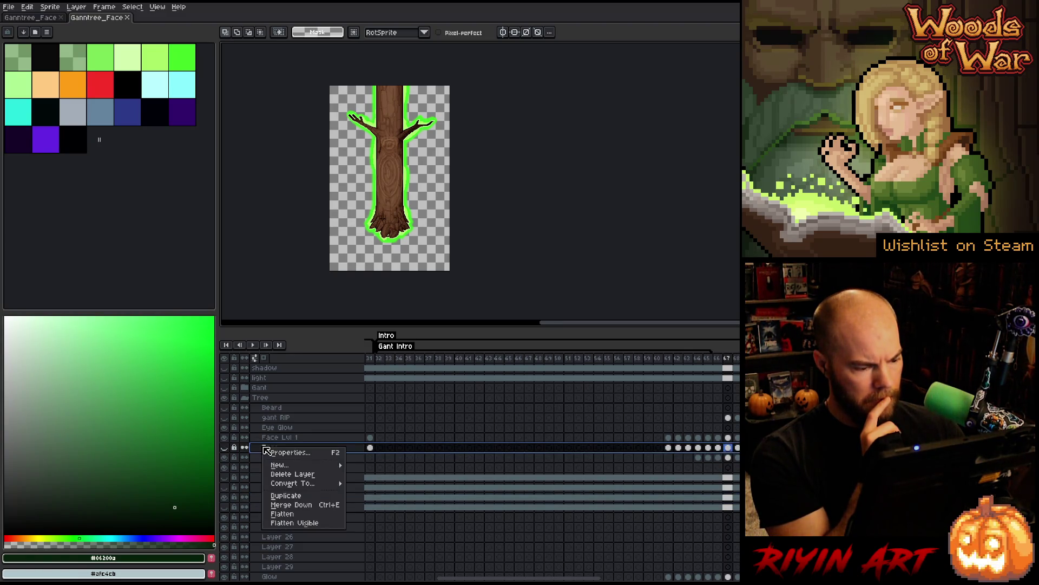
left_click(286, 473)
left_click(278, 419)
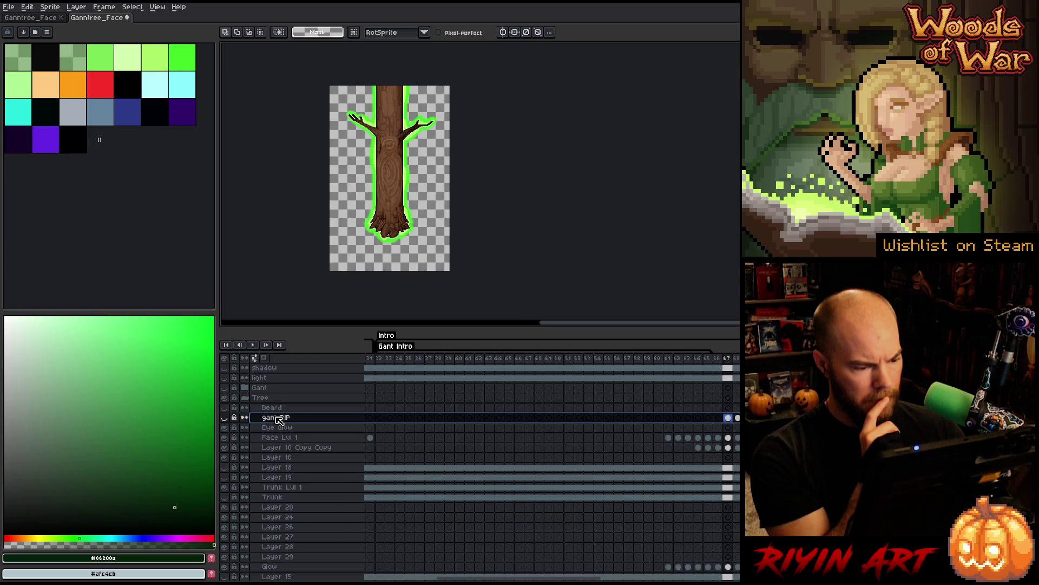
left_click(277, 410, "shift")
right_click(277, 414)
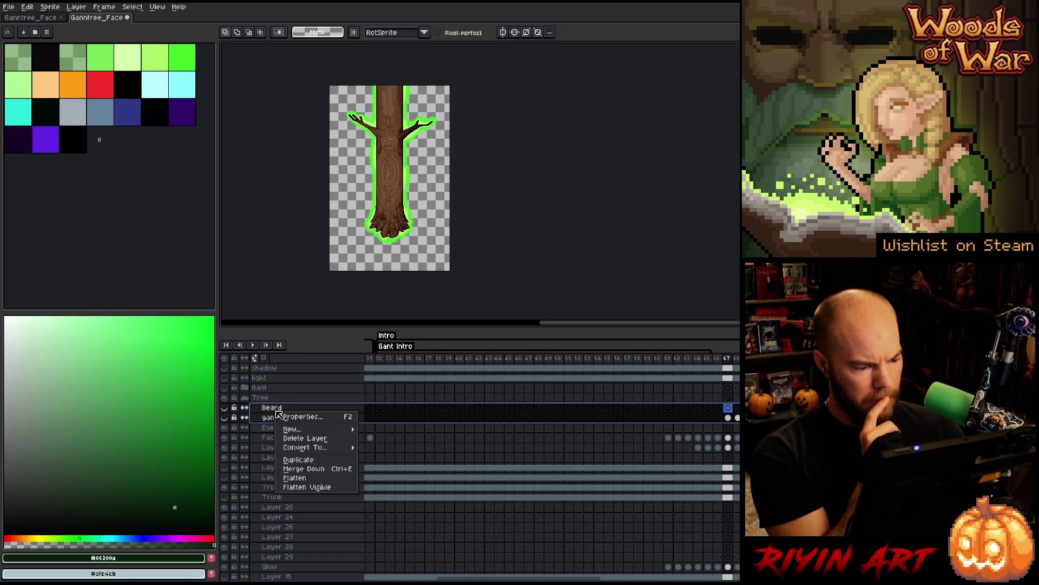
left_click(298, 437)
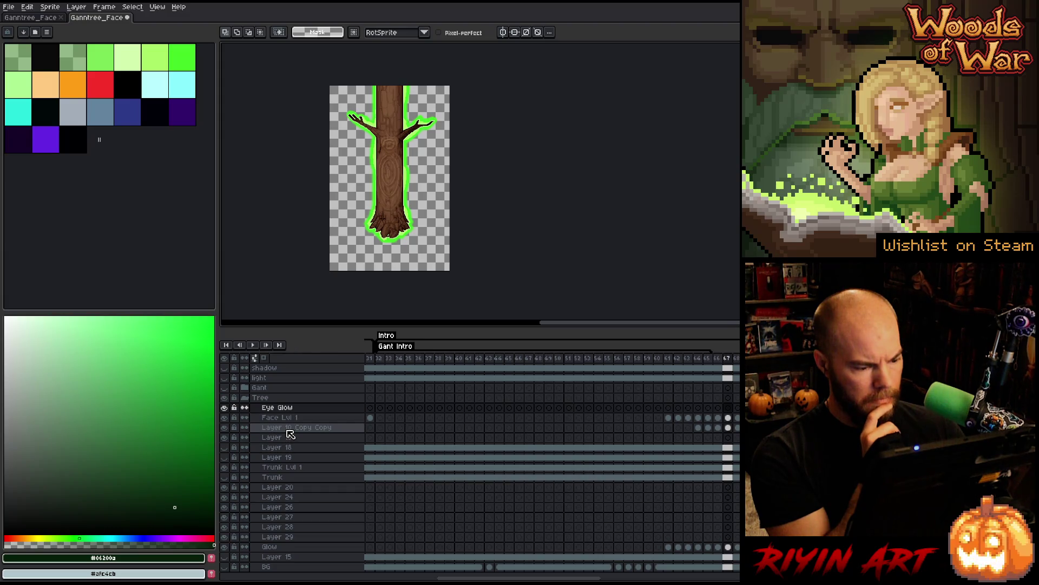
- Check Layer 10 Copy Copy's visibility and rename it 'body swirl'
left_click(288, 427)
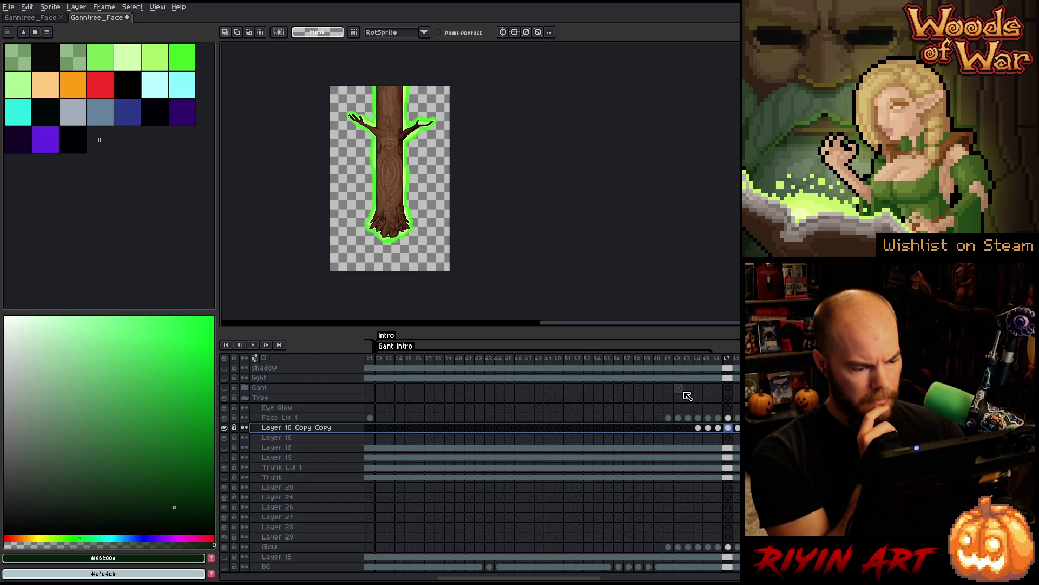
left_click(224, 427)
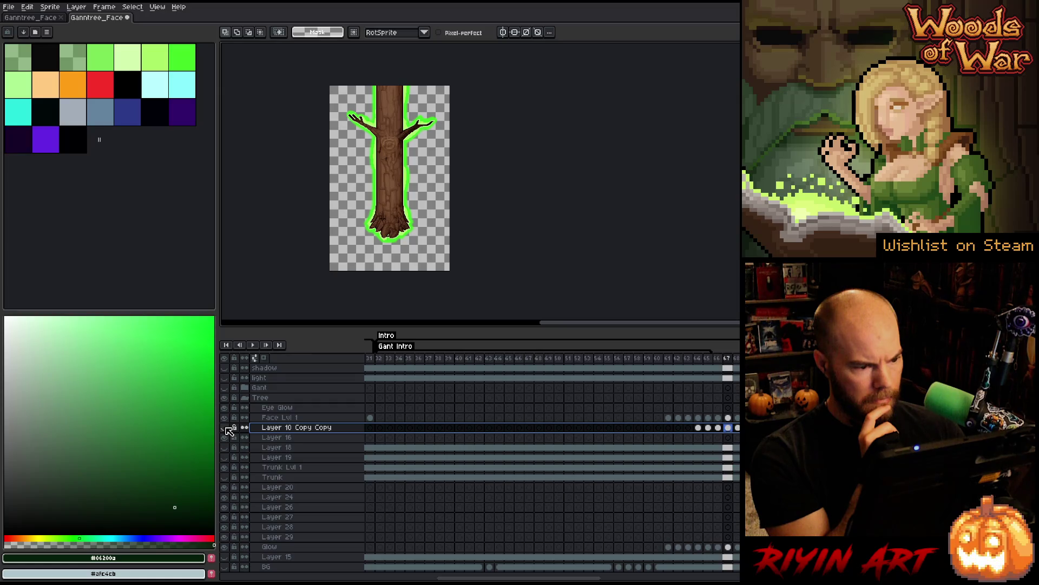
left_click(224, 427)
left_click(224, 427)
left_click(225, 427)
left_click(280, 418)
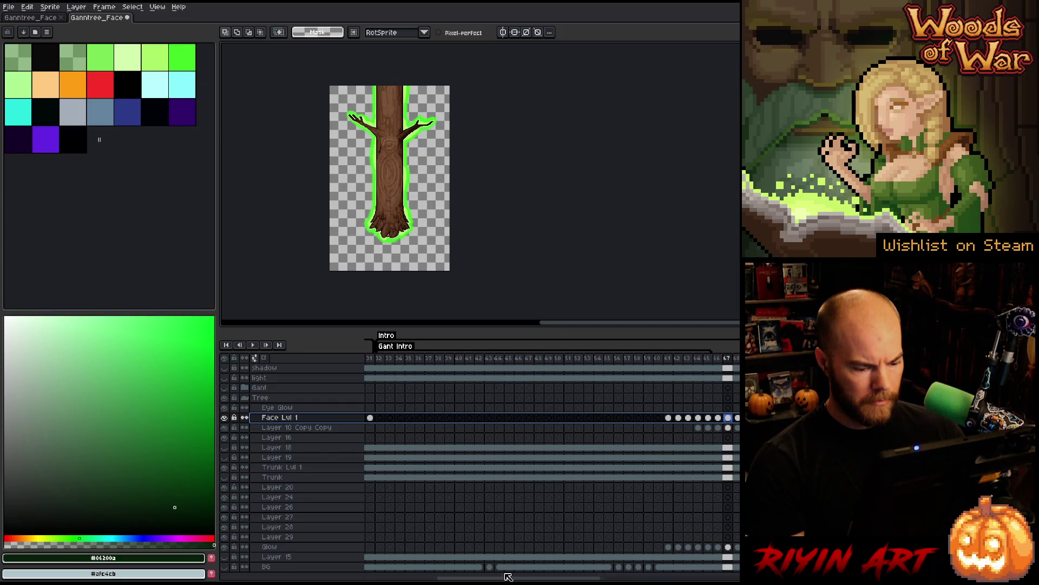
double_click(303, 429)
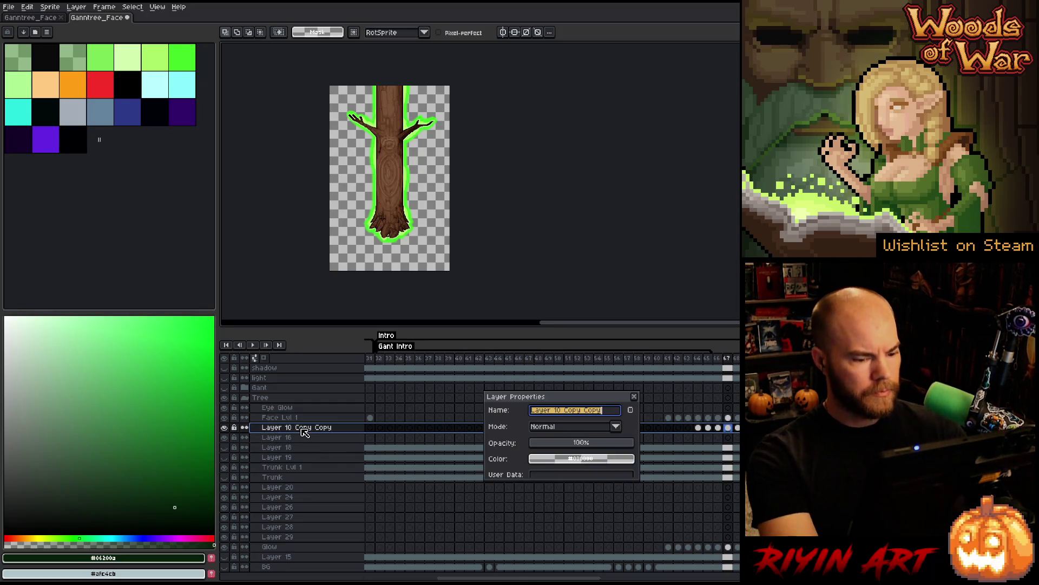
type("body swirl")
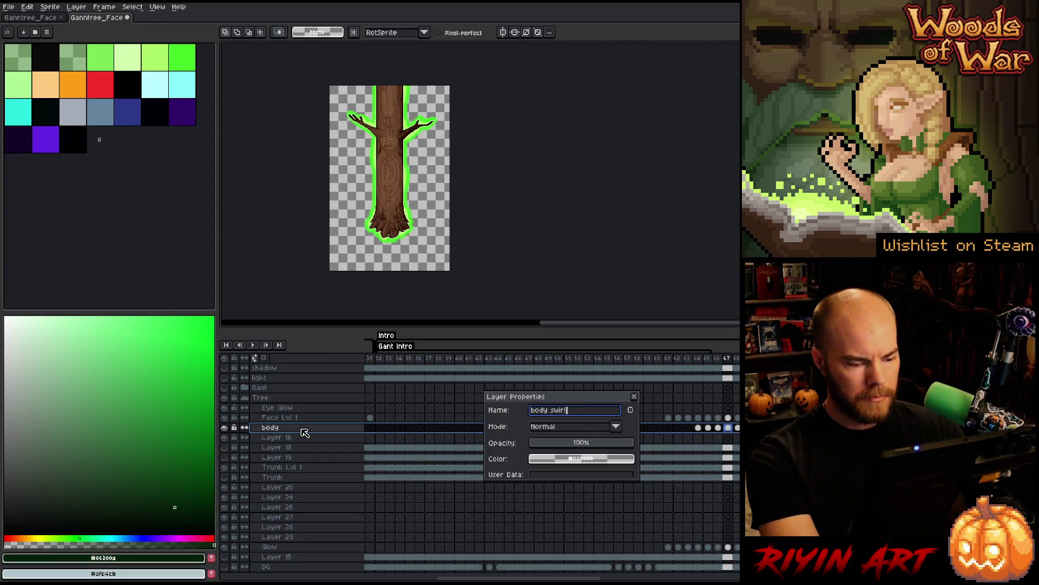
key("Return")
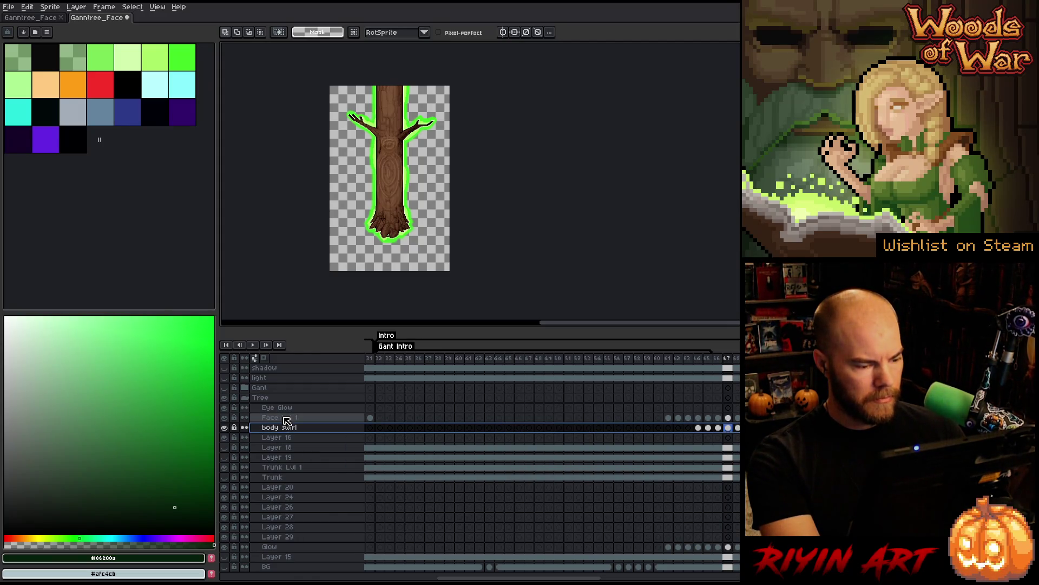
- Rename the Face Lvl 1 layer to 'Face Swirl'
double_click(290, 418)
type("Face Swirl")
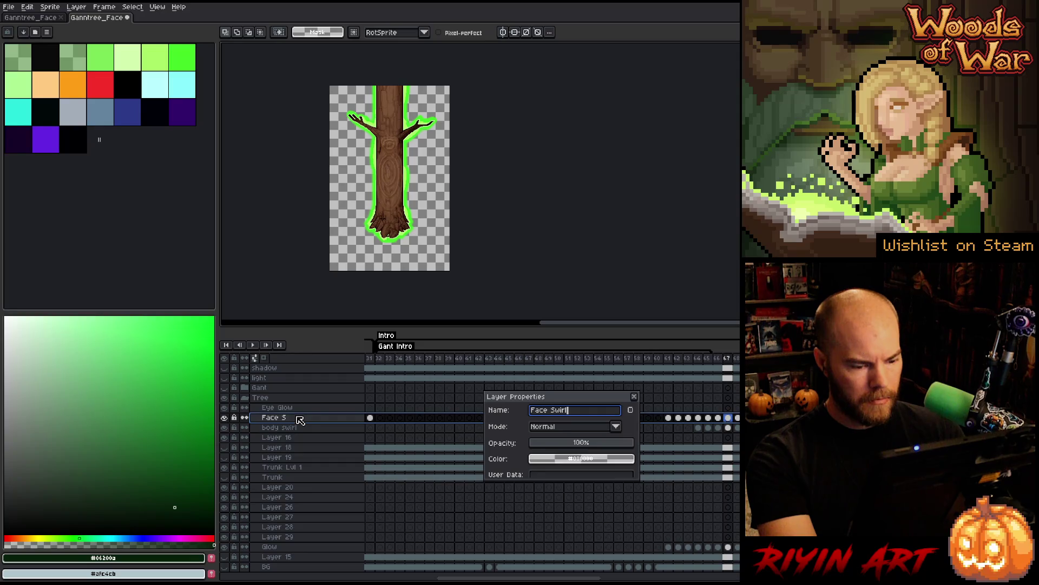
key("Return")
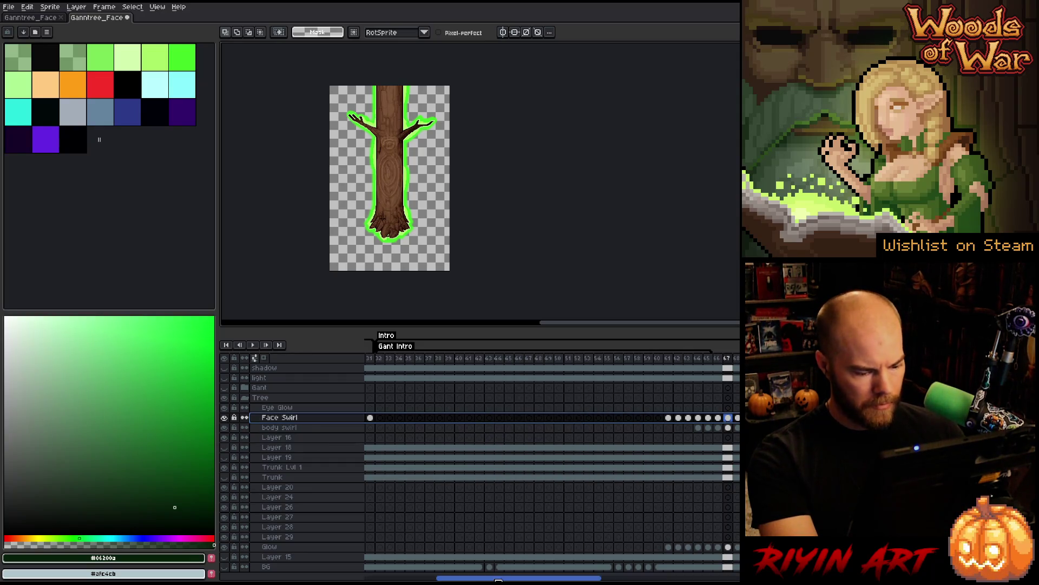
mouse_move(498, 579)
left_mouse_down()
mouse_move(563, 580)
mouse_move(552, 581)
left_mouse_up()
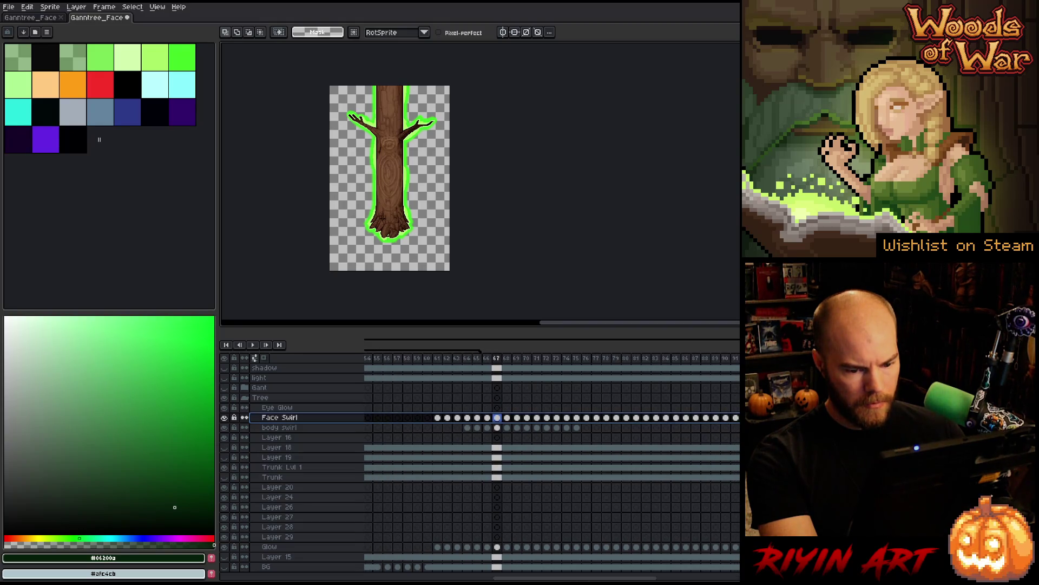
- Link the Face Swirl cels from frame 32 to frame 60
key("Return")
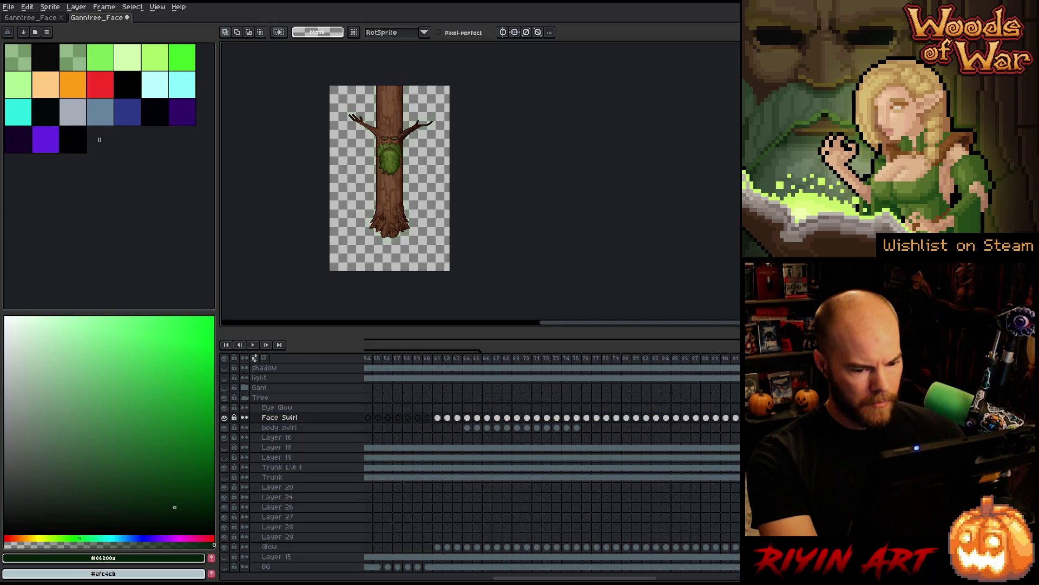
left_click_drag(552, 578, 460, 578)
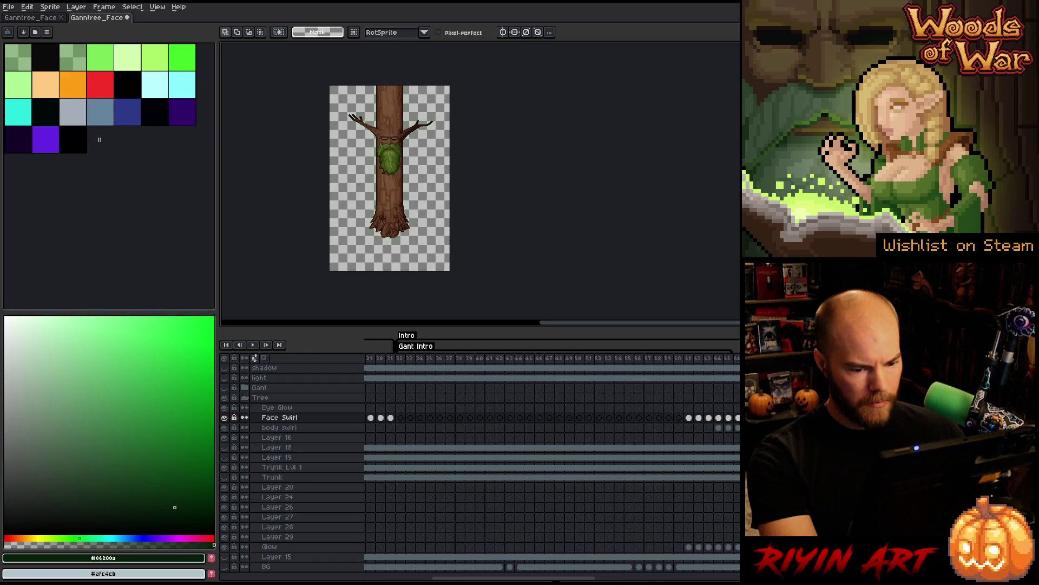
left_click(688, 418)
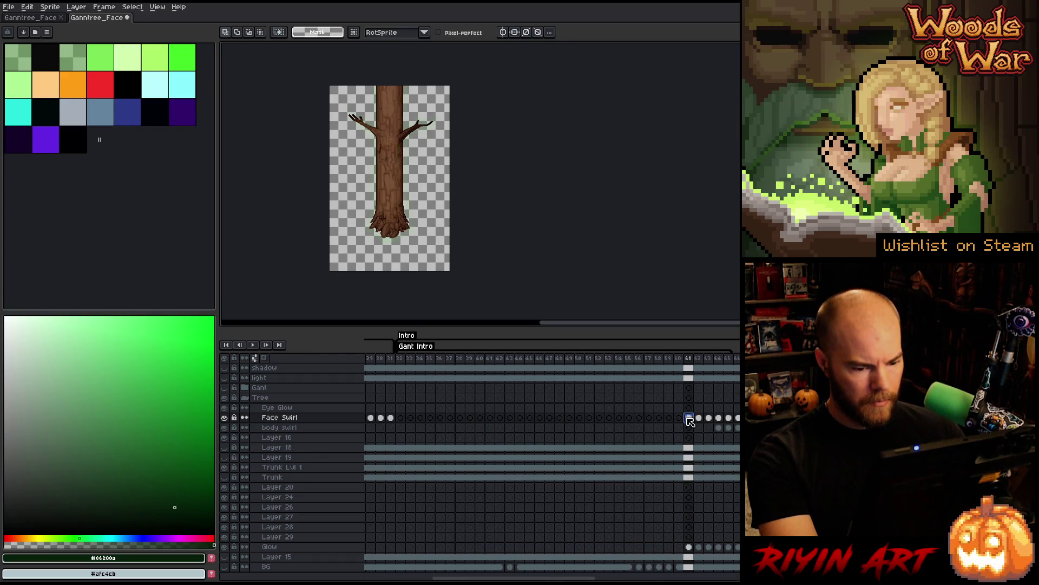
left_click(400, 418)
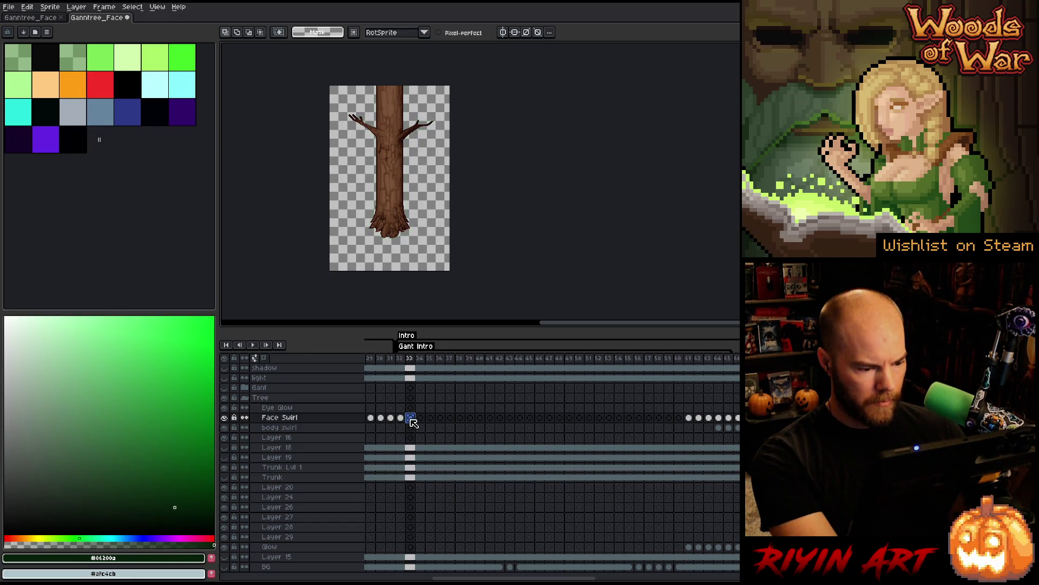
left_click_drag(402, 420, 678, 420)
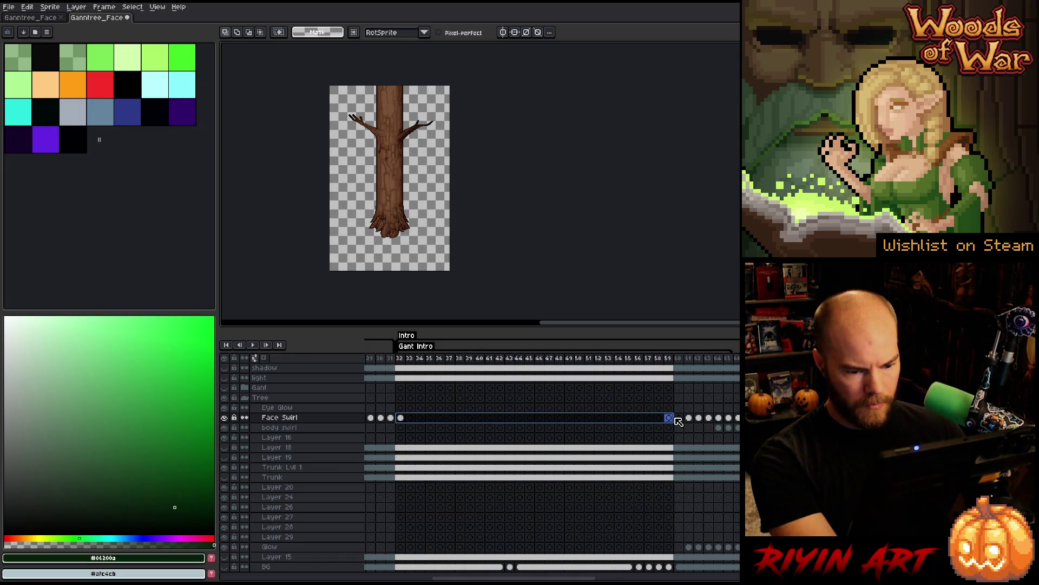
right_click(680, 421)
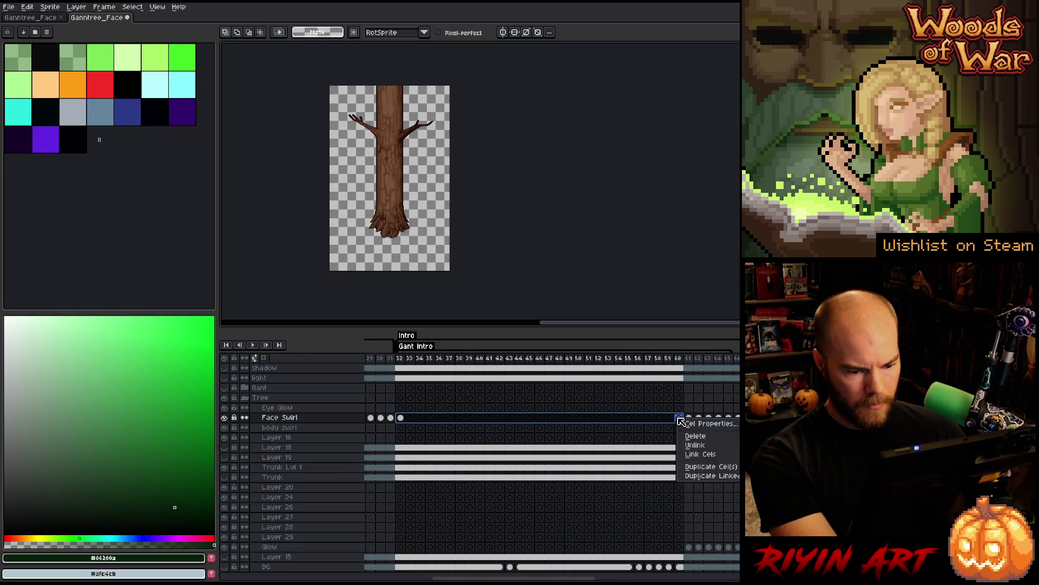
left_click(698, 455)
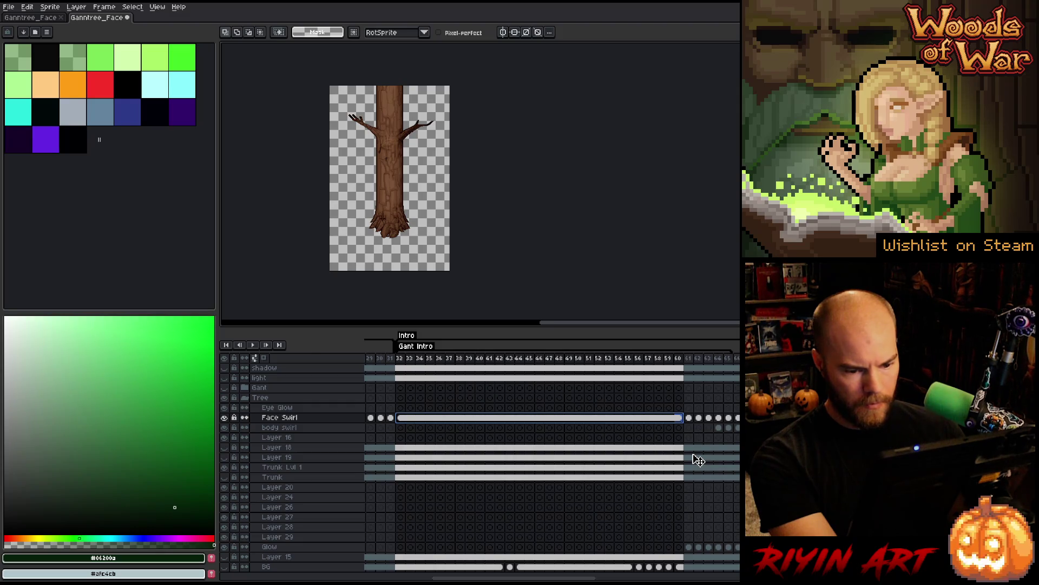
- Review the body swirl glow at frames 64–65, play the animation, and switch to Ganntree_Face
left_click(729, 428)
left_click(720, 428)
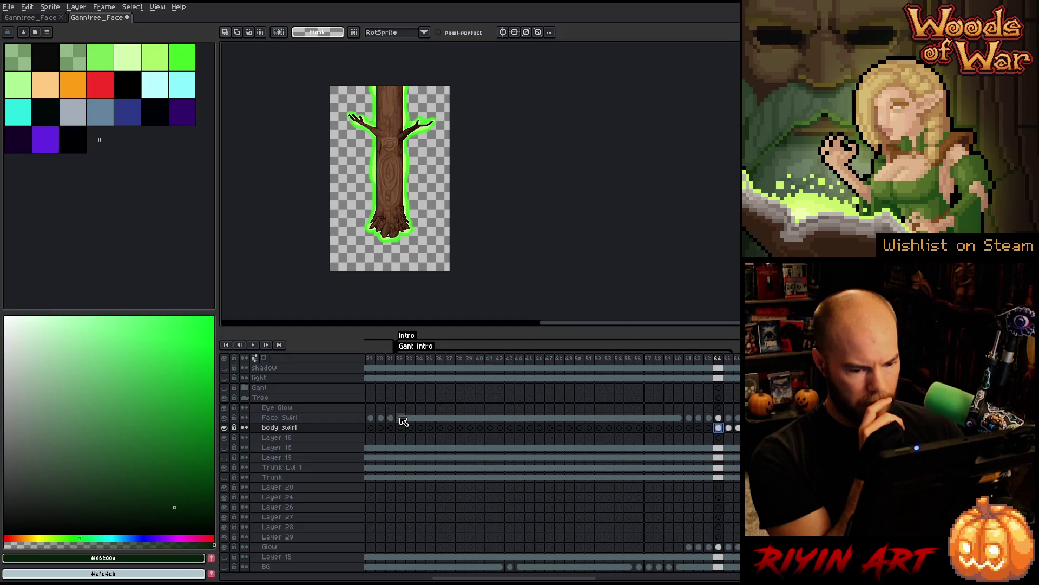
left_click(403, 421)
key("Return")
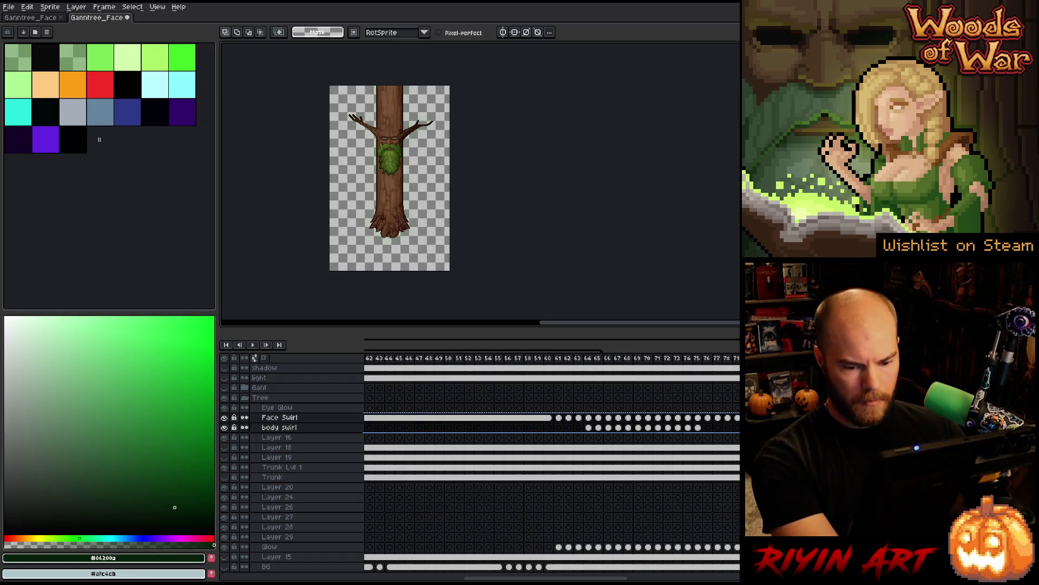
left_click(31, 18)
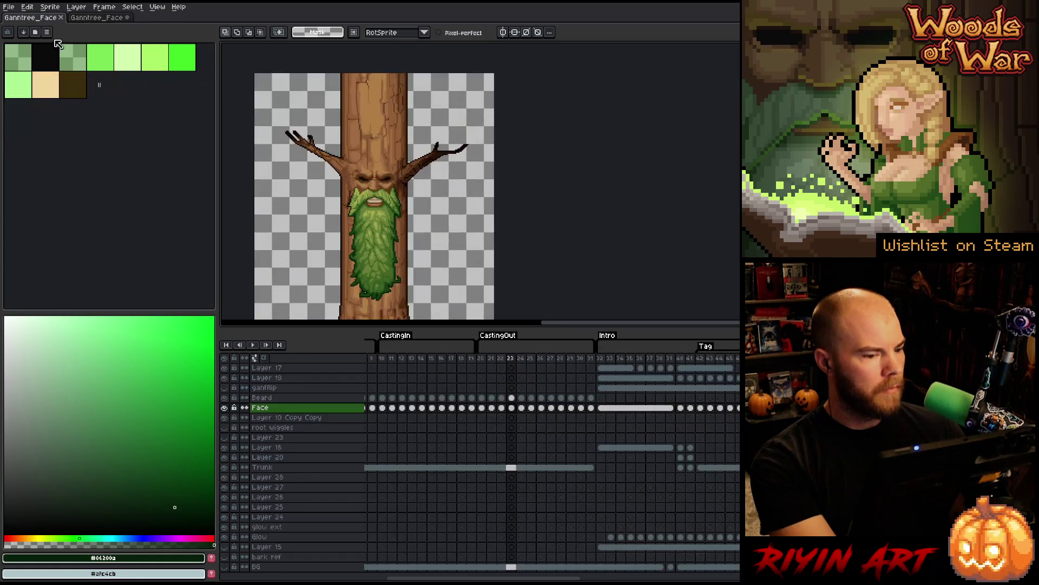
- Add two layers above Beard, paste cels into Layer 30 from frame 32, and hide the menus
left_click(292, 399)
key("shift+n")
key("shift+n")
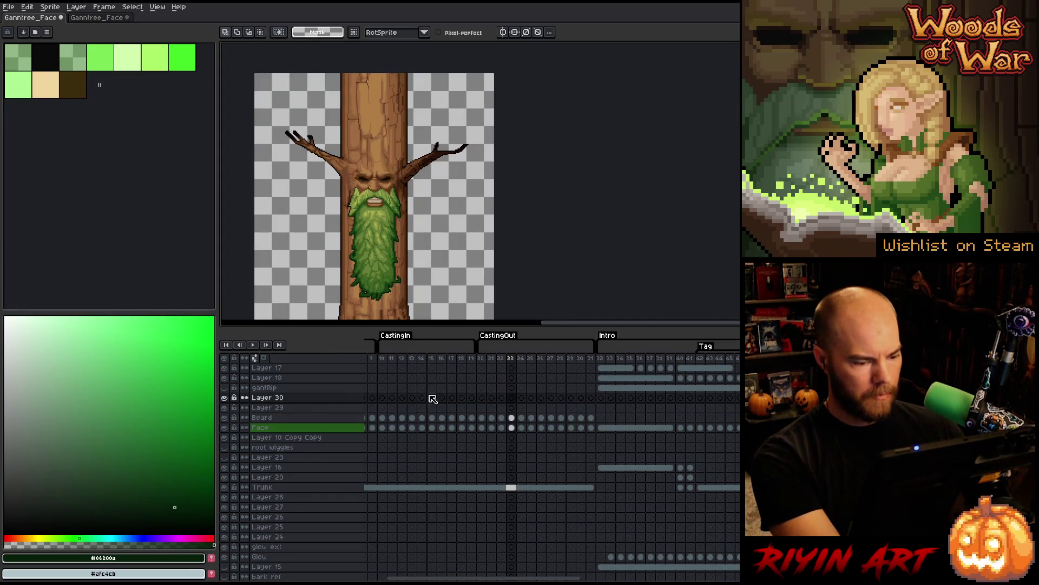
left_click(601, 399)
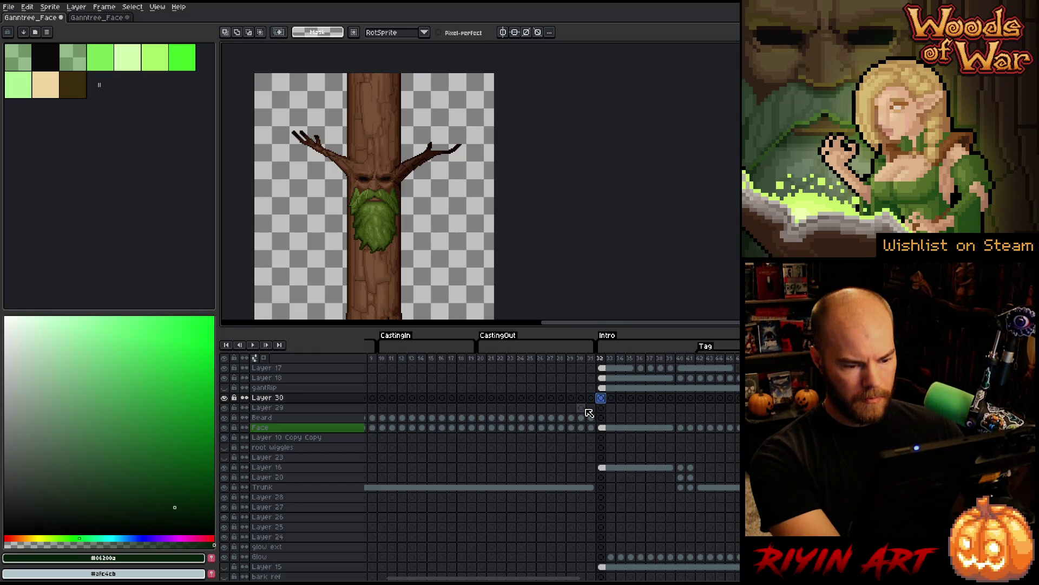
key("ctrl+v")
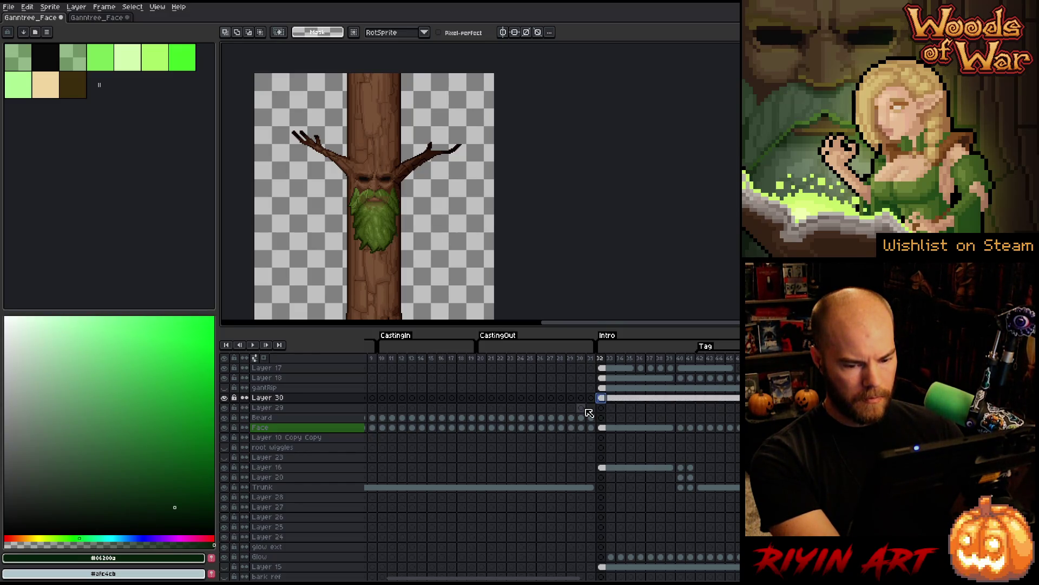
scroll(589, 413, "down", 1)
scroll(589, 413, "up", 1)
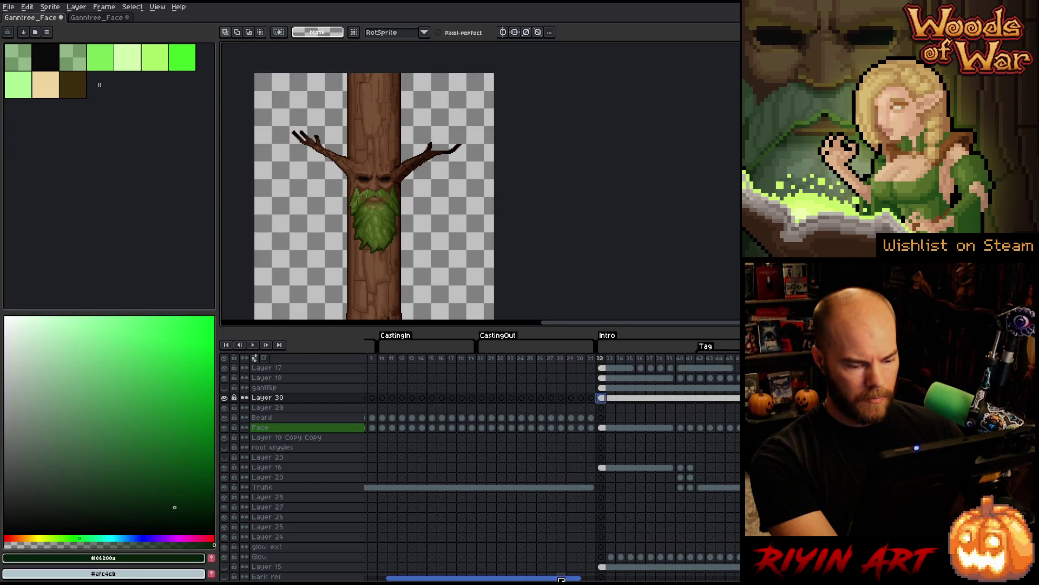
left_click_drag(561, 579, 659, 575)
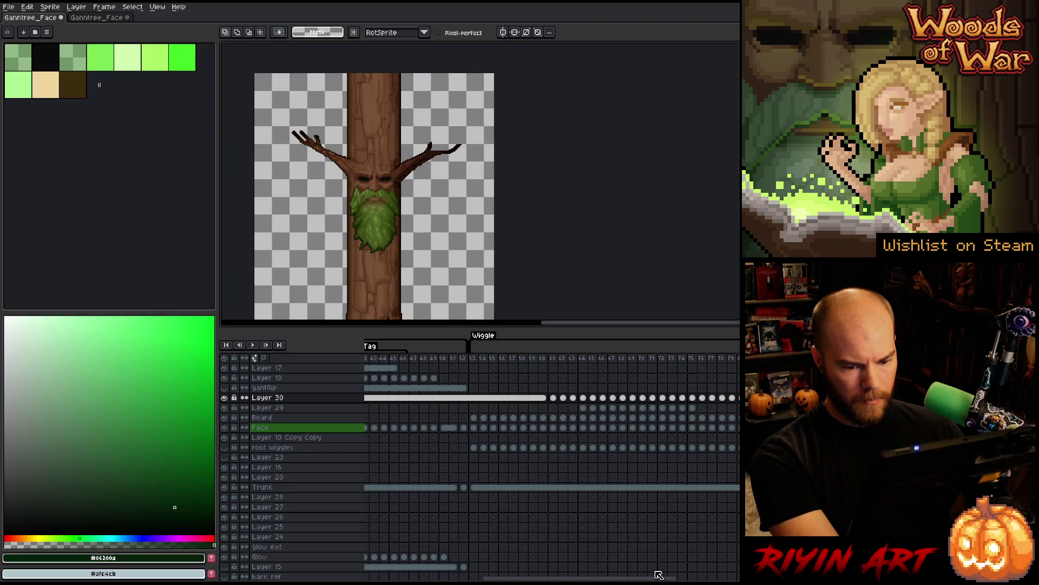
left_click_drag(659, 575, 618, 574)
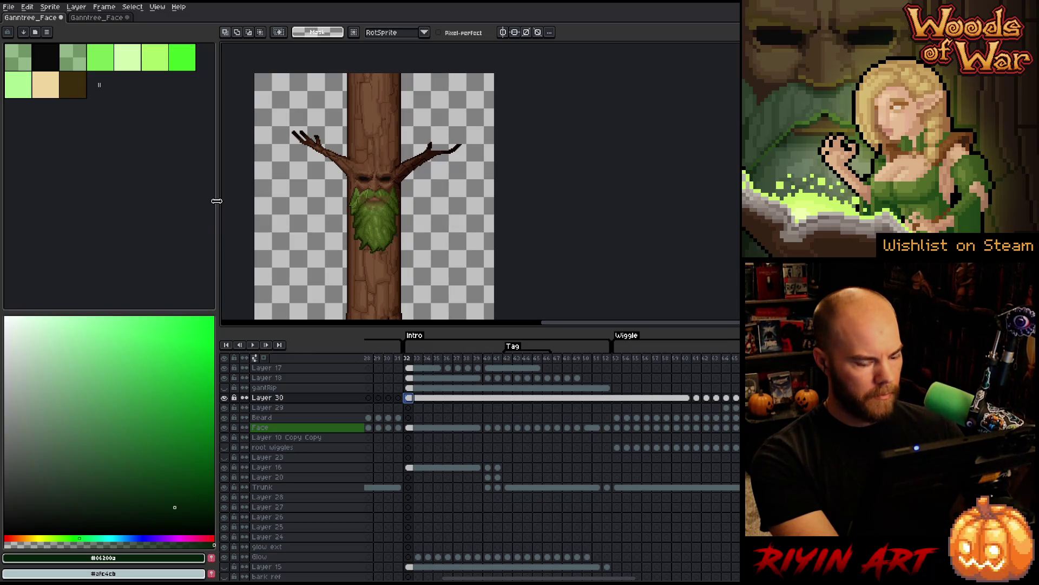
key("ctrl+f")
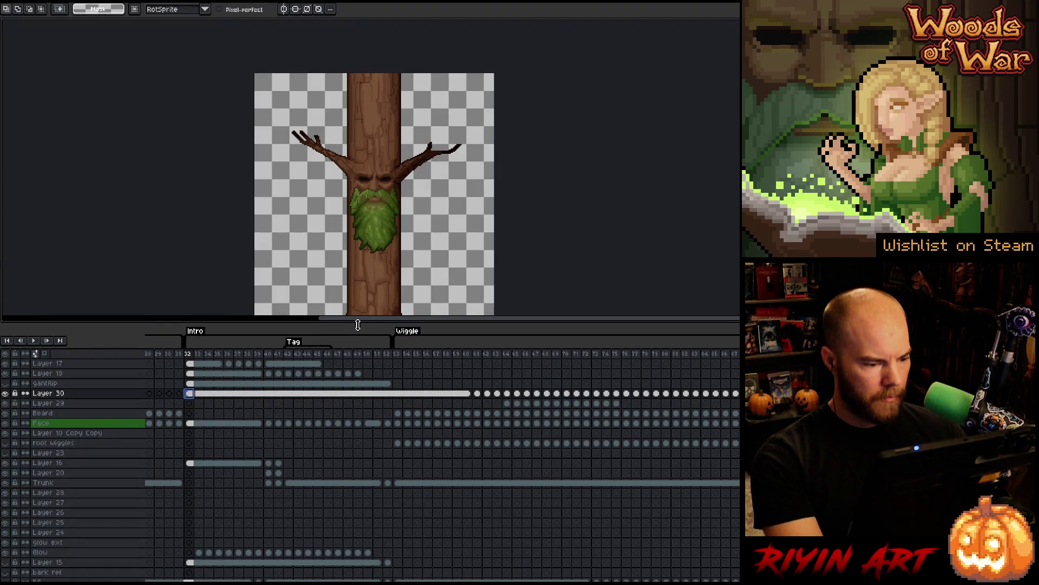
- Enlarge the timeline and insert about thirty new frames after frame 52 using Alt+N
left_click_drag(357, 325, 358, 212)
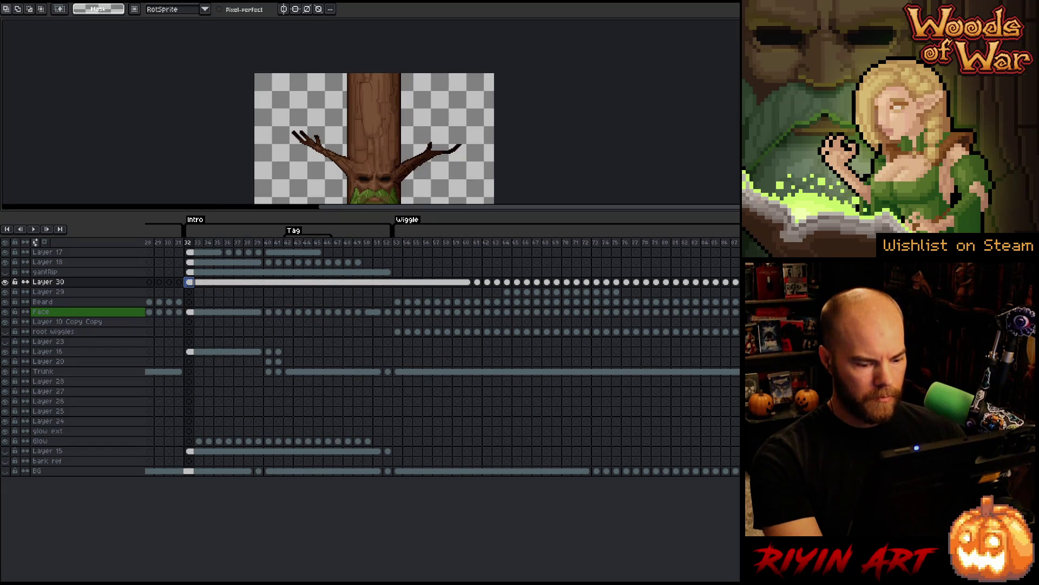
scroll(443, 345, "left", 5)
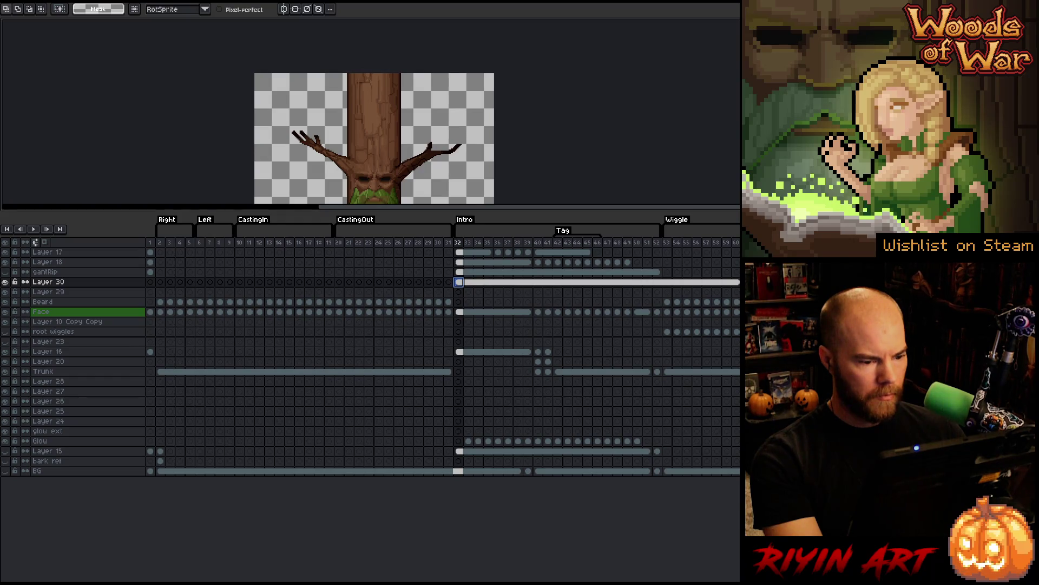
scroll(442, 345, "right", 5)
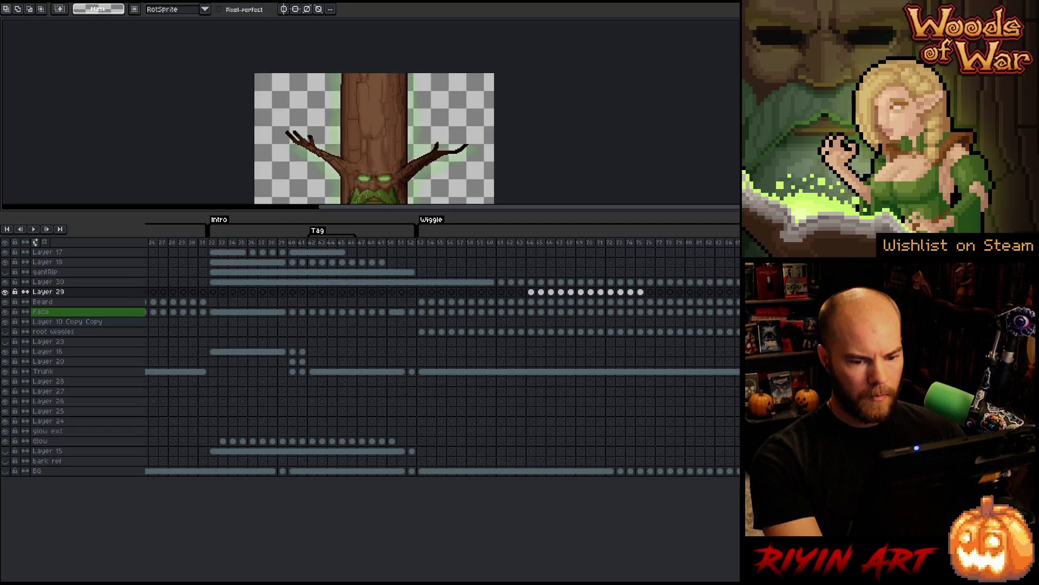
mouse_move(213, 281)
left_mouse_down()
mouse_move(704, 291)
mouse_move(215, 290)
mouse_move(430, 284)
left_mouse_up()
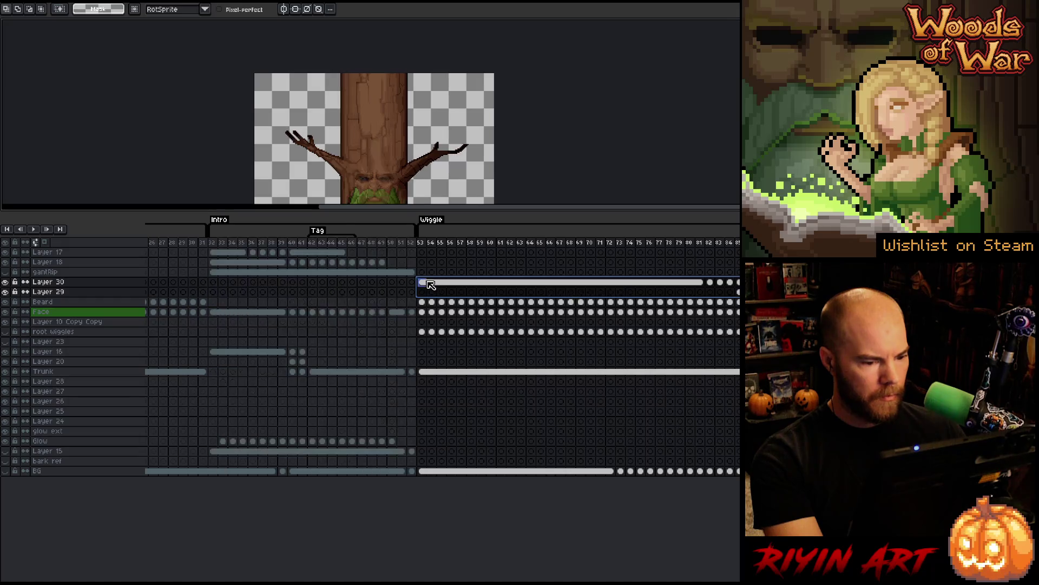
left_click(412, 245)
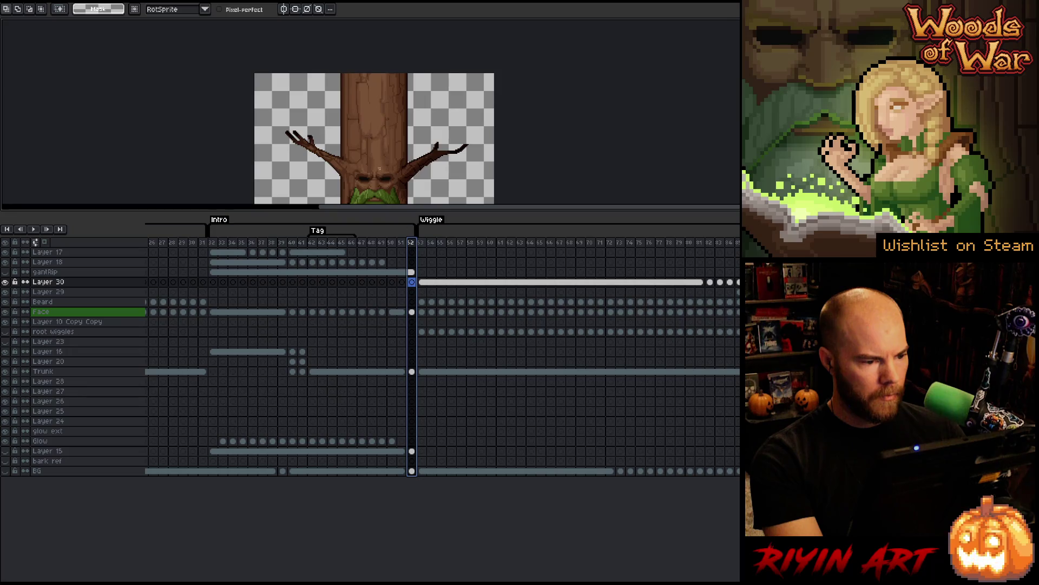
scroll(380, 169, "down", 2)
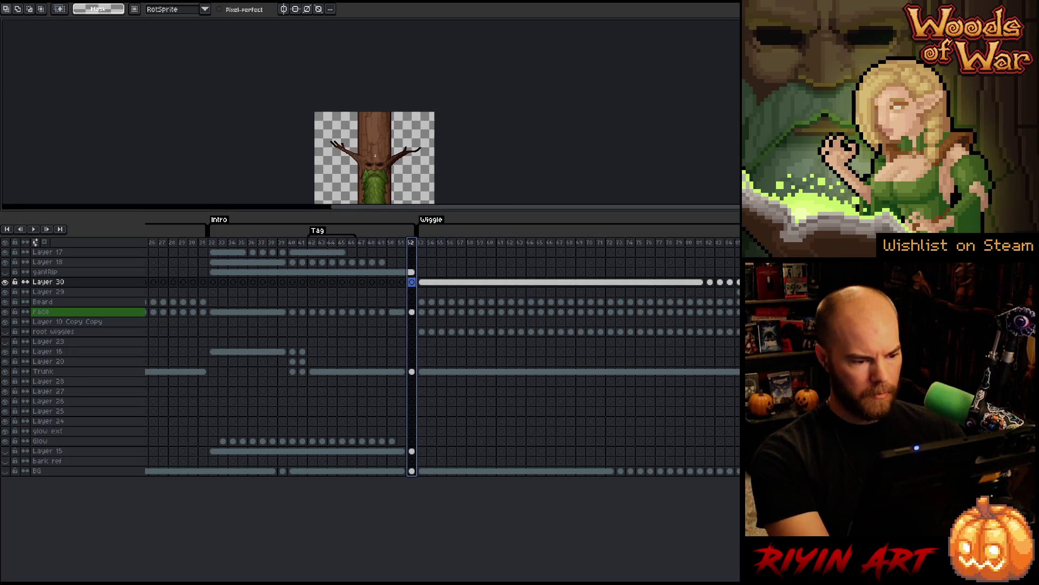
key("alt+n")
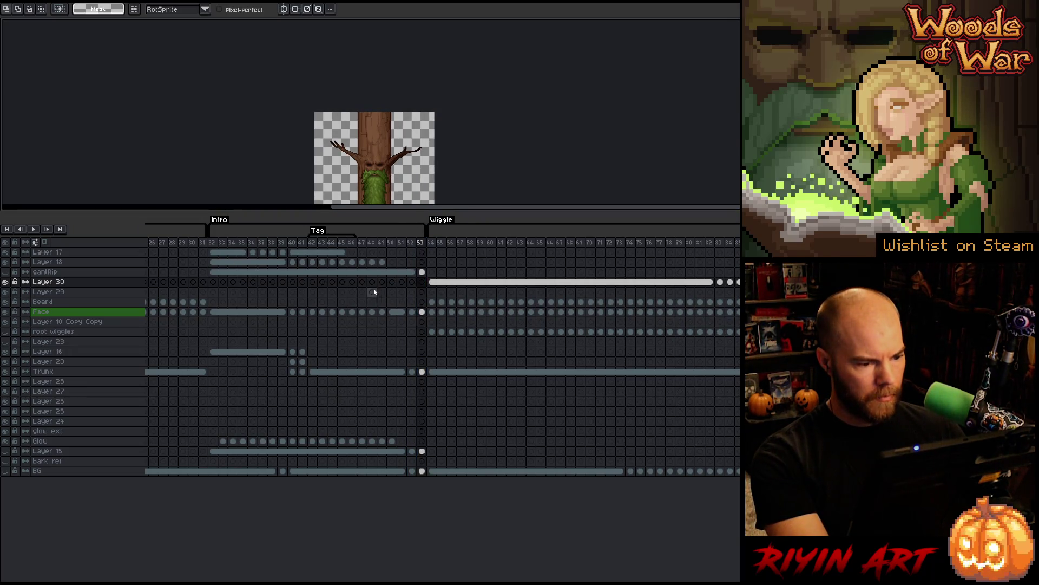
key("alt+n")
key("alt+n")
key("alt+n")
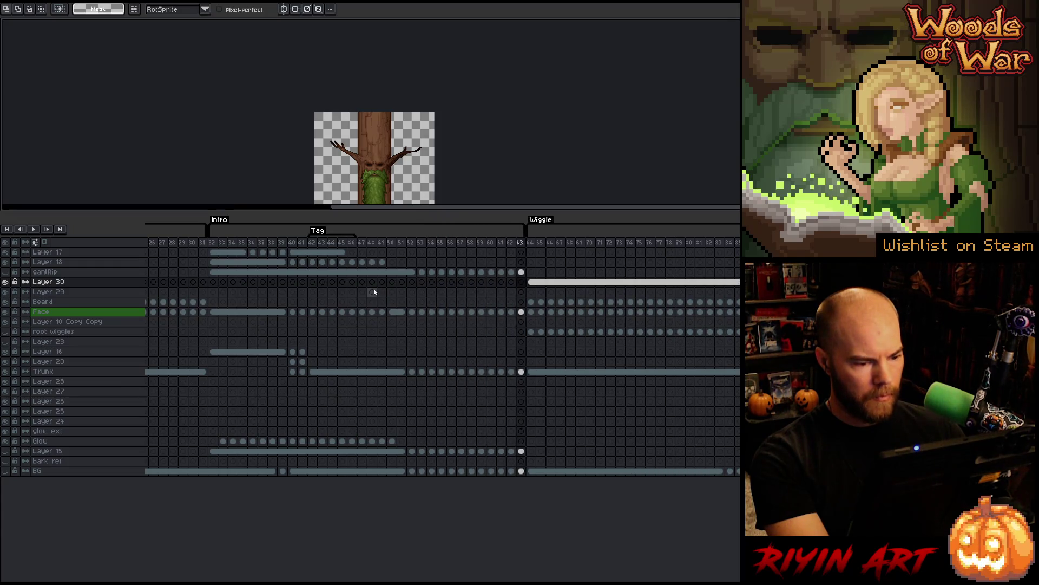
key("alt+n")
key("alt+n")
key("alt+n")
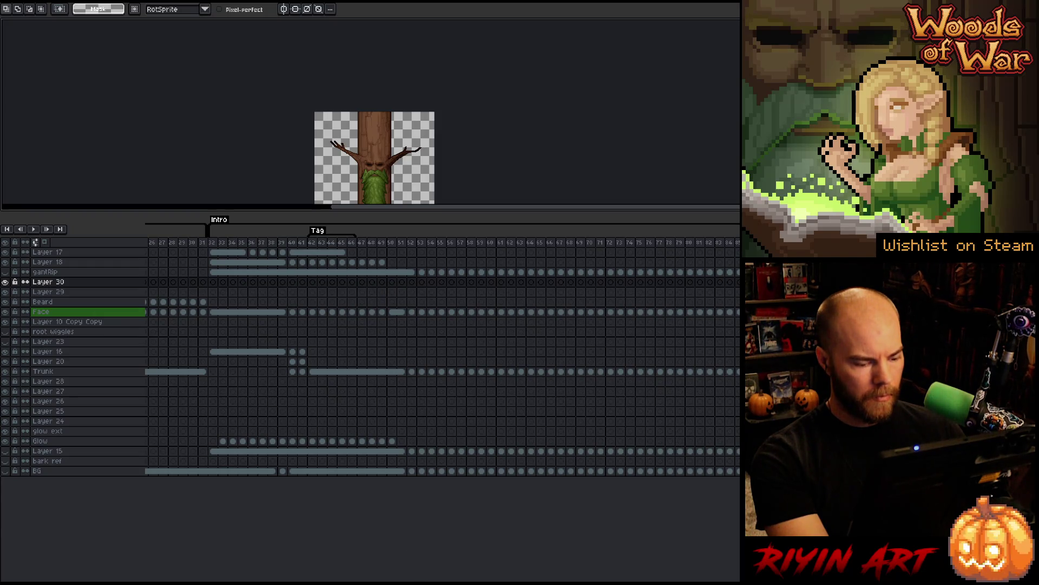
scroll(443, 357, "right", 10)
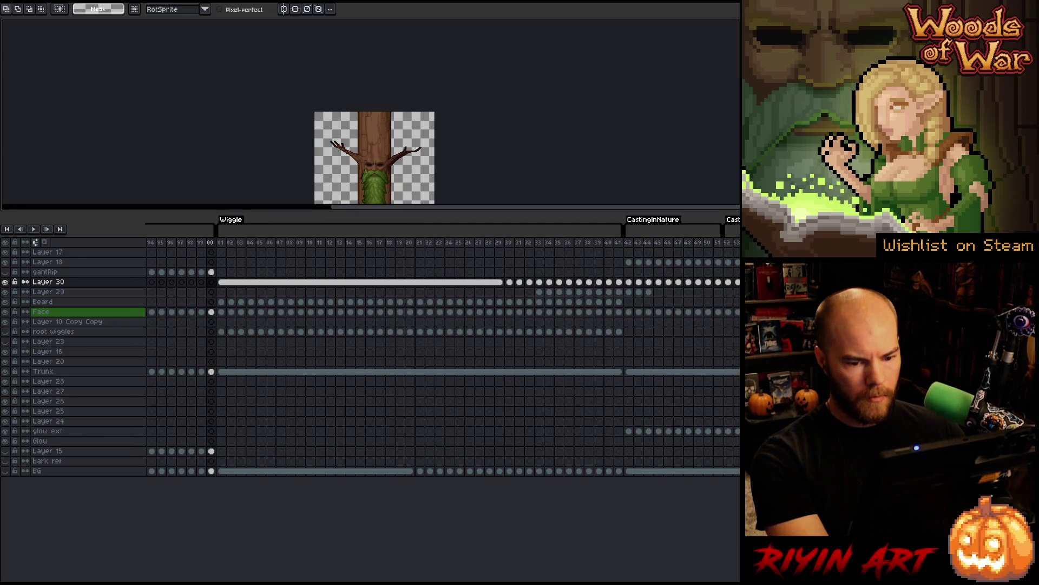
mouse_move(737, 282)
left_mouse_down()
mouse_move(5, 291)
mouse_move(233, 292)
mouse_move(193, 289)
left_mouse_up()
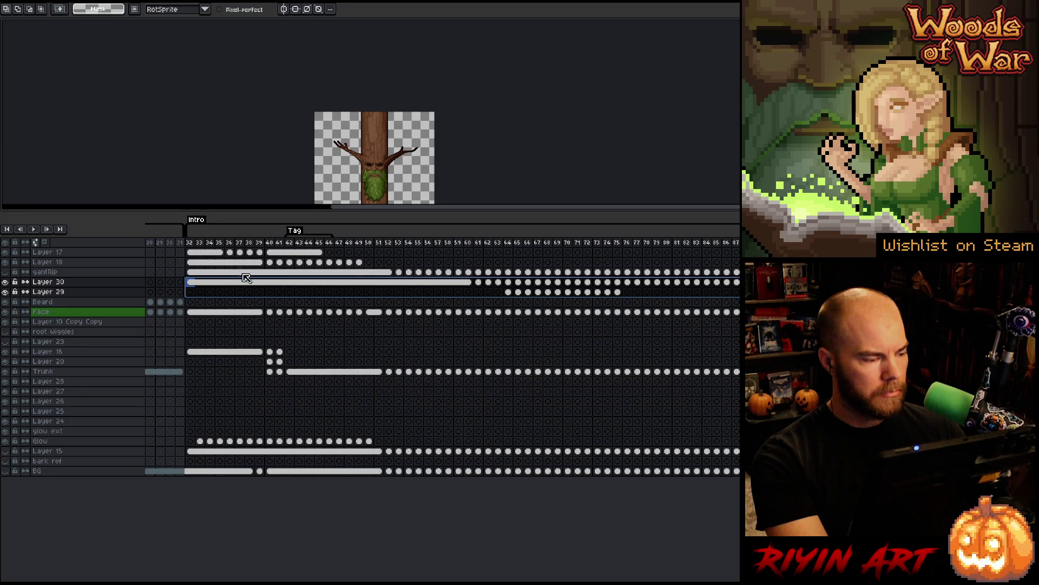
- Select frames 32–46 across all layers, enlarge the canvas view, and select Layer 30
left_click(58, 272)
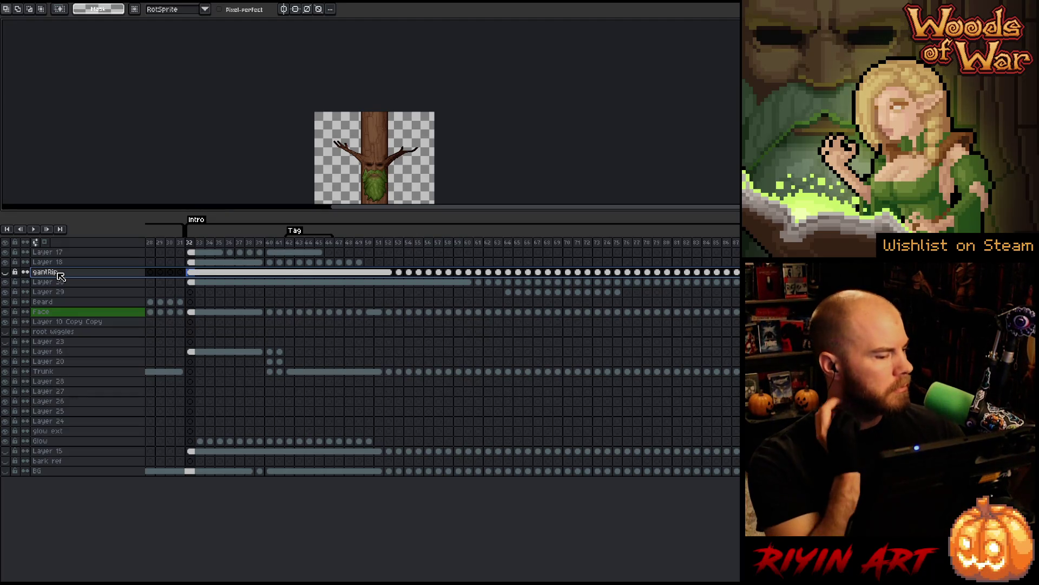
left_click(190, 244)
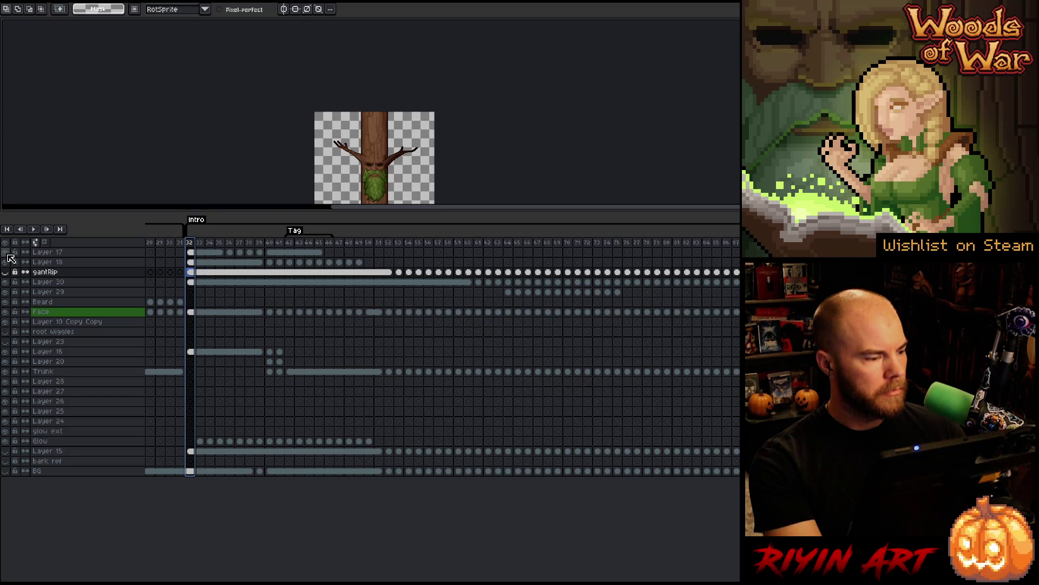
left_click(211, 246)
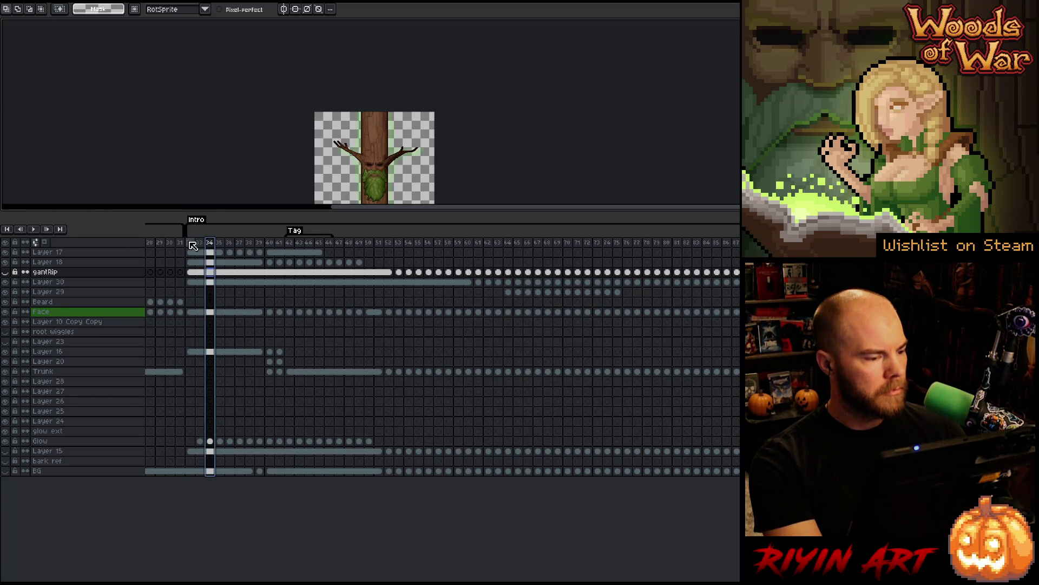
mouse_move(191, 245)
left_mouse_down()
mouse_move(432, 250)
mouse_move(195, 257)
mouse_move(203, 258)
left_mouse_up()
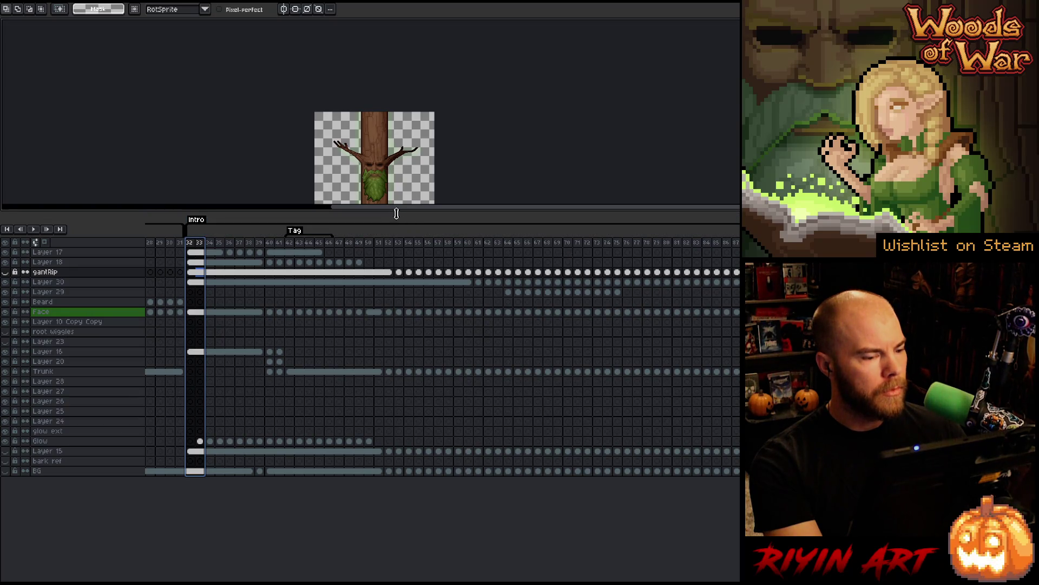
left_click_drag(397, 213, 392, 290)
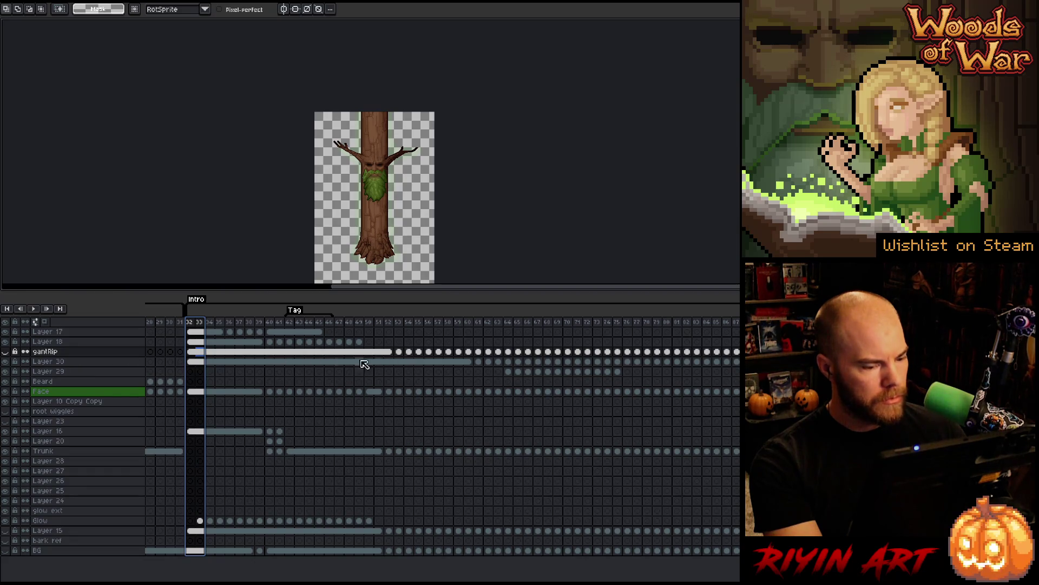
left_click(80, 365)
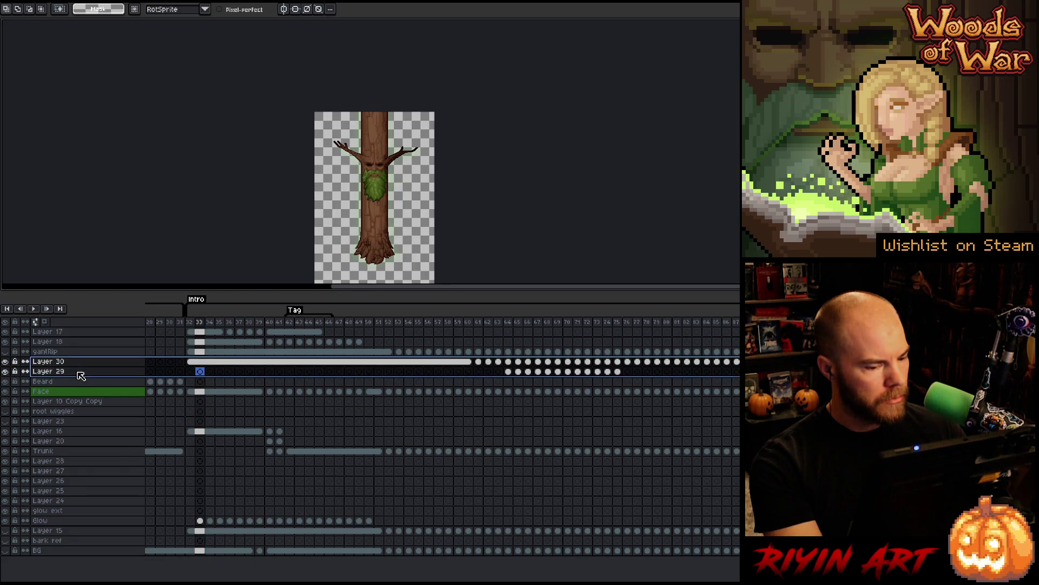
- Give the layers a dark blue colour tag in Layer Properties
right_click(80, 374)
left_click(93, 378)
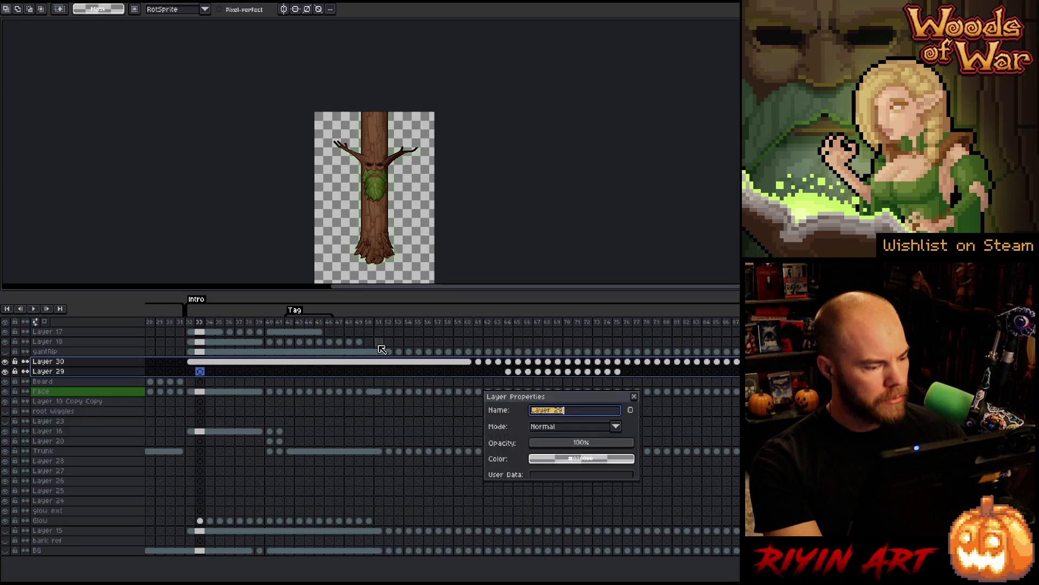
left_click(563, 463)
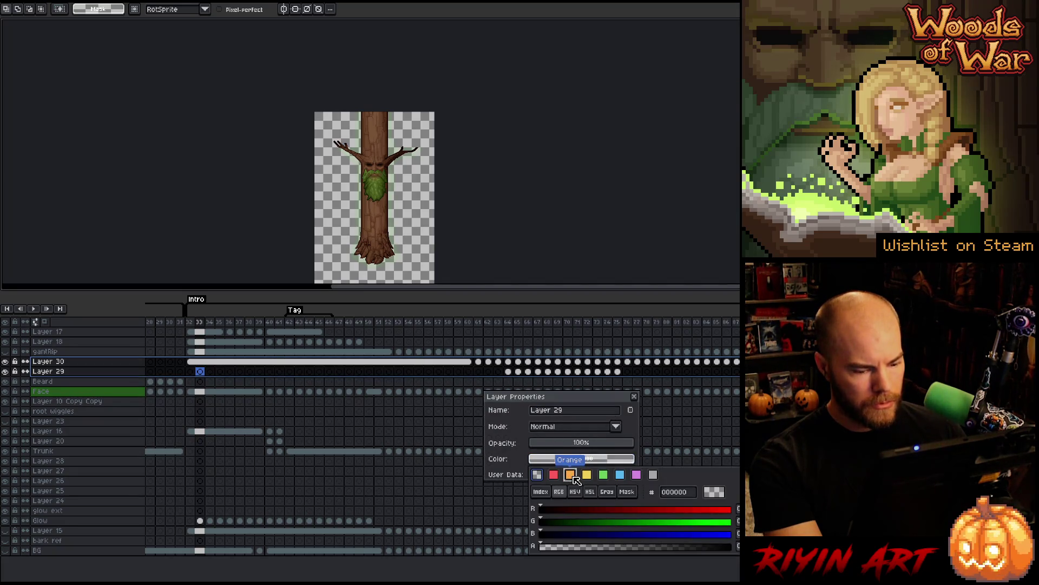
left_click(572, 475)
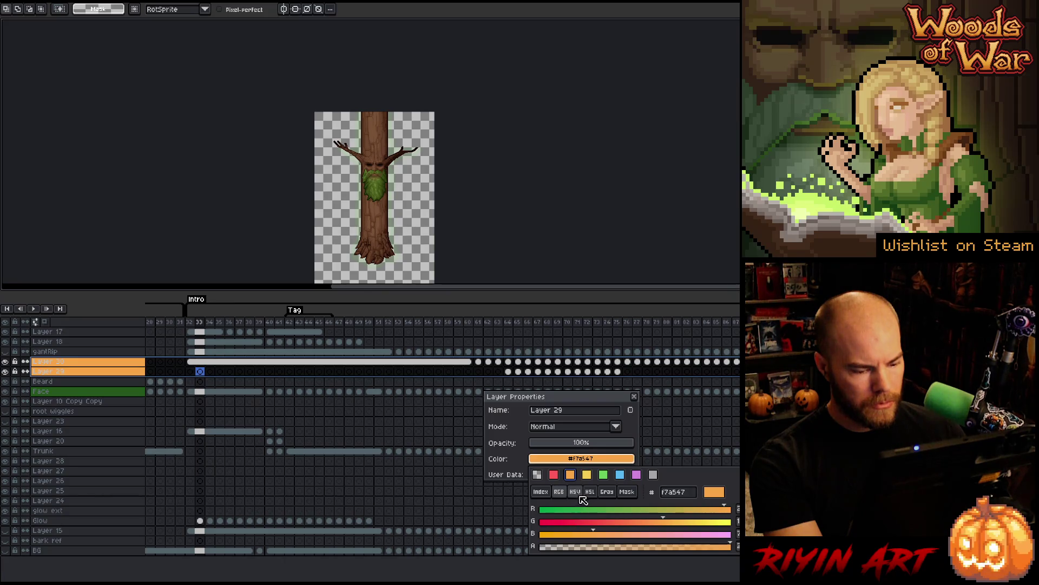
left_click(576, 493)
left_click_drag(615, 537, 609, 536)
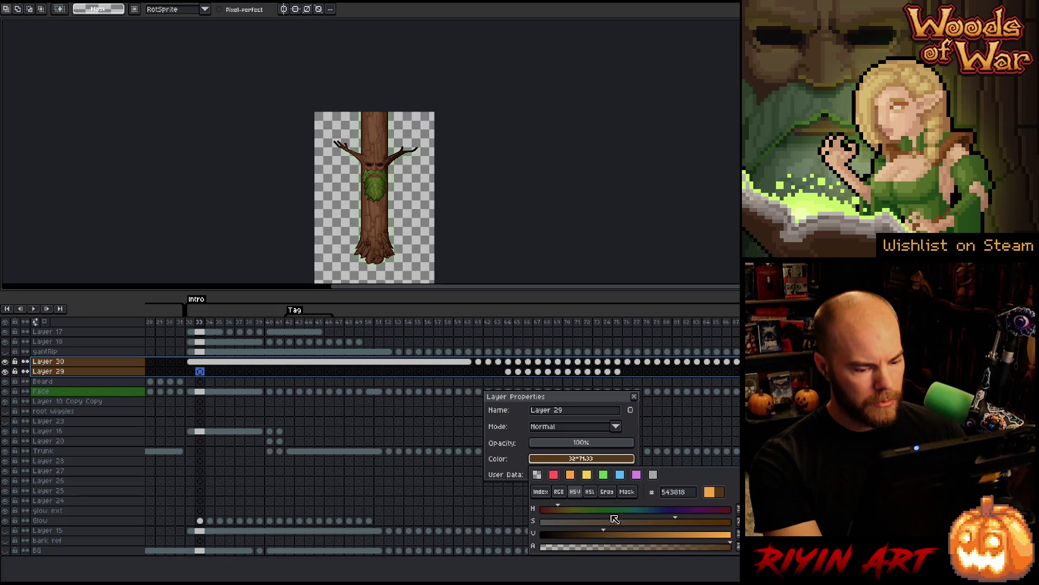
left_click(620, 474)
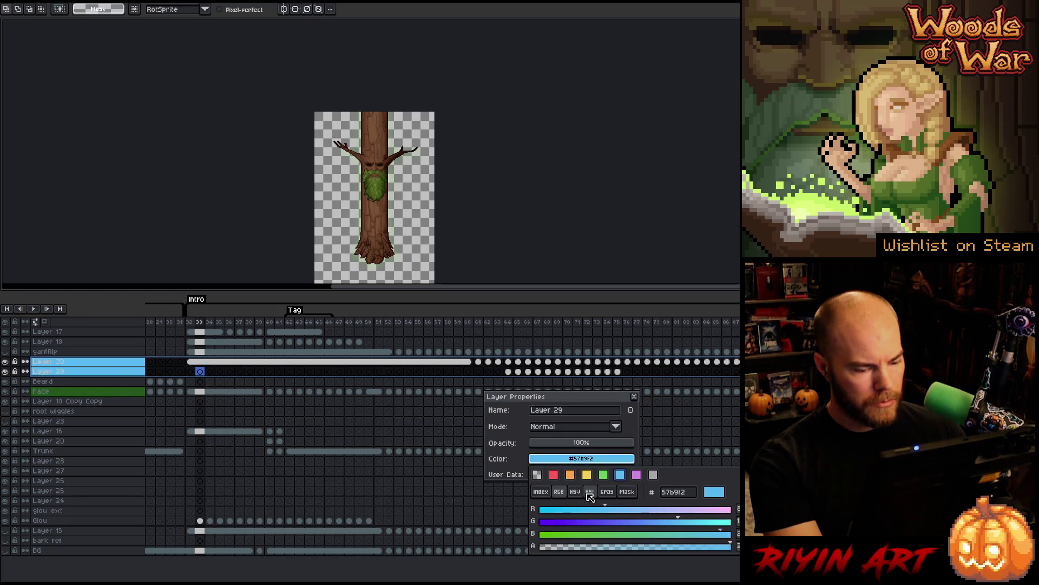
left_click(590, 493)
left_click_drag(576, 536, 579, 536)
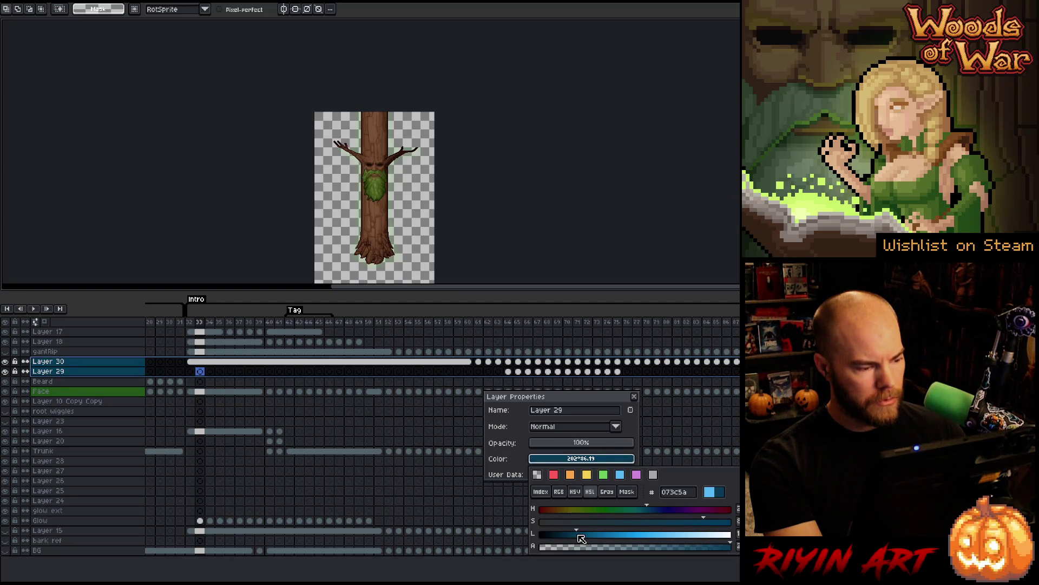
left_click(636, 398)
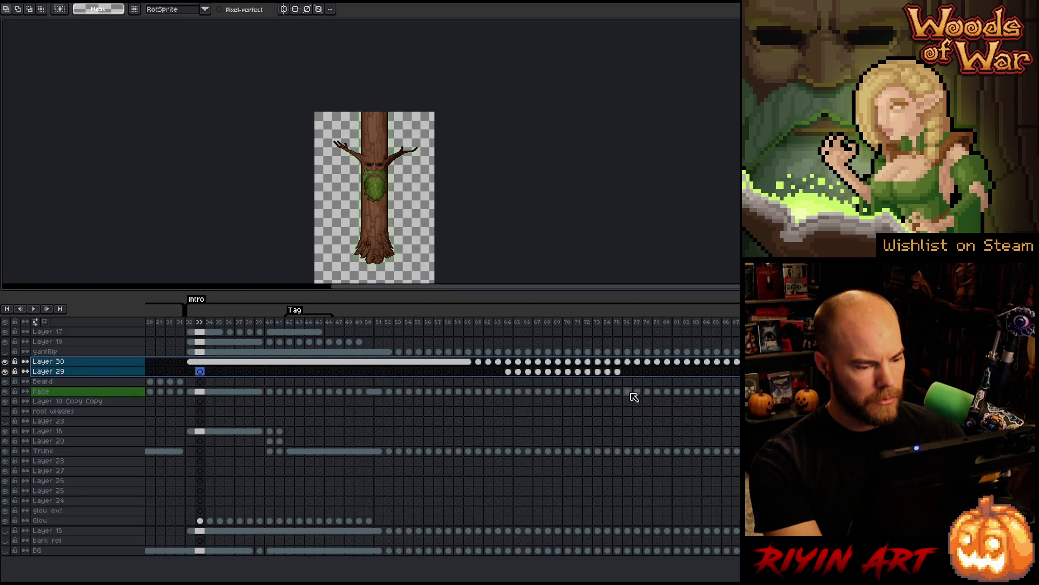
- Rename Layer 30 to 'Face Swirl' and Layer 29 to 'Body Swirl', then select frames 32–50
double_click(49, 361)
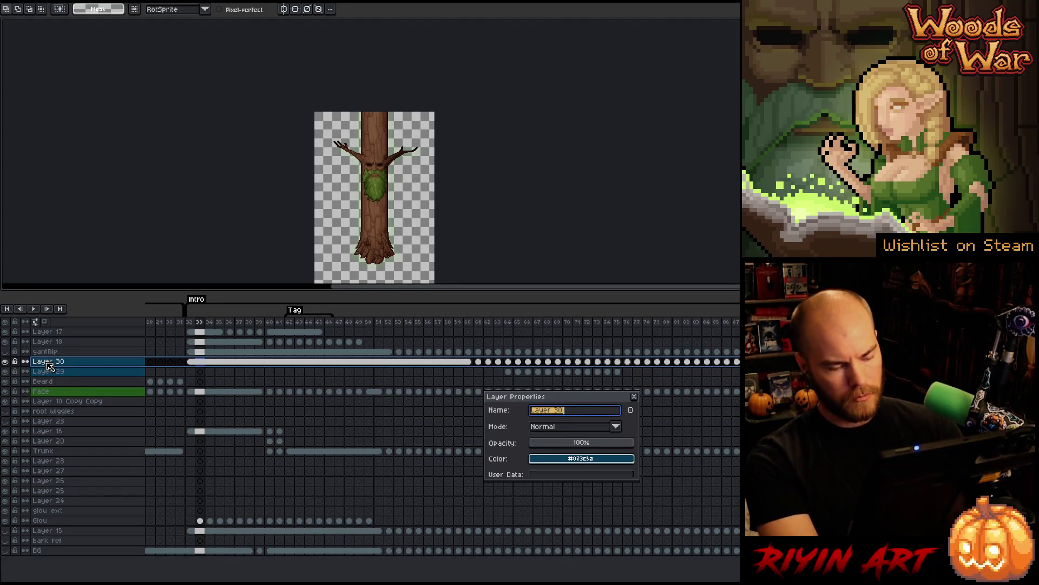
type("Face Swir")
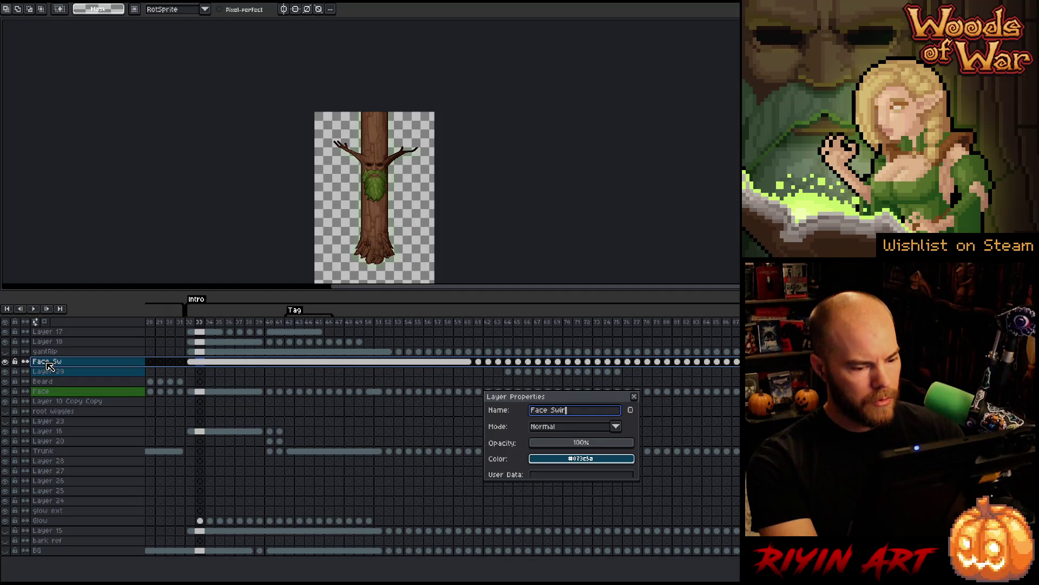
type("l")
key("Return")
double_click(51, 372)
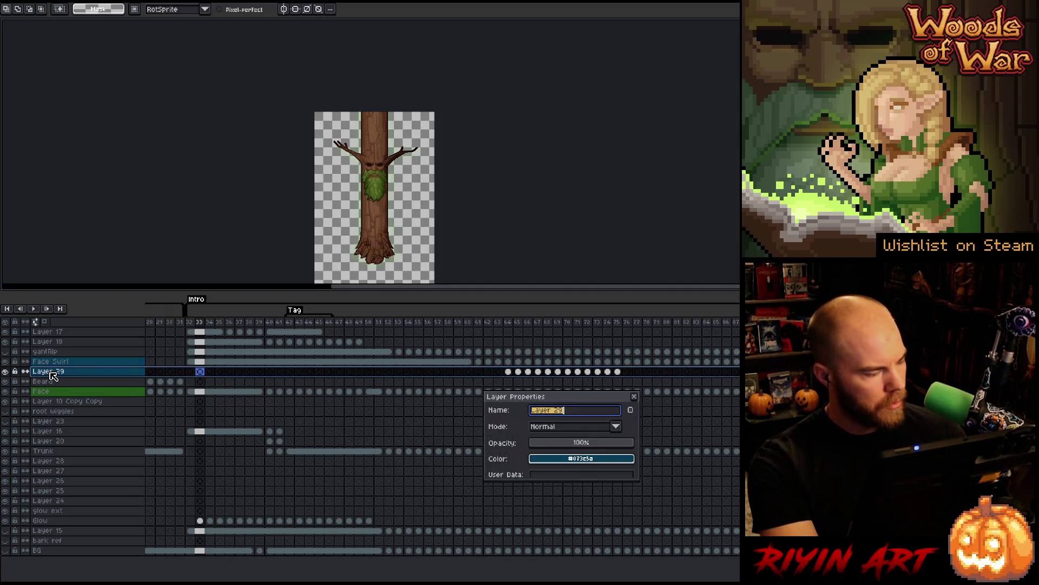
type("Body Swirl")
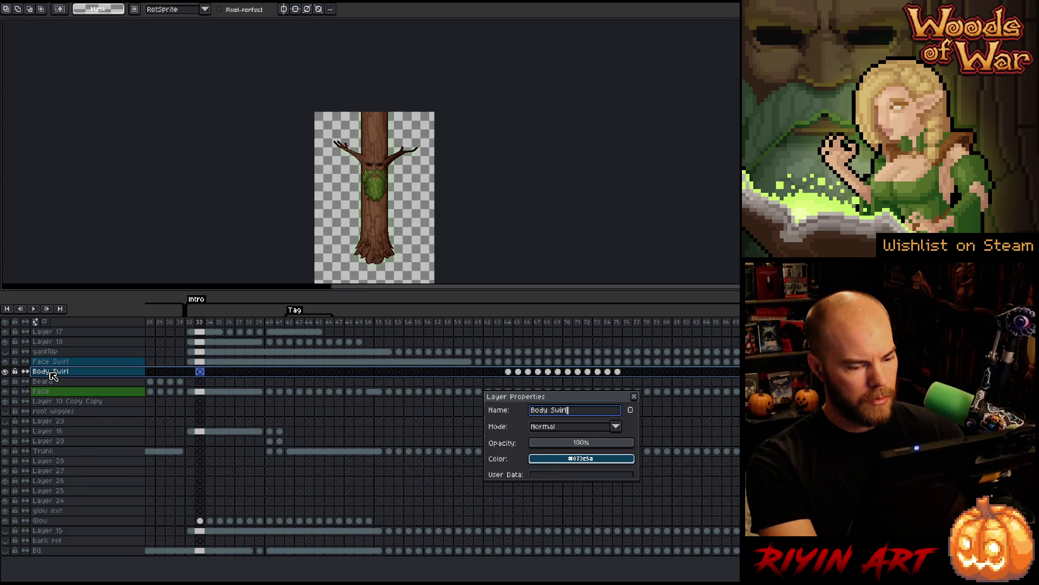
key("Return")
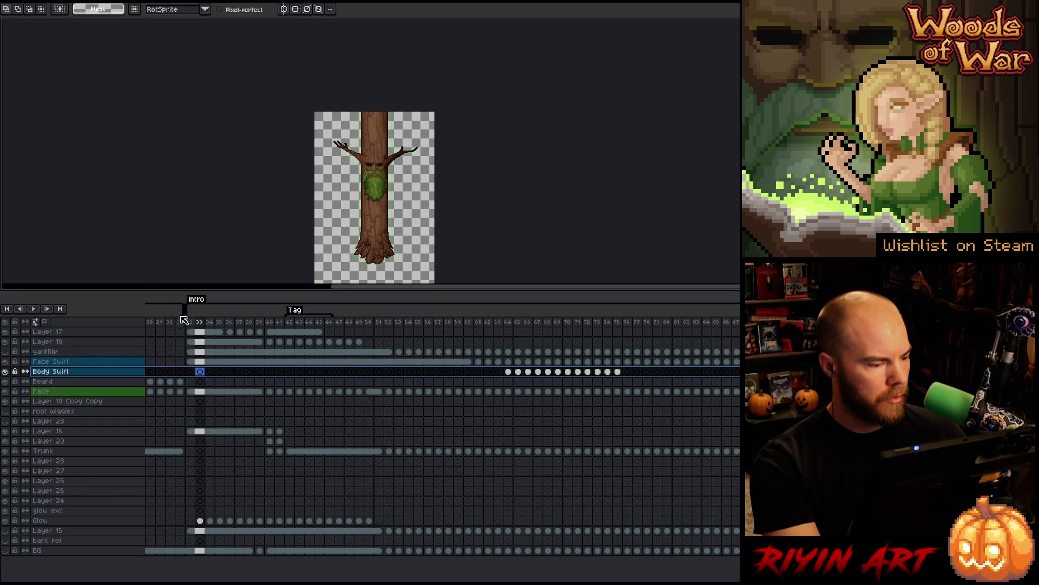
left_click(191, 322)
mouse_move(197, 324)
left_mouse_down()
mouse_move(736, 333)
mouse_move(418, 365)
mouse_move(221, 366)
mouse_move(373, 371)
mouse_move(199, 378)
left_mouse_up()
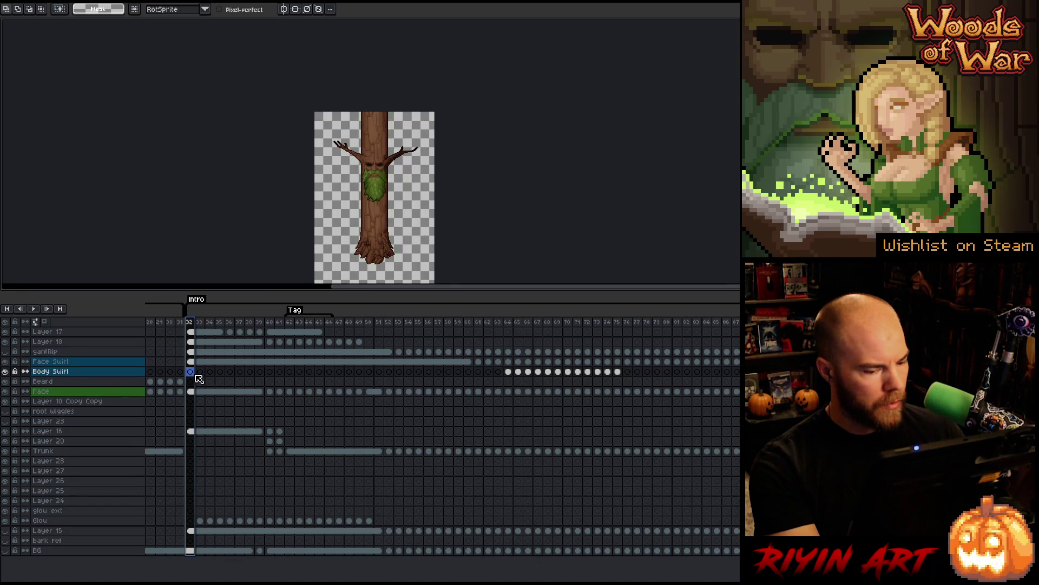
- Delete the Face through Trunk cels from frame 53 onward
left_click(399, 324)
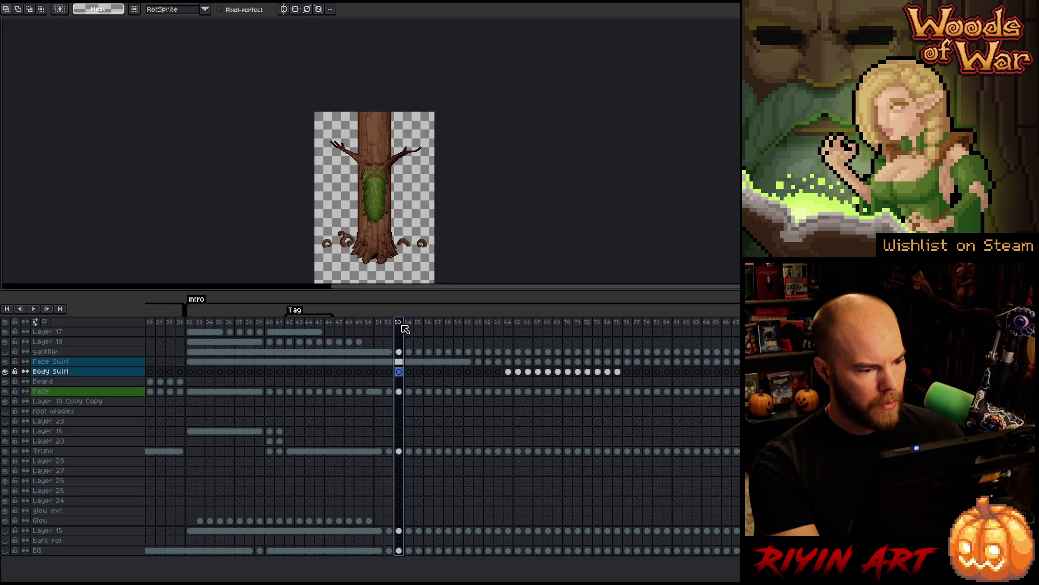
mouse_move(405, 329)
left_mouse_down()
mouse_move(552, 326)
mouse_move(439, 326)
left_mouse_up()
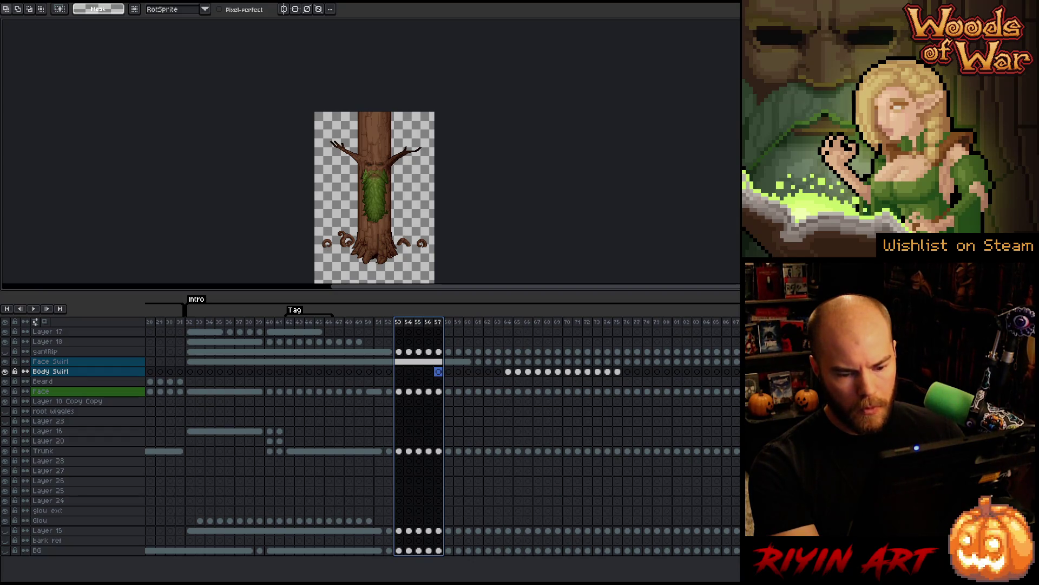
mouse_move(48, 391)
left_mouse_down()
mouse_move(49, 450)
mouse_move(414, 466)
mouse_move(399, 455)
left_mouse_up()
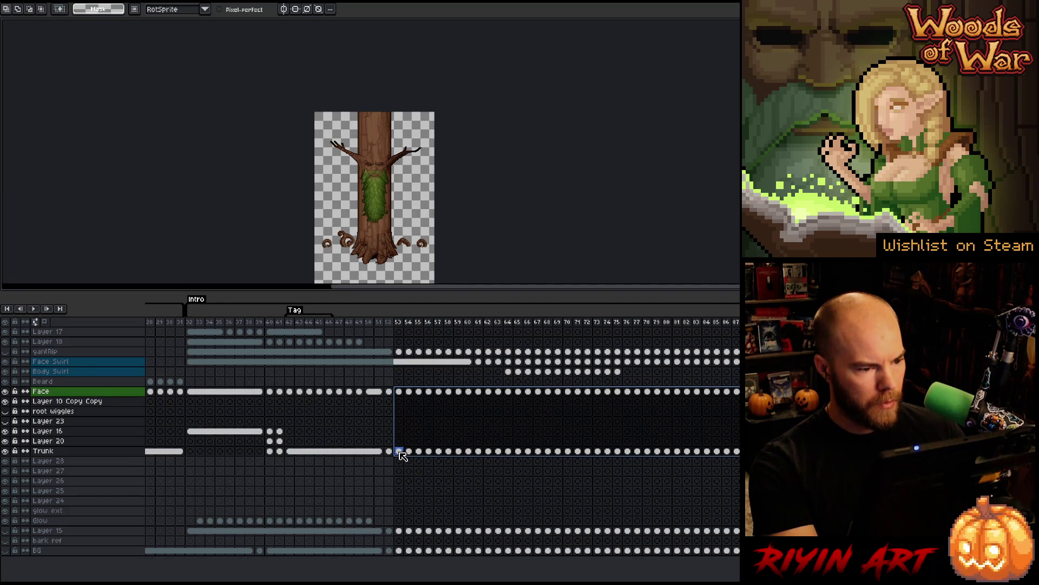
key("Delete")
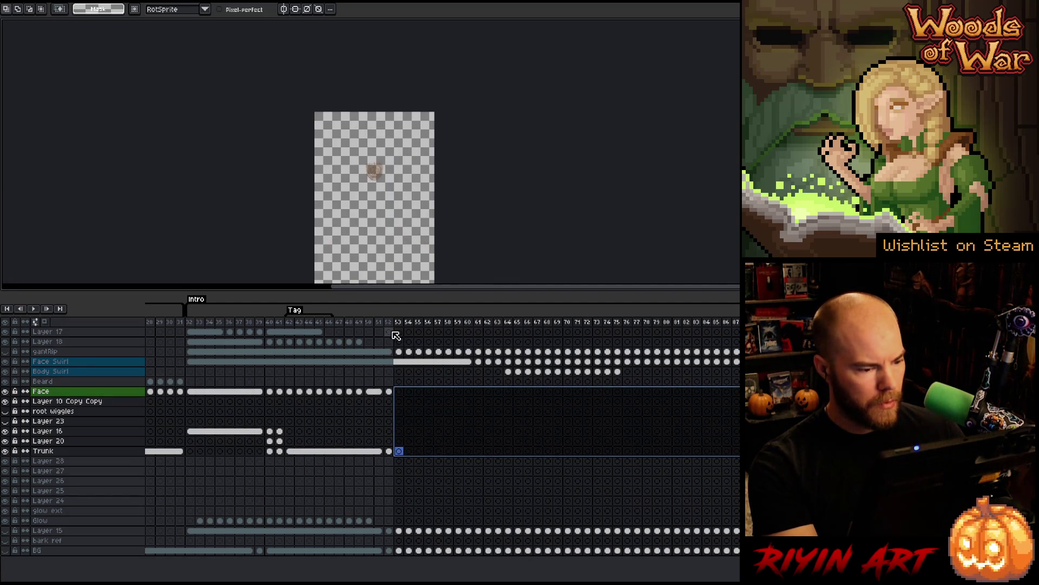
- Select frames 31–52 from Face down to Glow, then select Layers 17 and 18
left_click(390, 321)
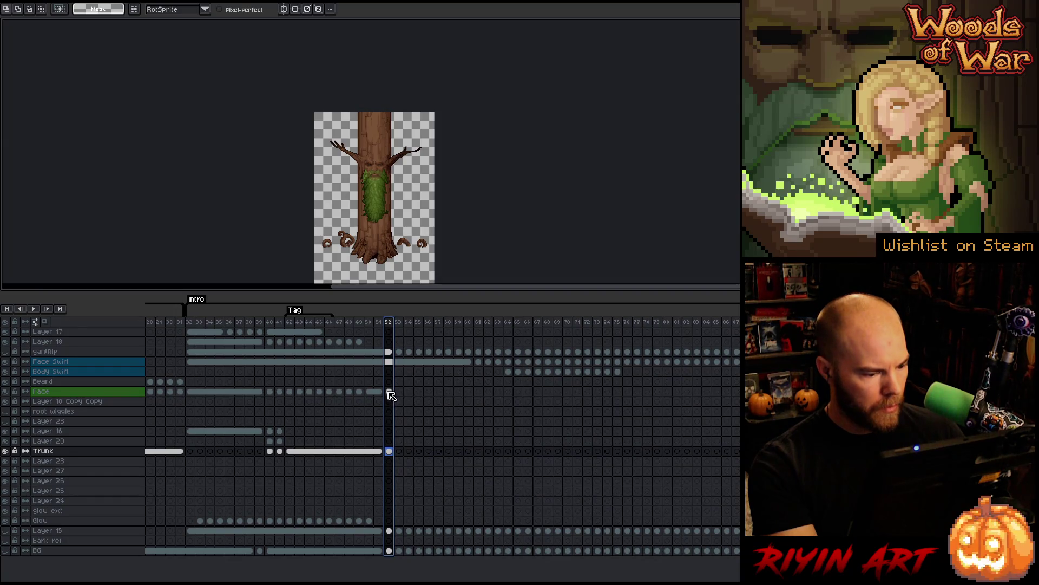
left_click_drag(388, 392, 335, 444)
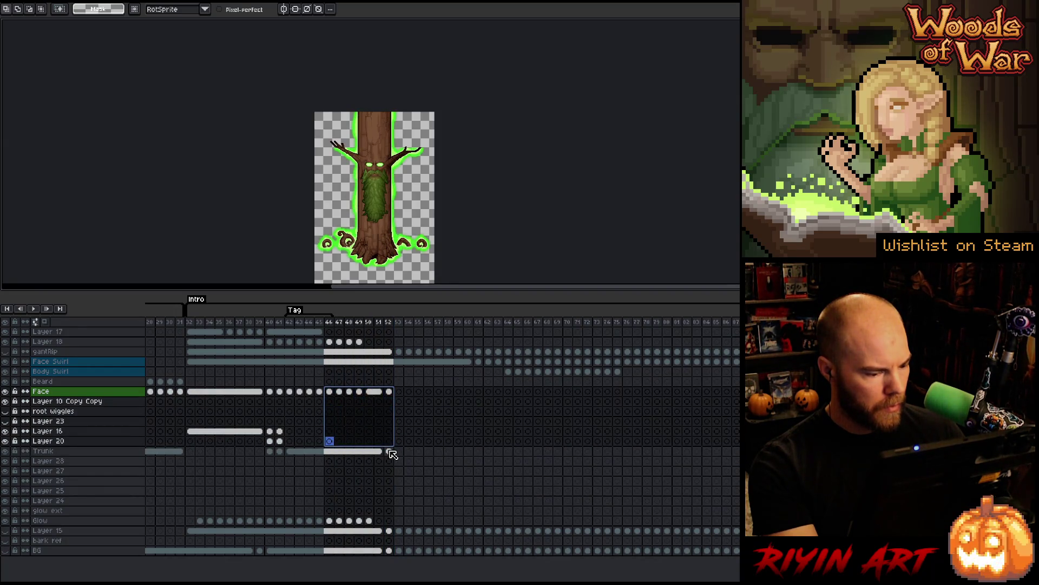
mouse_move(394, 520)
left_mouse_down()
mouse_move(227, 399)
mouse_move(192, 395)
left_mouse_up()
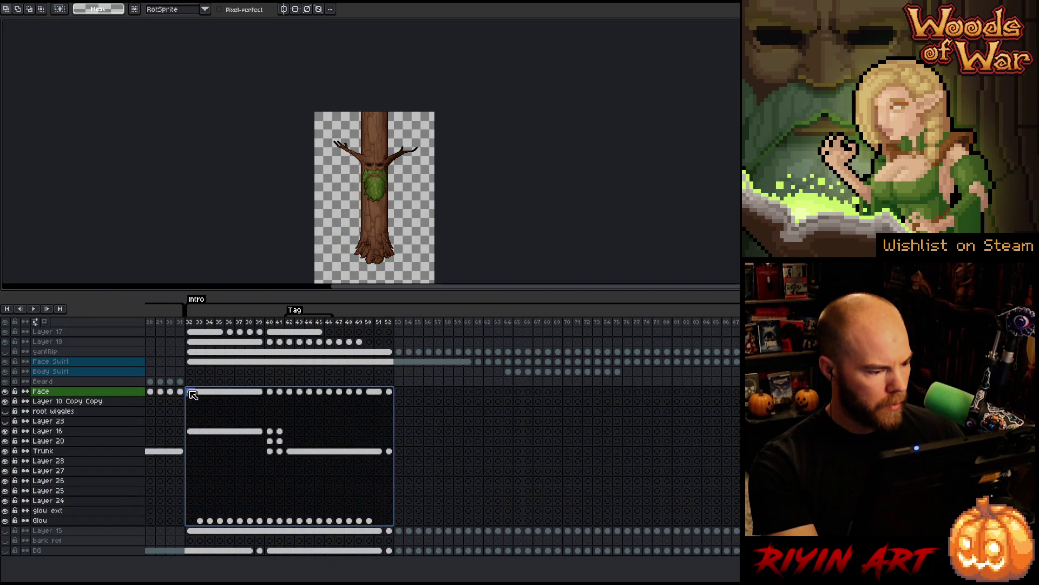
left_click(76, 341)
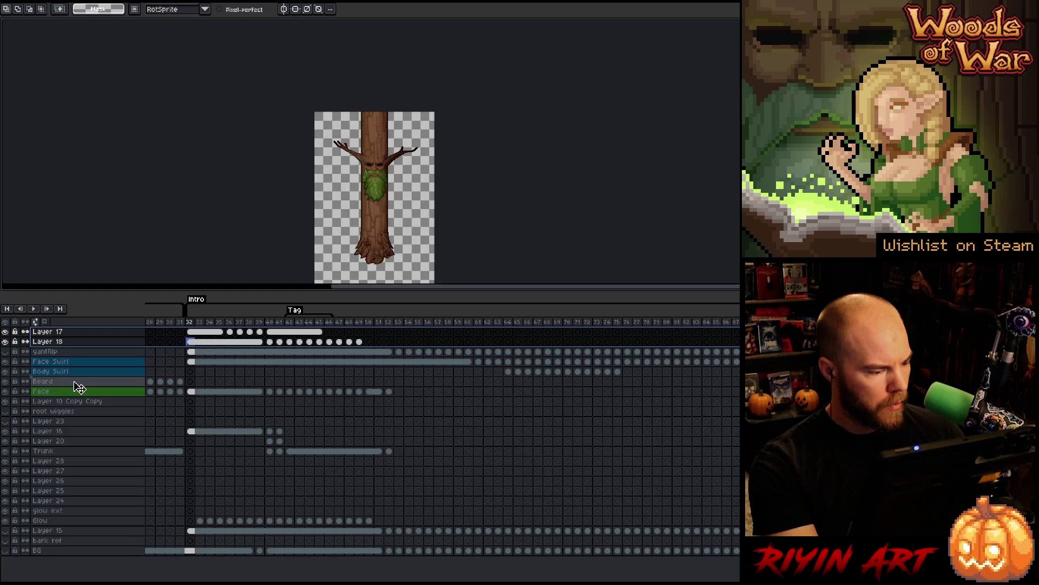
- Move the Layer 17–Glow cels of frames 32–52 to frame 80 and return Layers 17–18 to the top
left_click_drag(76, 387, 76, 388)
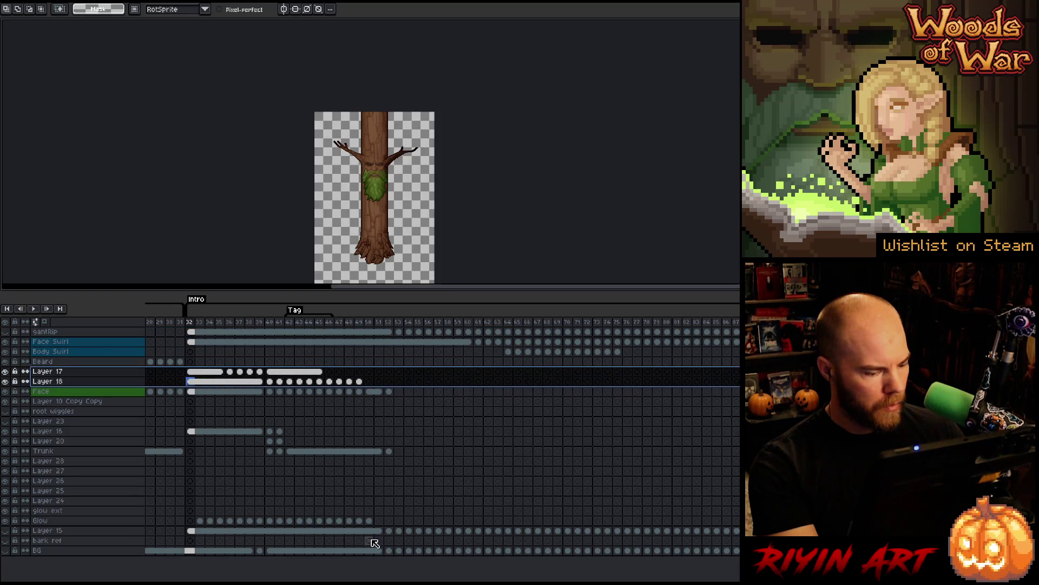
mouse_move(390, 521)
left_mouse_down()
mouse_move(191, 392)
mouse_move(192, 378)
left_mouse_up()
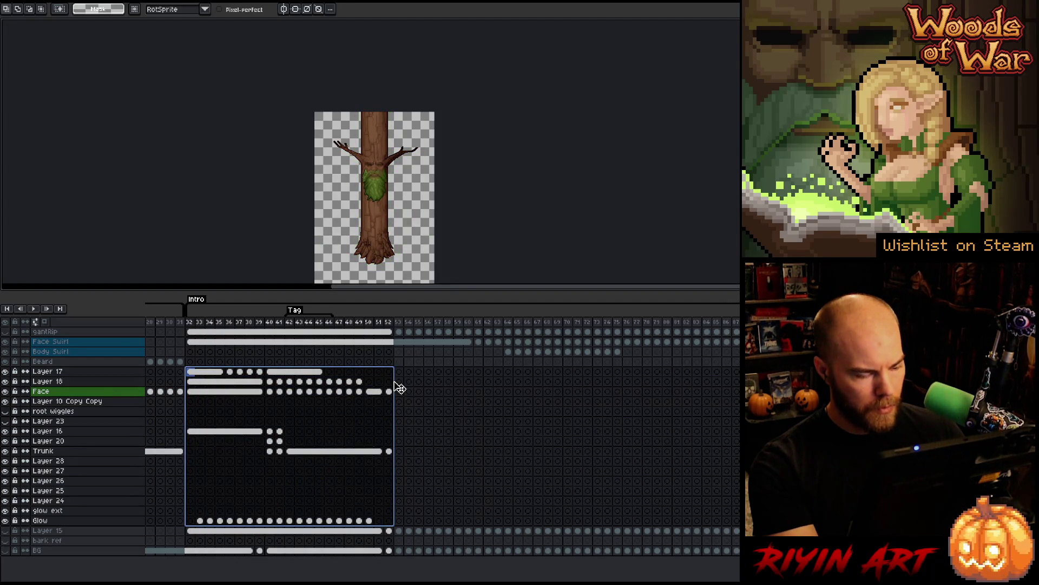
left_click_drag(399, 388, 876, 387)
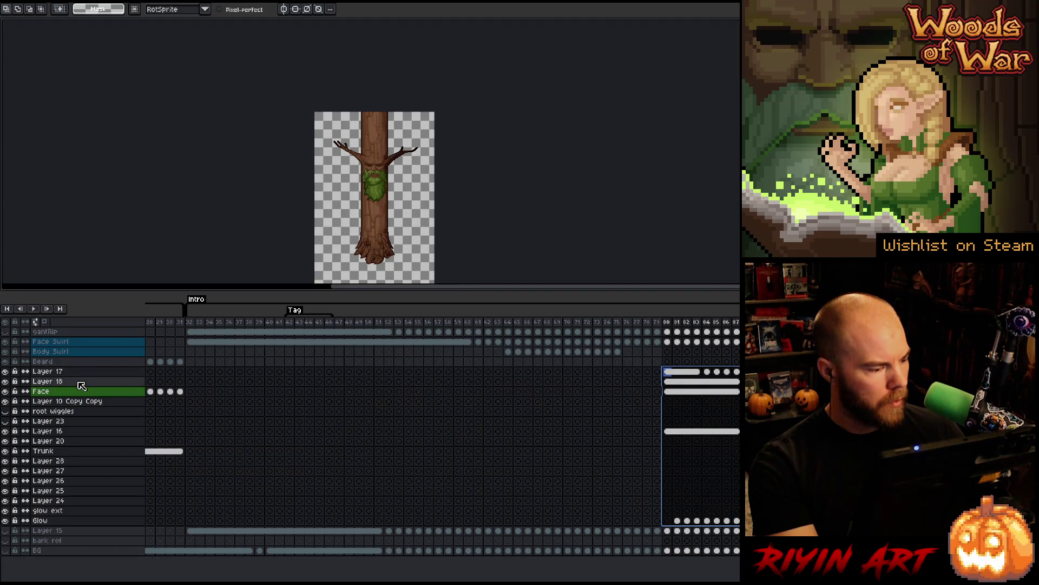
left_click_drag(82, 385, 77, 373)
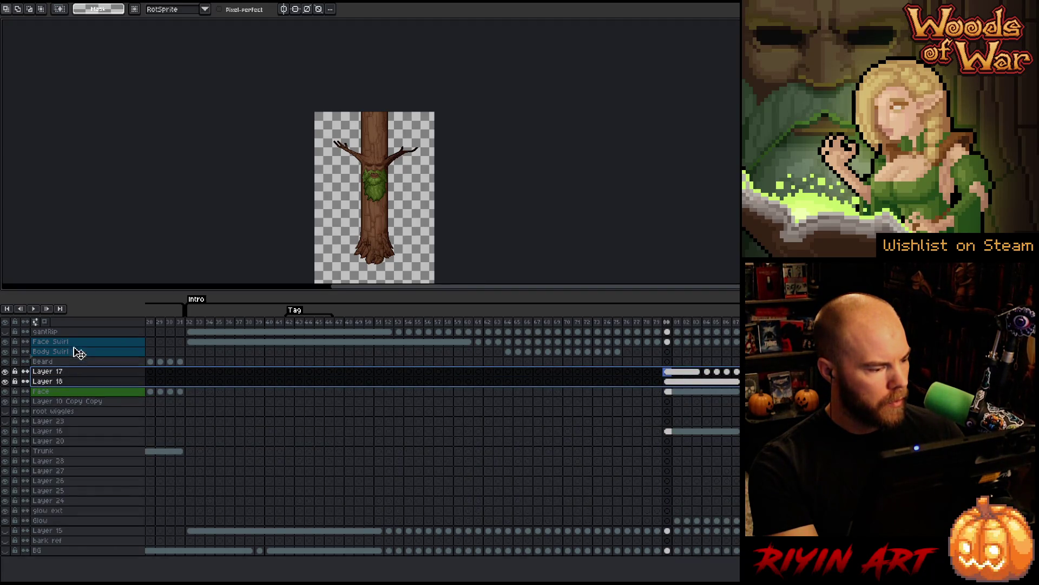
left_click_drag(76, 336, 75, 330)
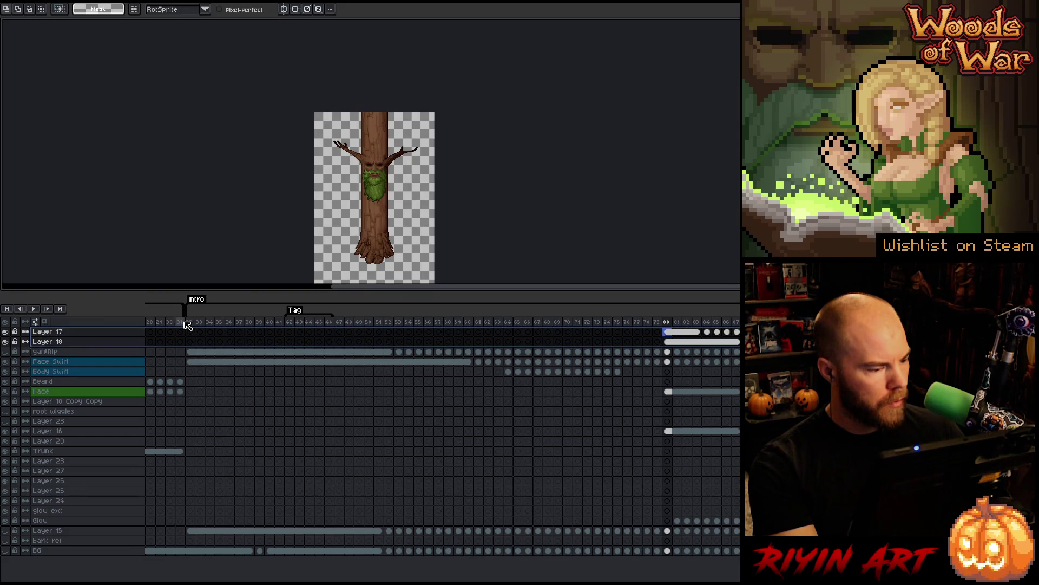
mouse_move(189, 322)
left_mouse_down()
mouse_move(363, 328)
mouse_move(193, 334)
left_mouse_up()
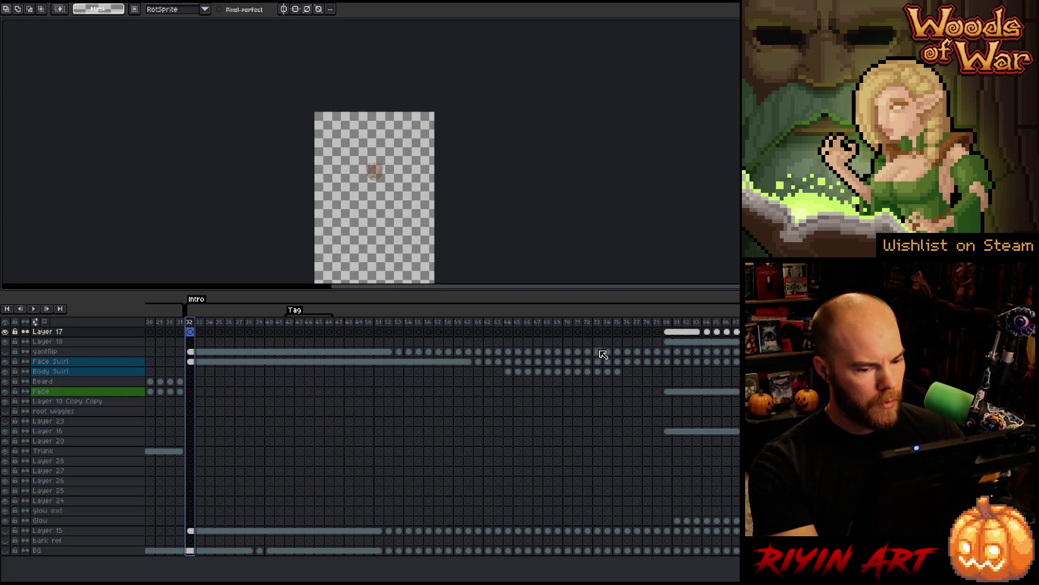
left_click(678, 431)
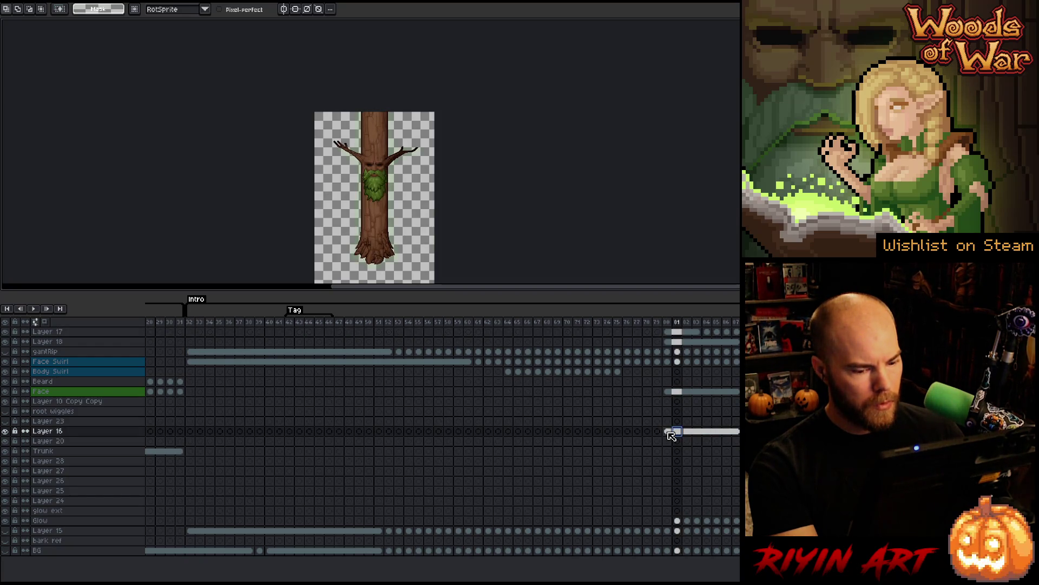
- Link Layer 16's cels from frame 32 to the end of the row into one continuous cel
left_click(670, 432)
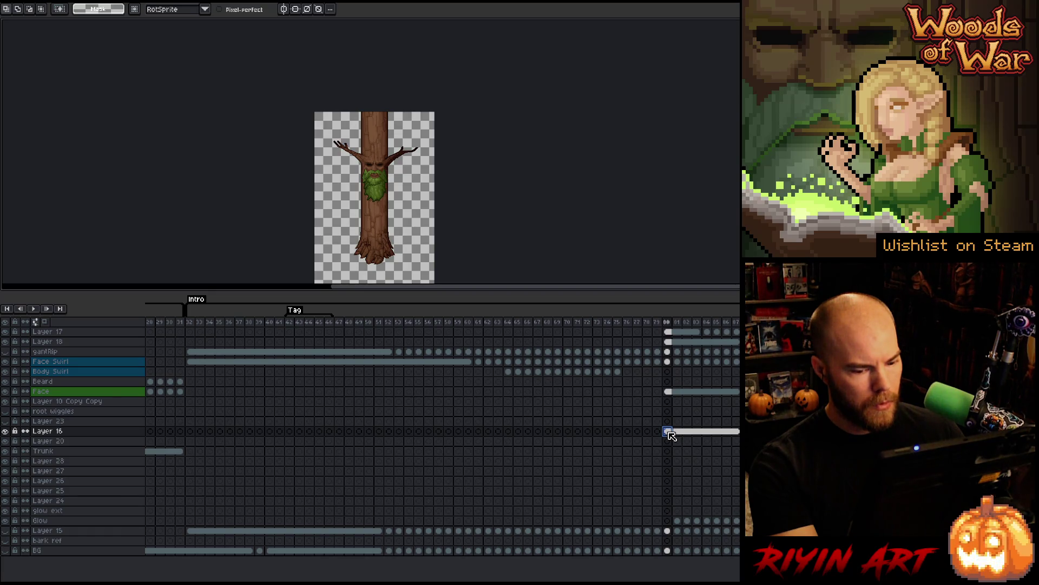
left_click(162, 451)
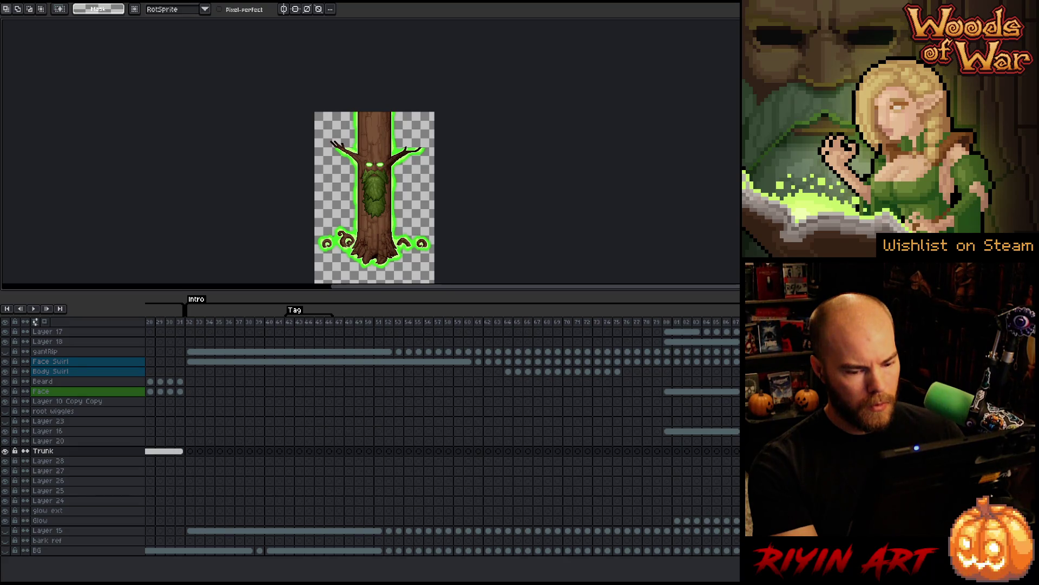
left_click(669, 432)
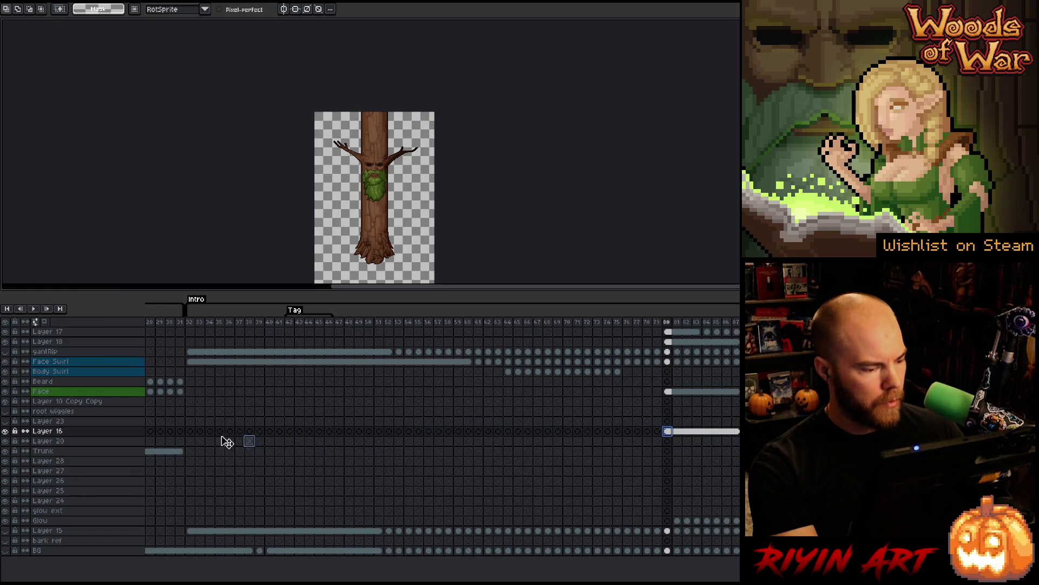
left_click(190, 432, "shift")
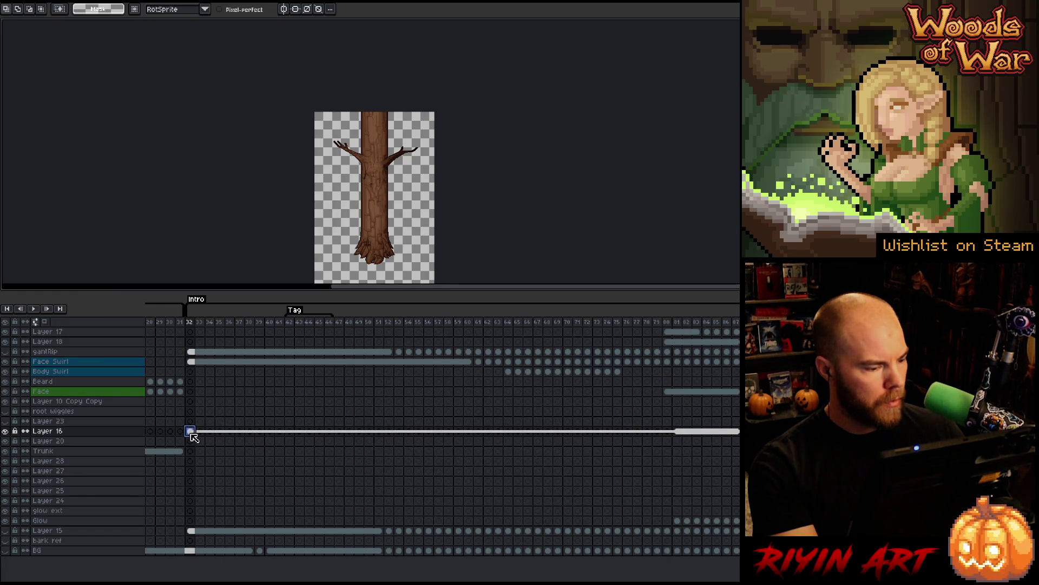
left_click(736, 431, "shift")
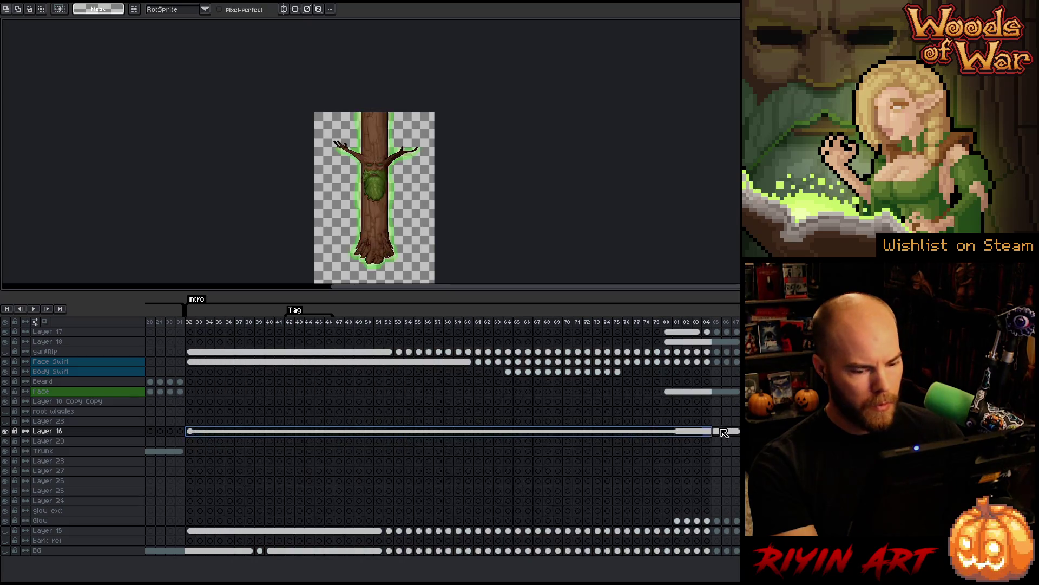
right_click(737, 432)
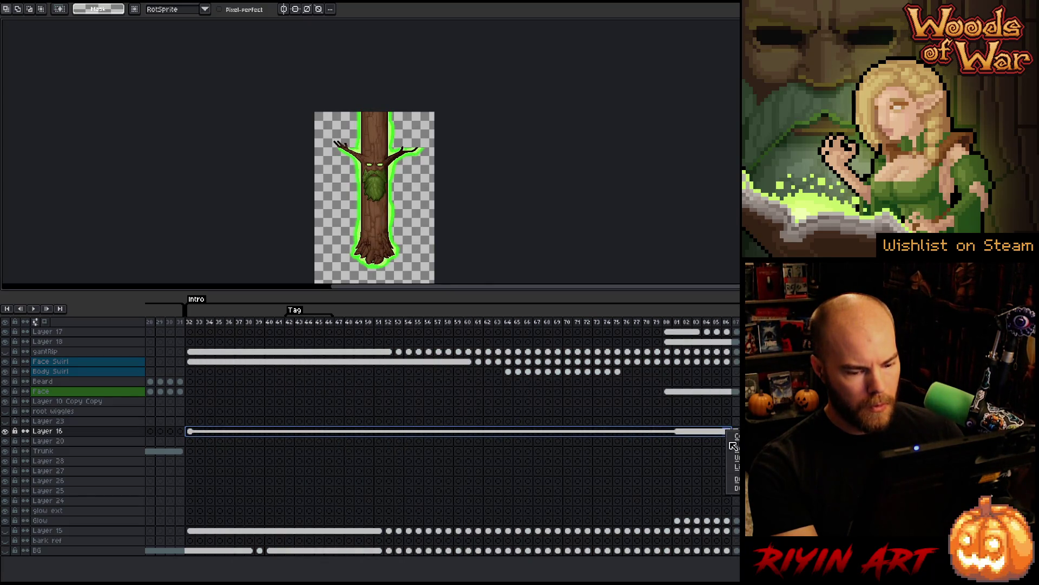
left_click(735, 466)
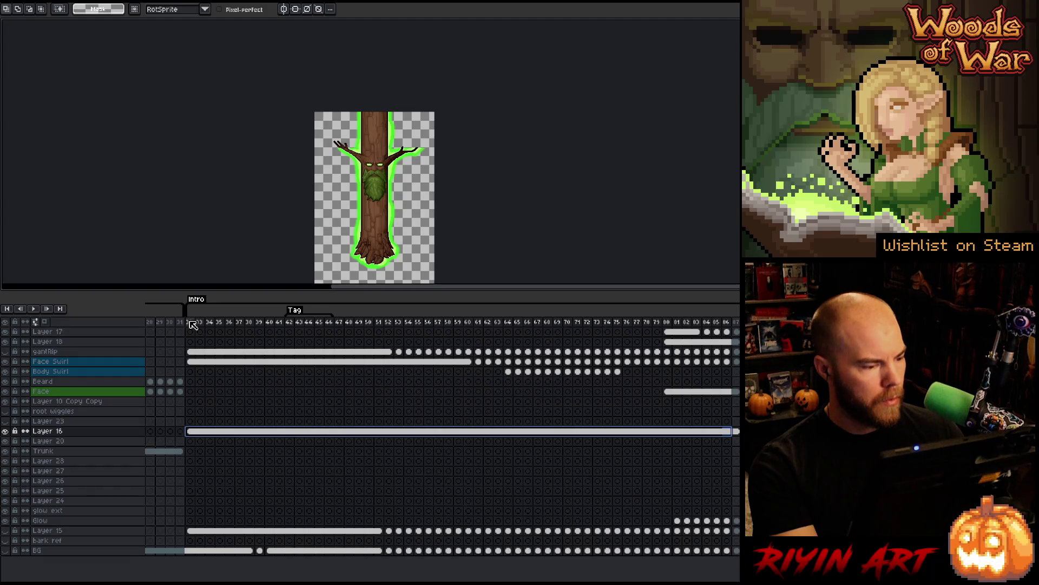
mouse_move(189, 322)
left_mouse_down()
mouse_move(674, 318)
mouse_move(665, 321)
left_mouse_up()
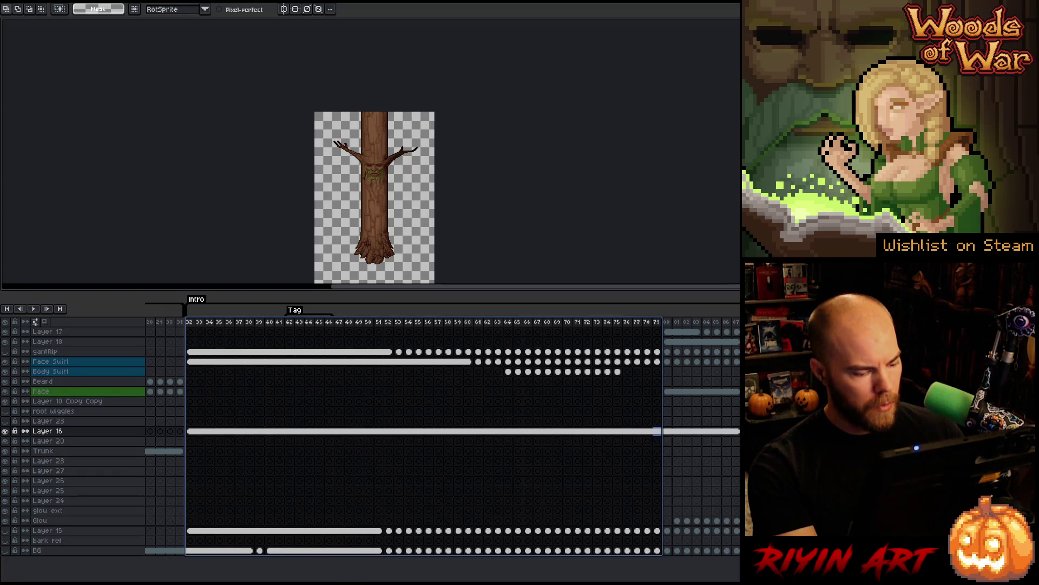
- Play back the Wiggle section of the animation starting from frame 100
scroll(517, 335, "right", 10)
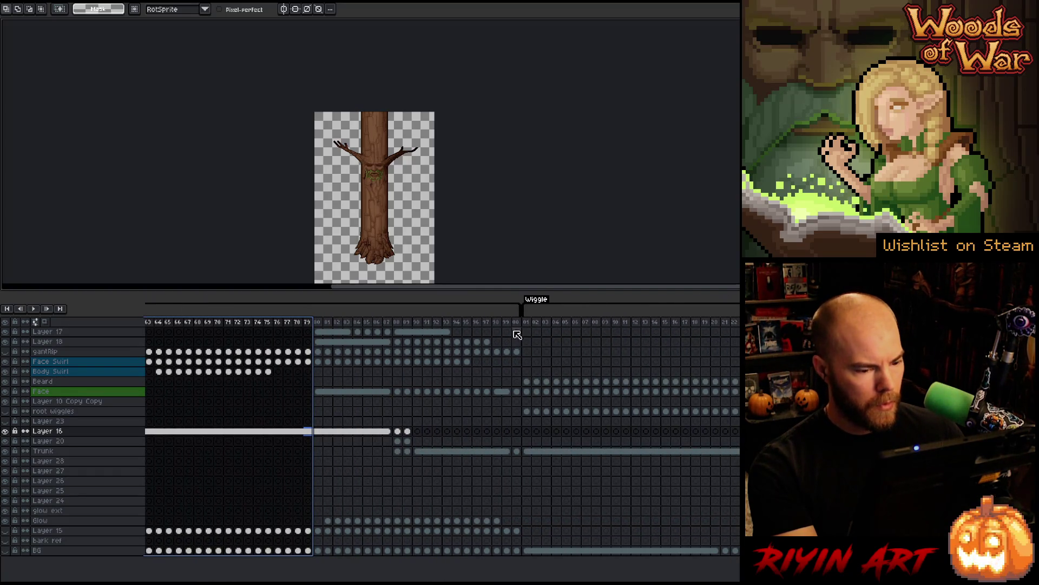
left_click(517, 324)
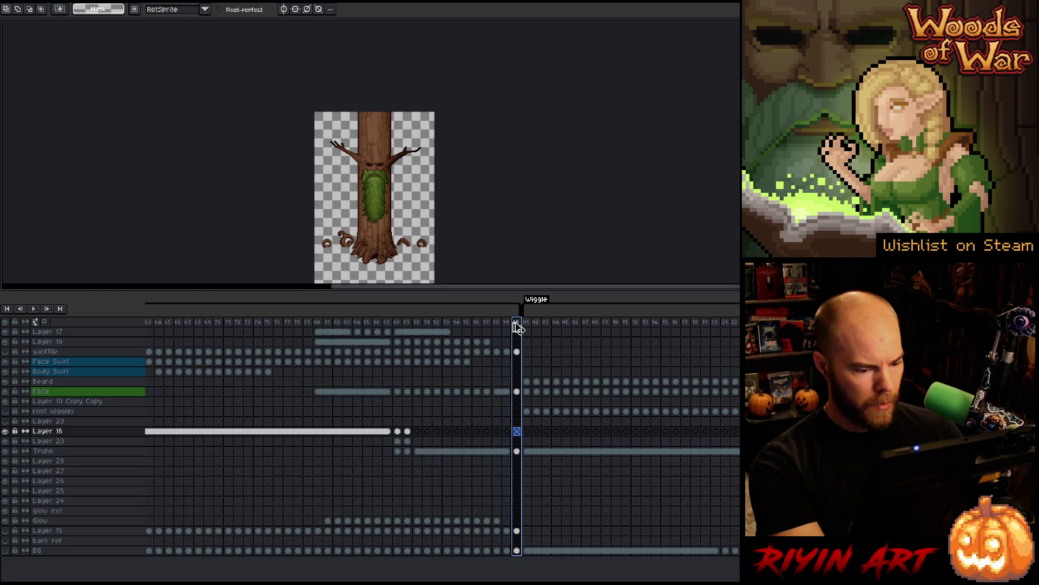
key("Return")
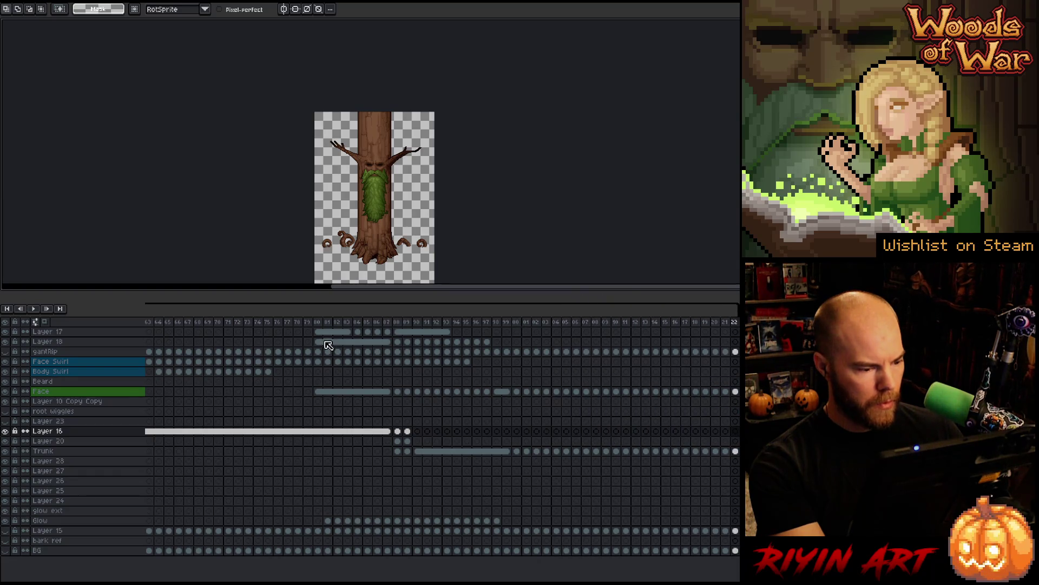
- Select Layers 17 and 18 together and move them below Layer 23
left_click(55, 335)
left_click(57, 341, "shift")
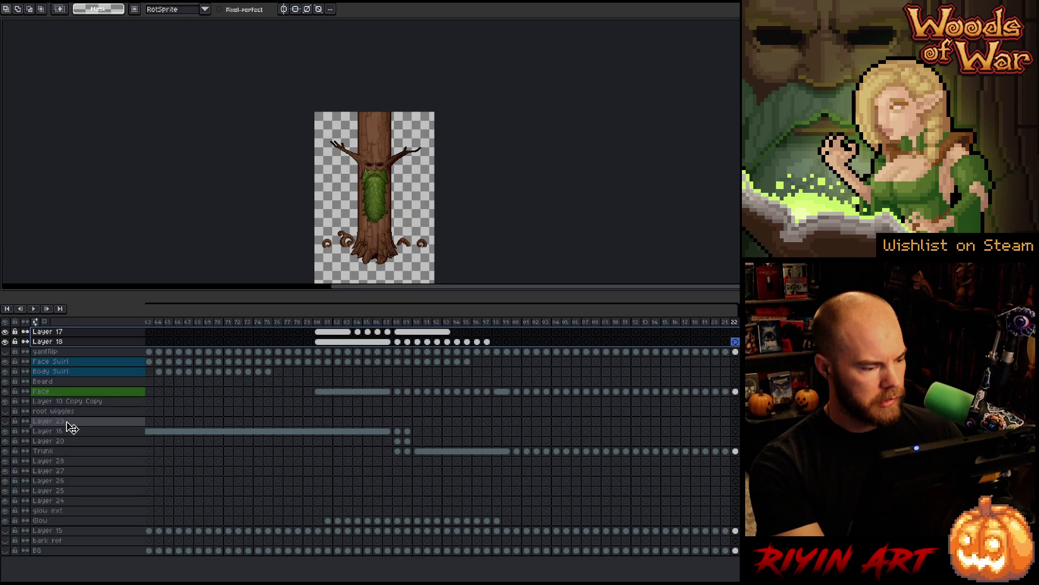
left_click_drag(70, 428, 70, 426)
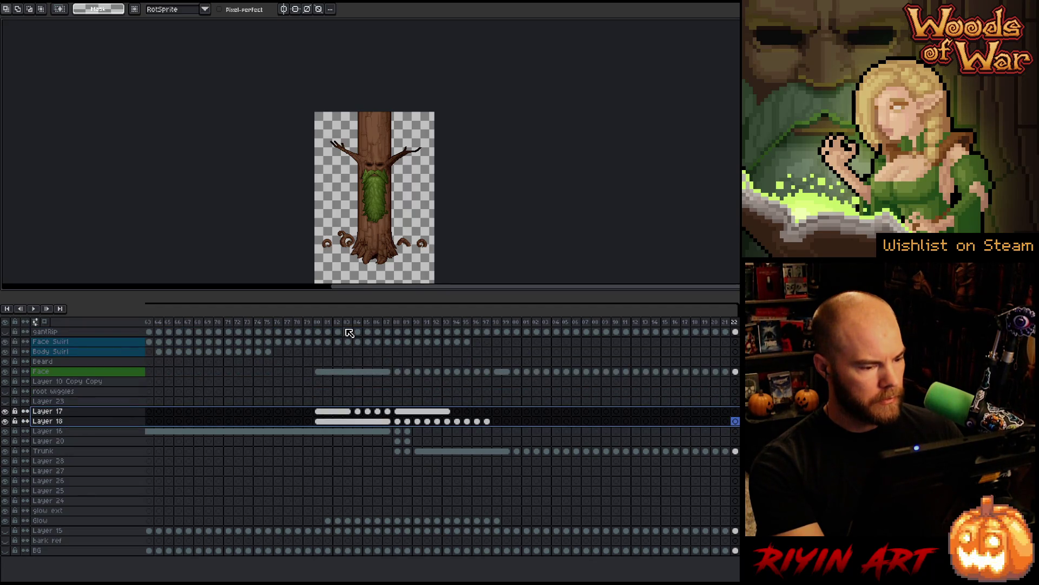
- Realign the Layer 17–18 cels and the Glow cels (frames 81–97) to start at frame 78
left_click_drag(318, 327, 340, 326)
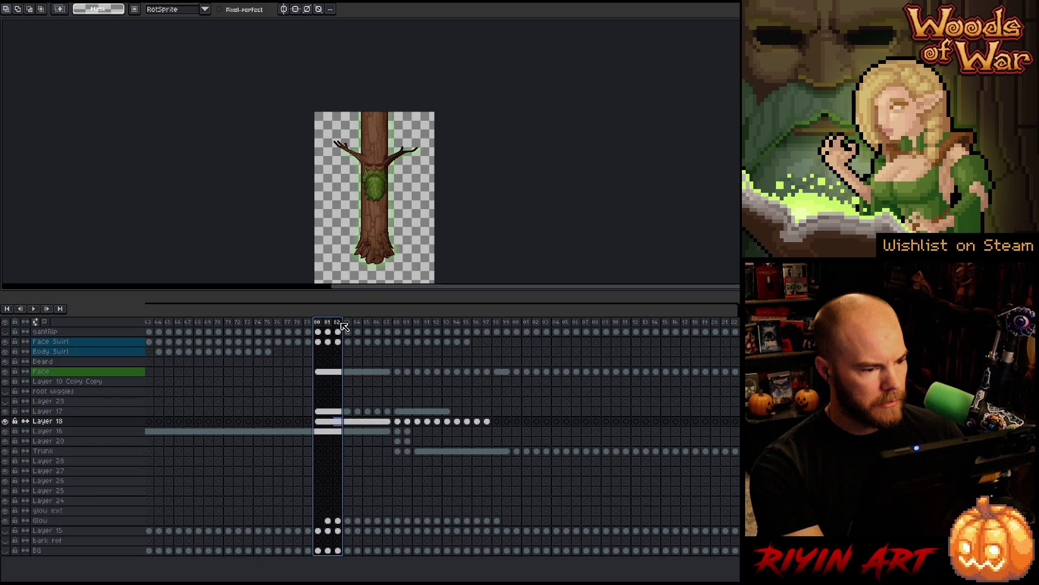
left_click(319, 412)
mouse_move(321, 414)
left_mouse_down()
mouse_move(336, 431)
mouse_move(520, 425)
left_mouse_up()
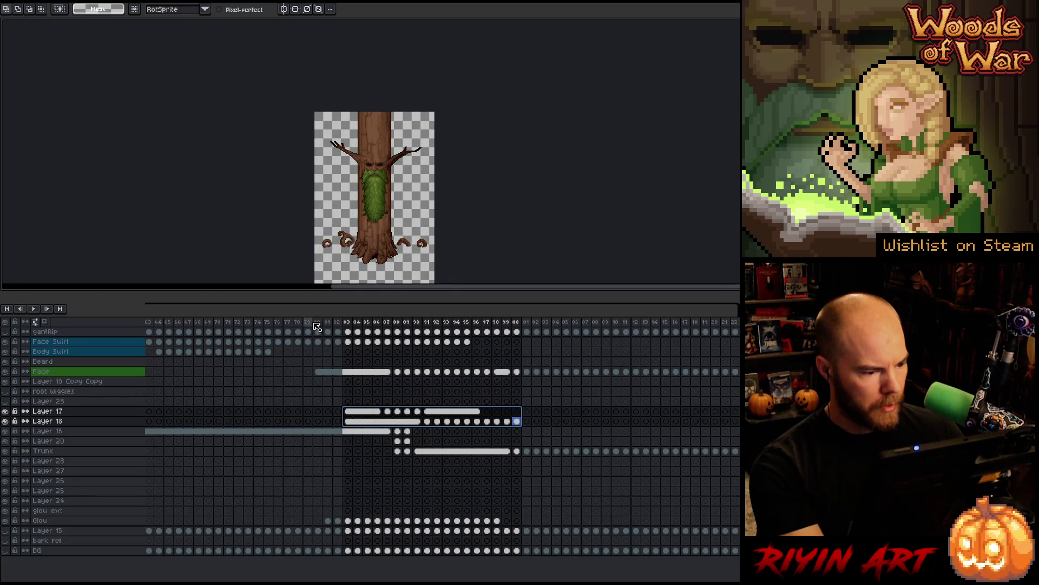
mouse_move(314, 324)
left_mouse_down()
mouse_move(418, 328)
mouse_move(316, 339)
mouse_move(340, 340)
left_mouse_up()
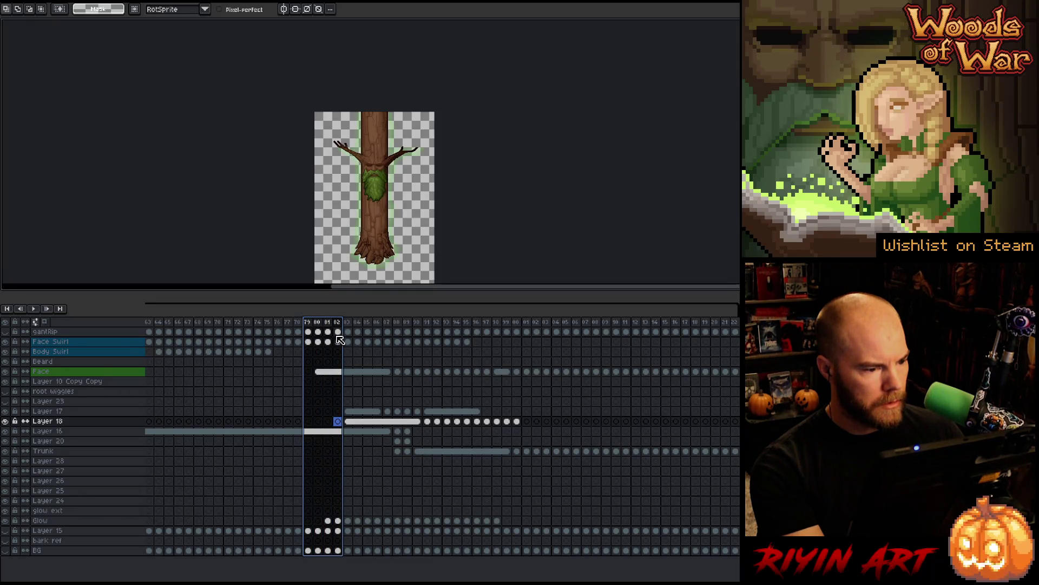
left_click(341, 433)
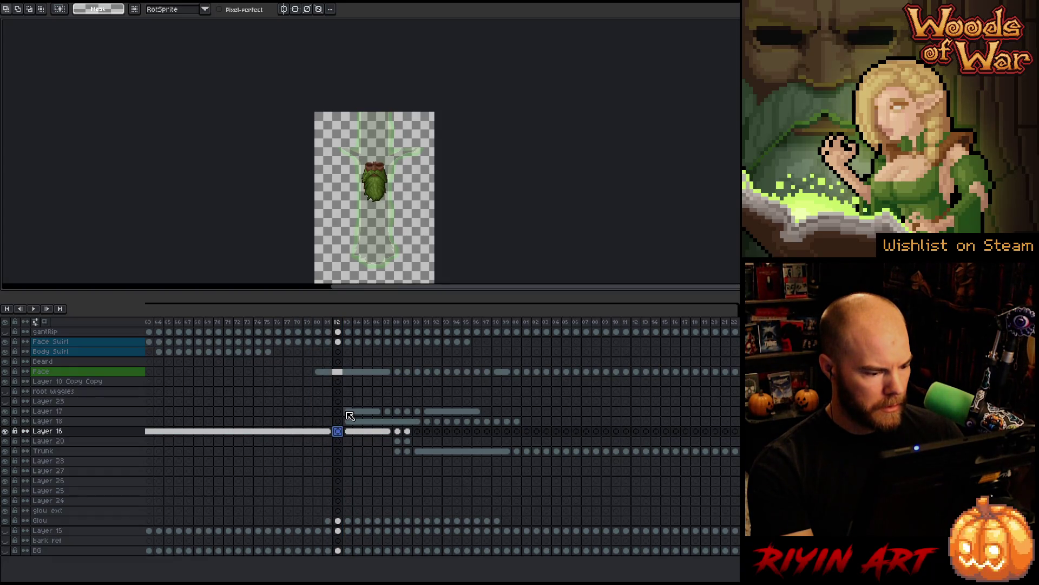
mouse_move(347, 411)
left_mouse_down()
mouse_move(407, 412)
mouse_move(288, 421)
mouse_move(304, 423)
left_mouse_up()
left_click(515, 421, "shift")
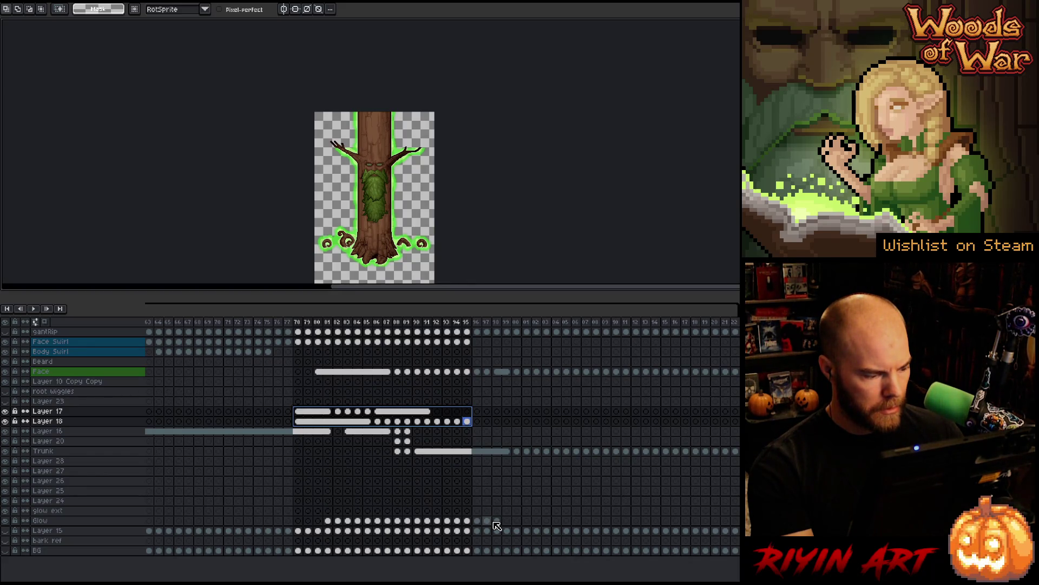
mouse_move(487, 525)
left_mouse_down()
mouse_move(328, 526)
mouse_move(537, 515)
mouse_move(301, 525)
left_mouse_up()
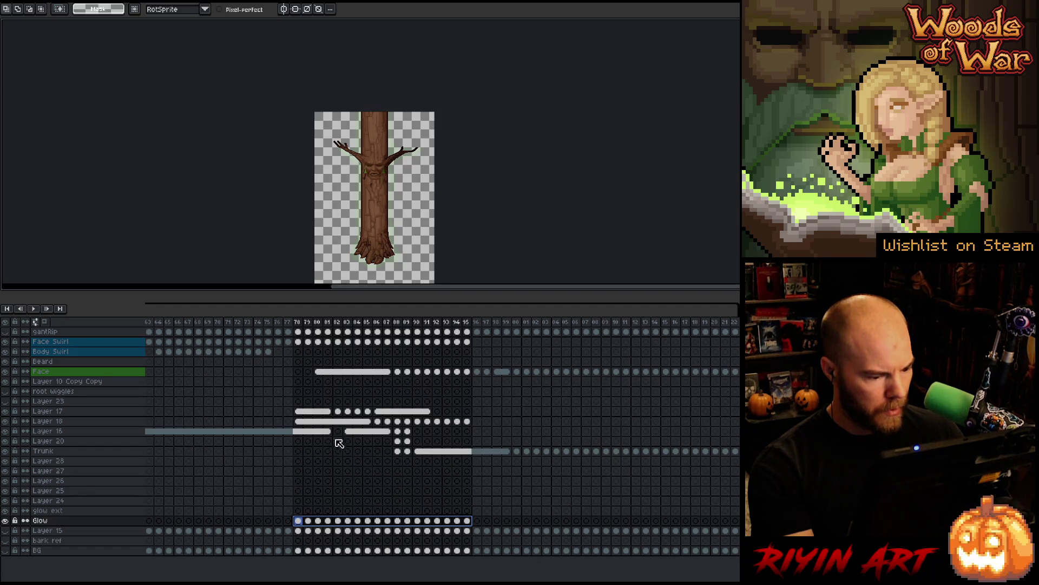
- Delete Layer 16's cels at frames 83–87 and shift the Layer 16–Trunk cels six frames earlier
mouse_move(349, 432)
left_mouse_down()
mouse_move(592, 457)
mouse_move(517, 451)
left_mouse_up()
key("Delete")
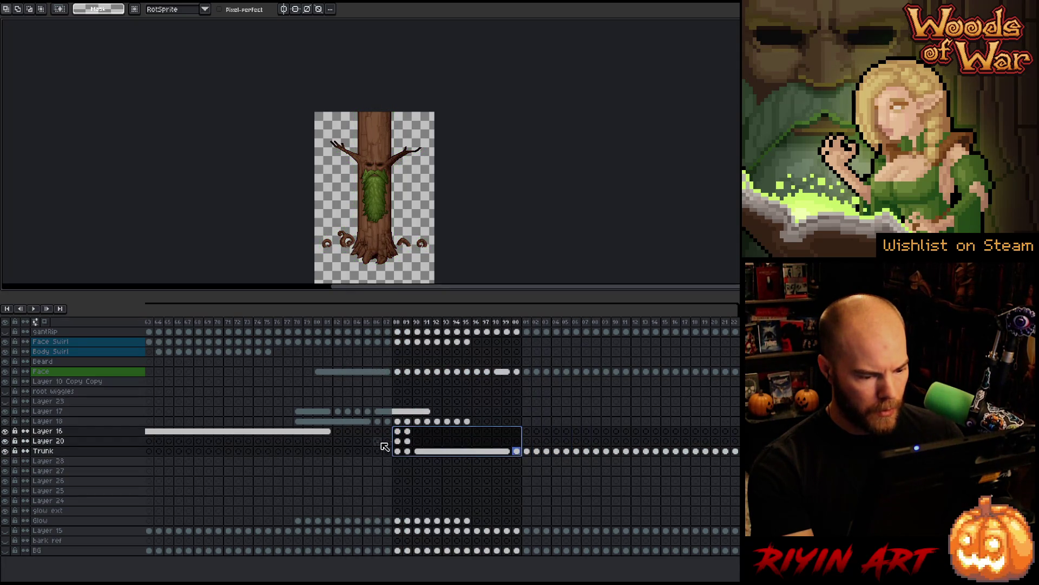
left_click_drag(393, 446, 338, 447)
left_click_drag(277, 323, 377, 336)
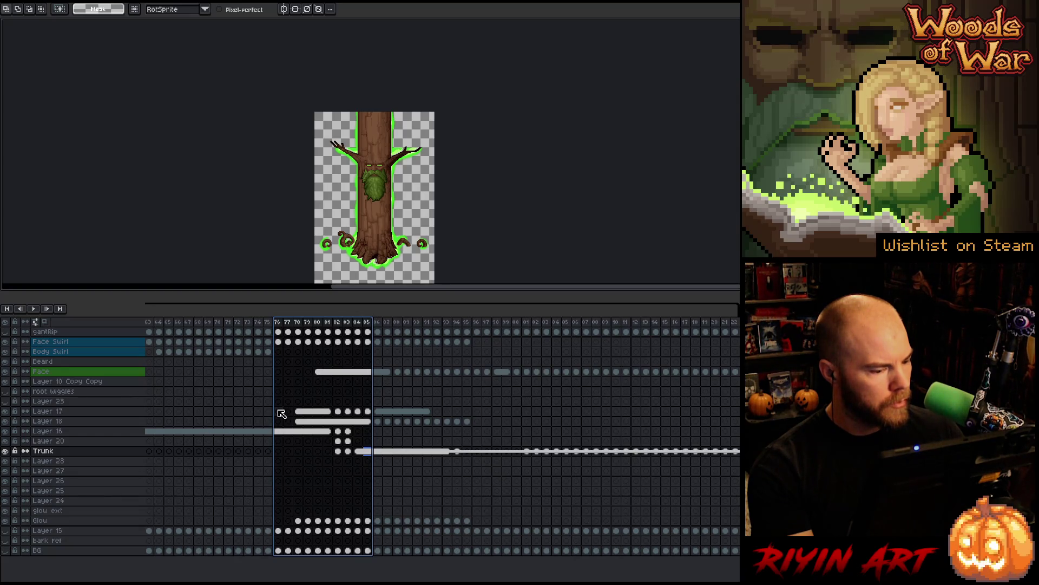
left_click_drag(260, 323, 319, 324)
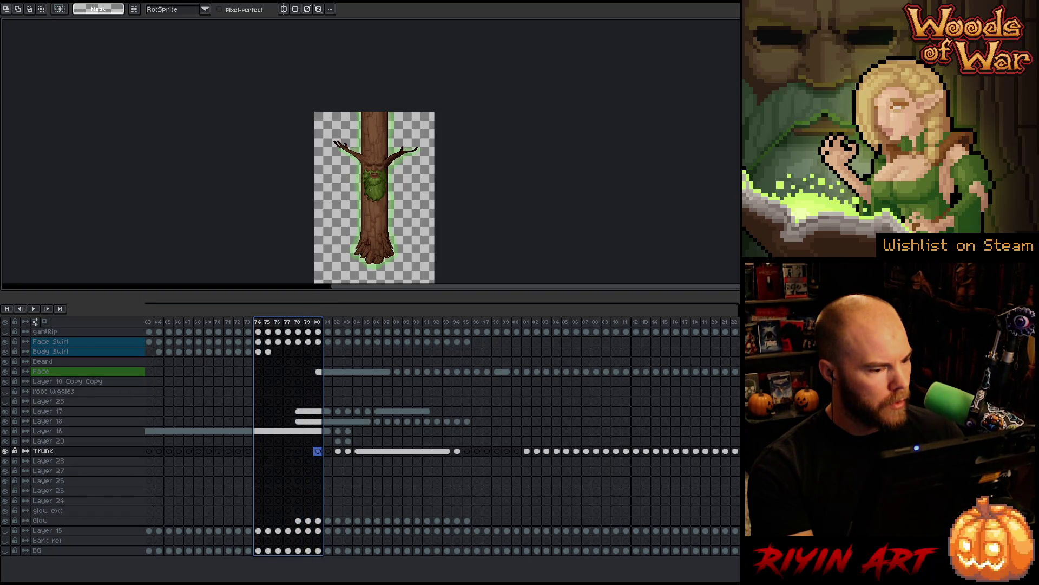
scroll(379, 176, "up", 2)
- Compare the tree face with the Face layer hidden, then select its cels at frames 80–87
key("v")
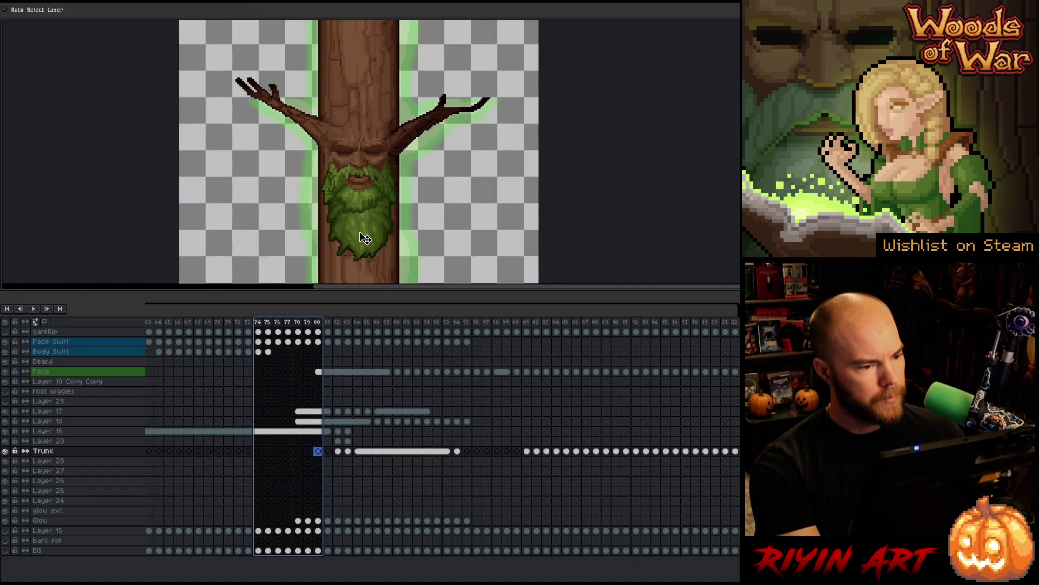
left_click(365, 238)
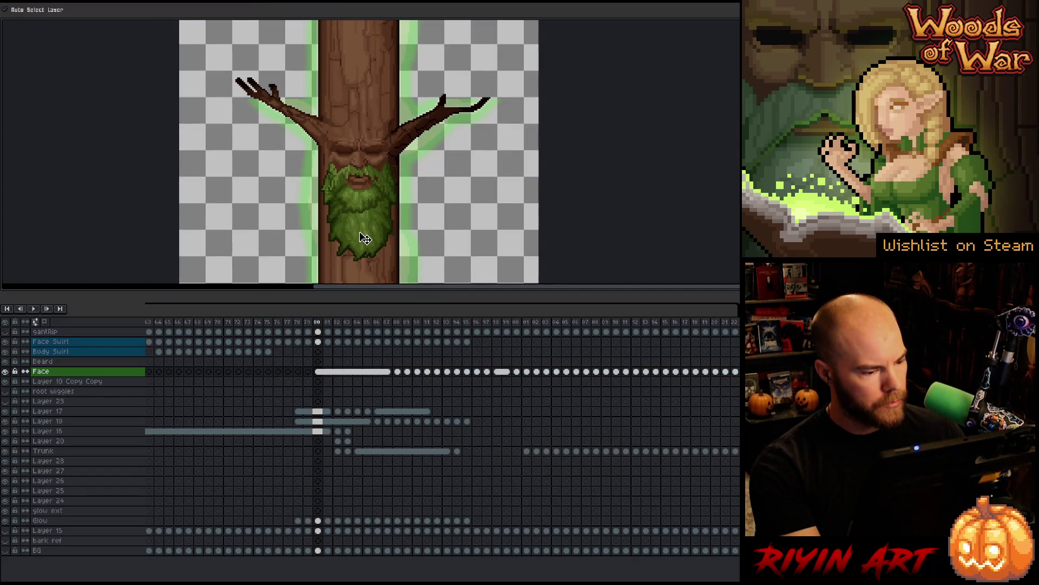
left_click(6, 372)
left_click(5, 372)
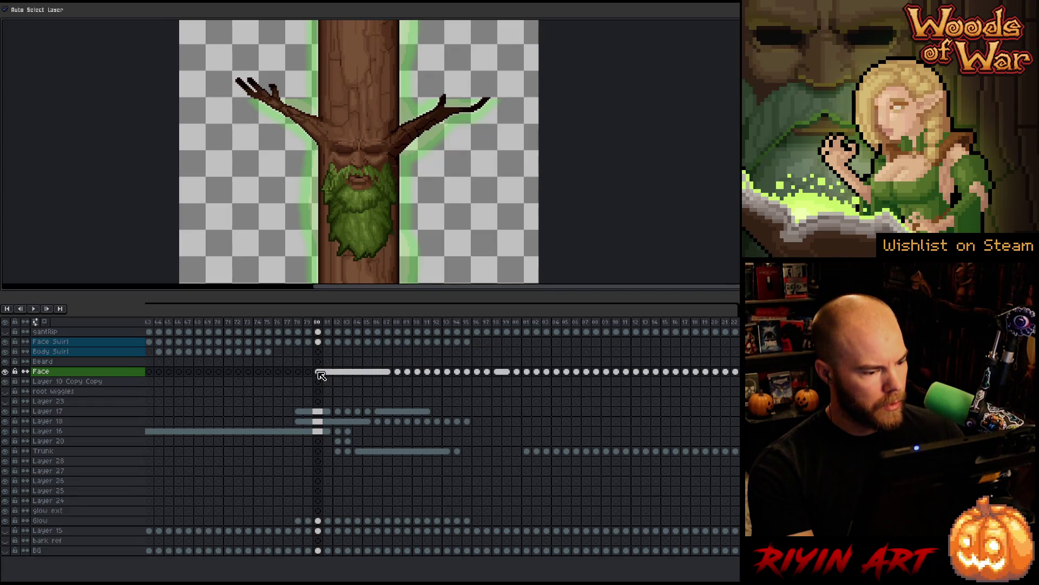
mouse_move(321, 375)
left_mouse_down()
mouse_move(409, 375)
mouse_move(390, 374)
left_mouse_up()
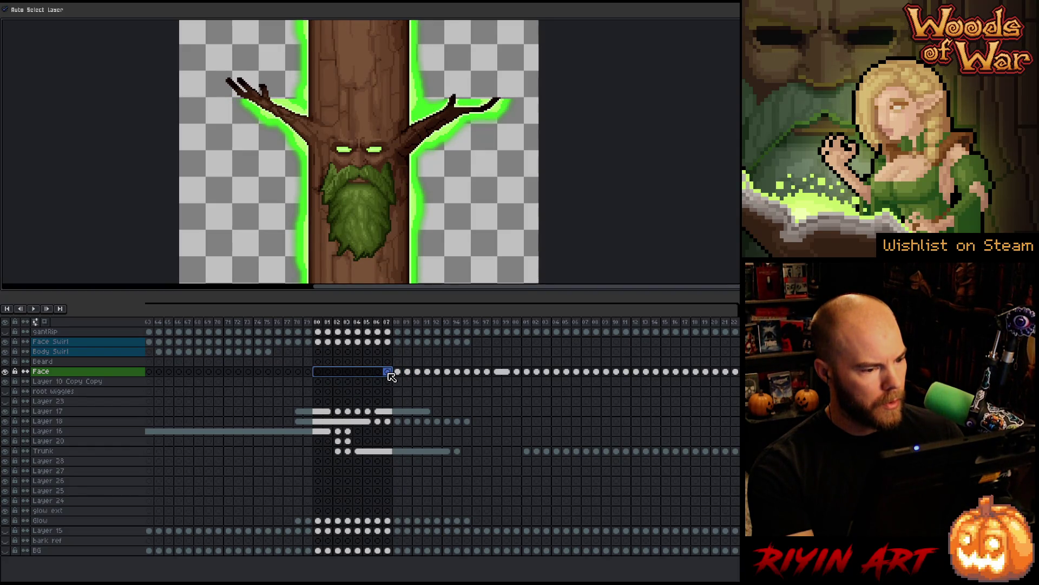
mouse_move(287, 322)
left_mouse_down()
mouse_move(374, 329)
mouse_move(355, 329)
left_mouse_up()
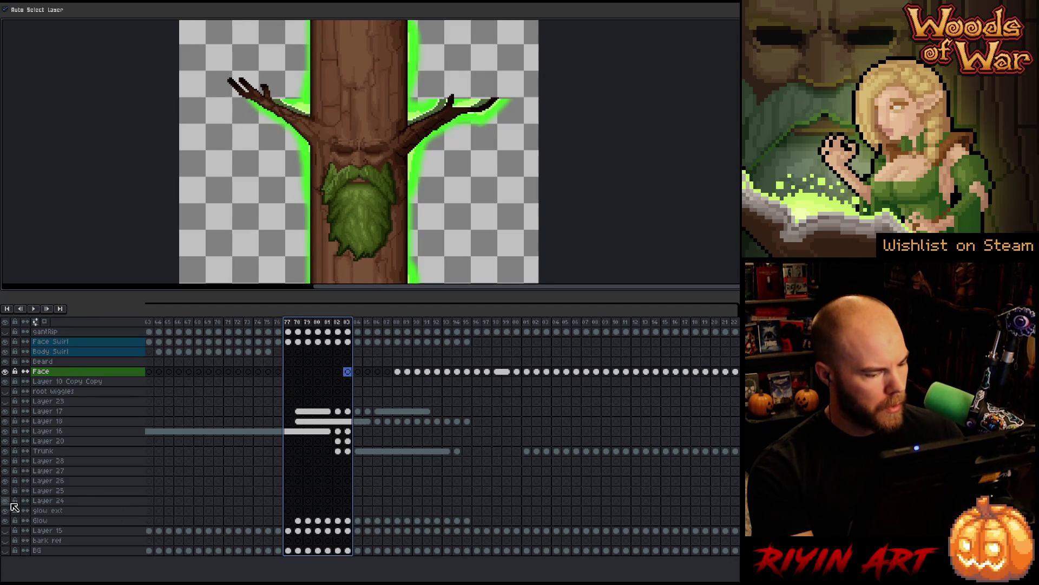
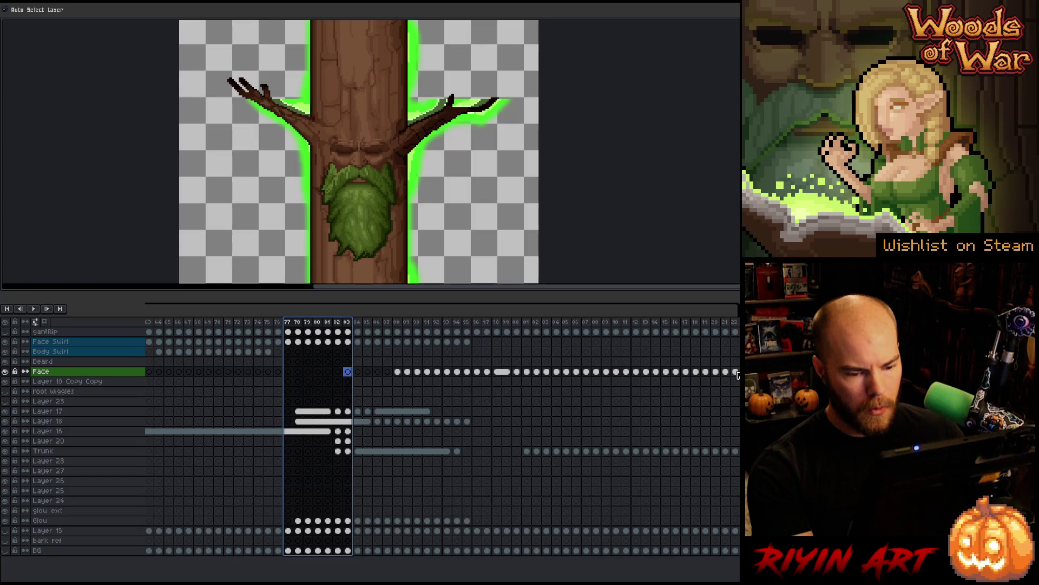
- Move the Face cels from frame 88 so they start at frame 81
left_click(402, 372)
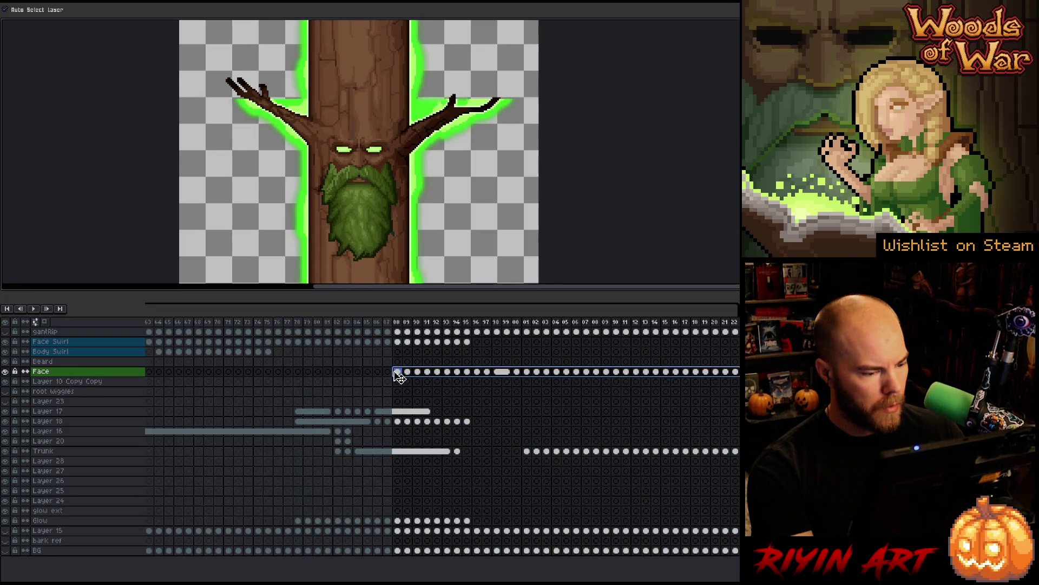
left_click_drag(395, 375, 331, 375)
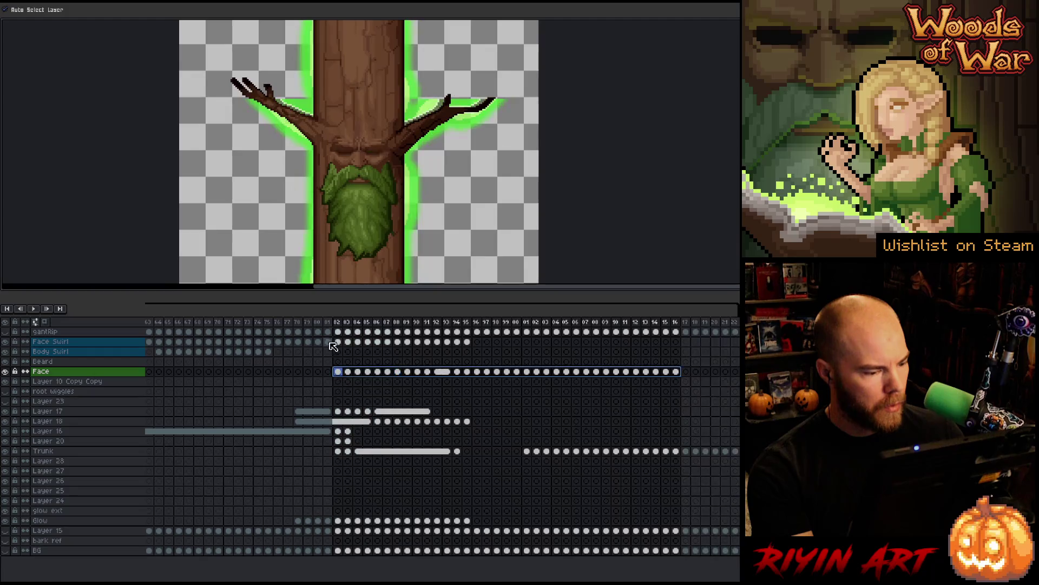
left_click(327, 323)
- Check the face and glow across frames 80–83, then select the Face Swirl and Body Swirl layers
left_click(322, 323)
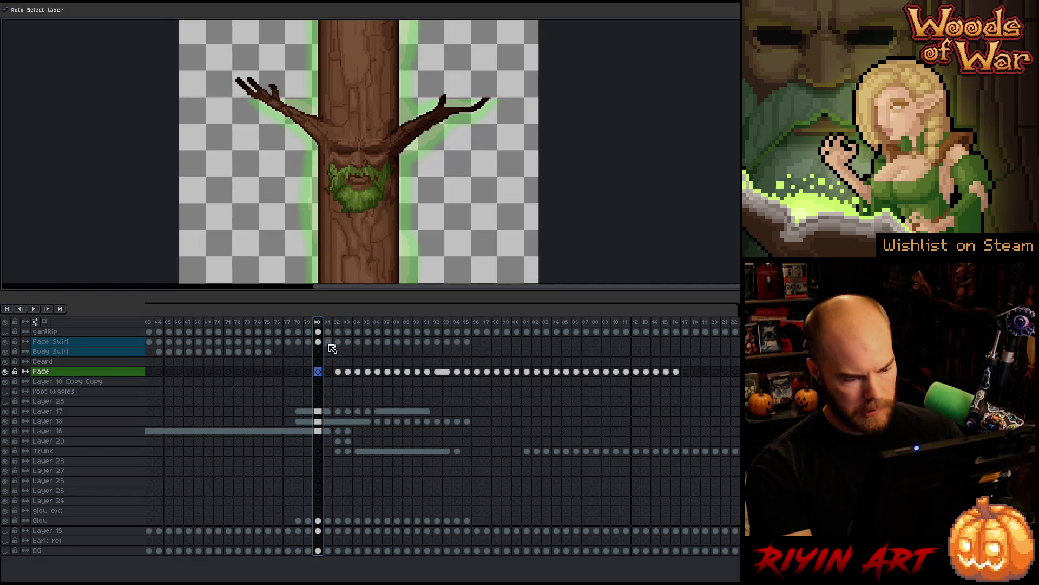
left_click(332, 349)
left_click(333, 359)
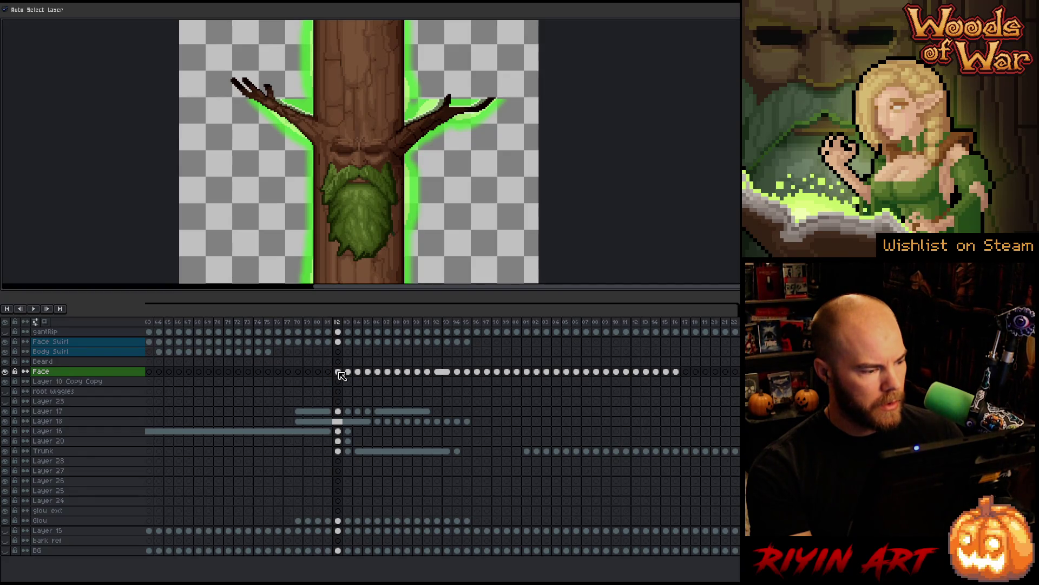
key("comma")
key("period")
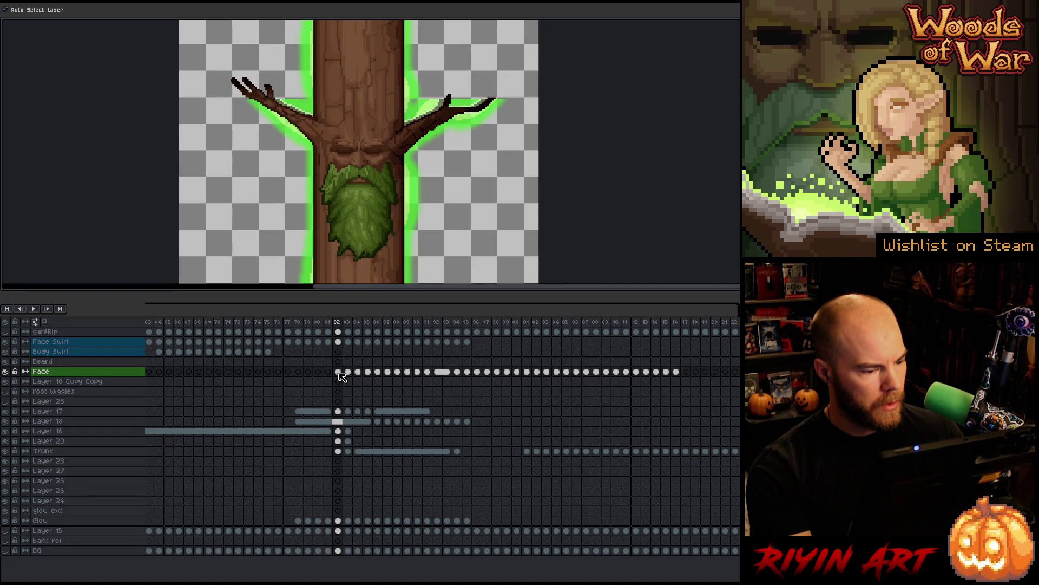
key("comma")
key("period")
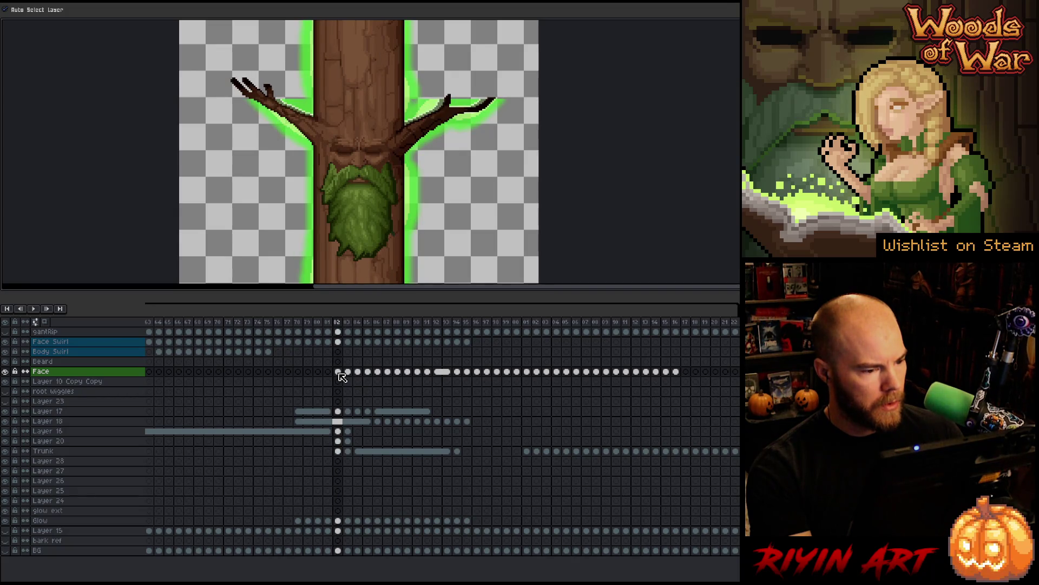
key("period")
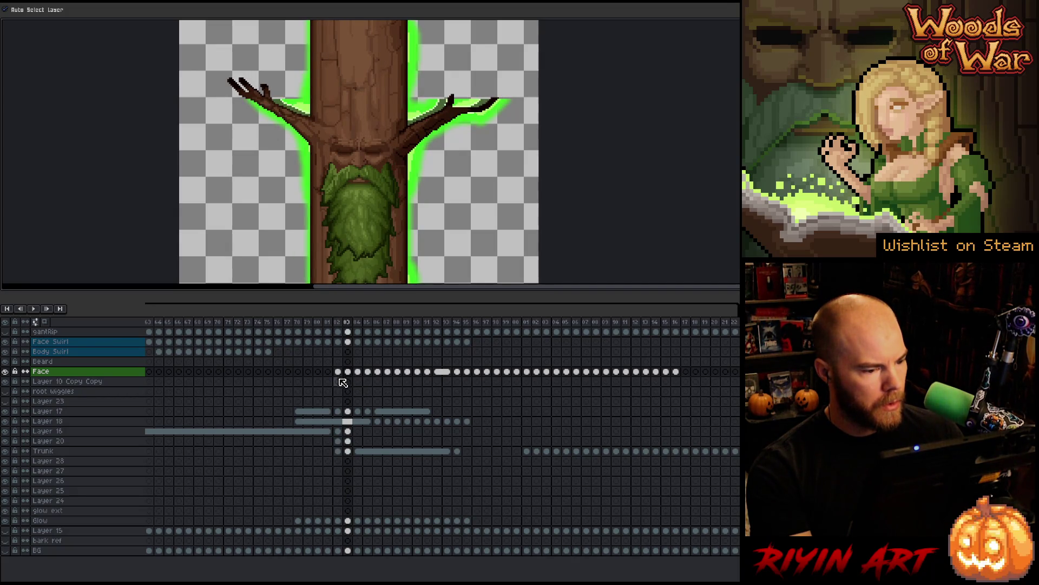
key("comma")
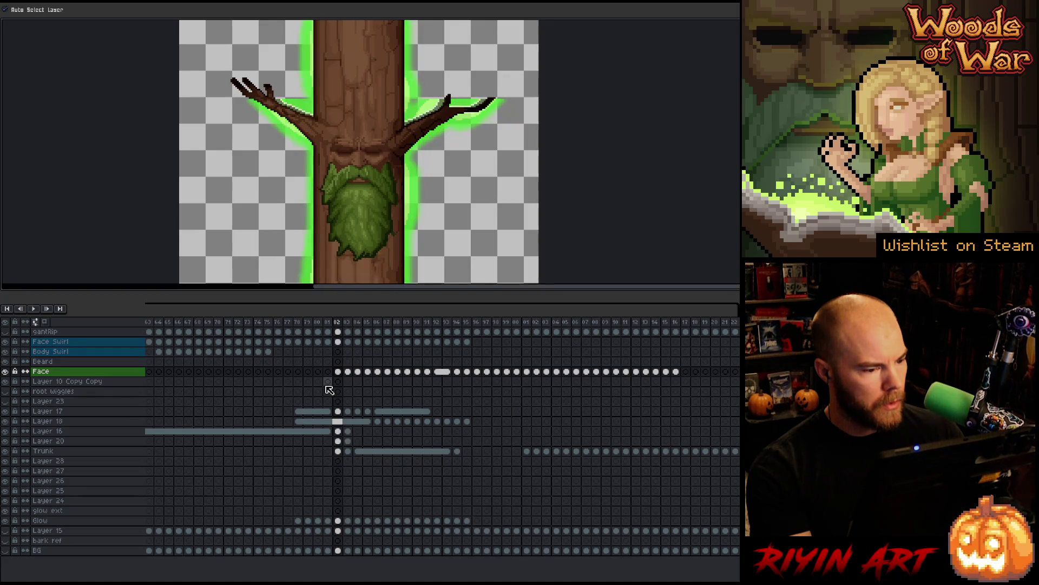
key("period")
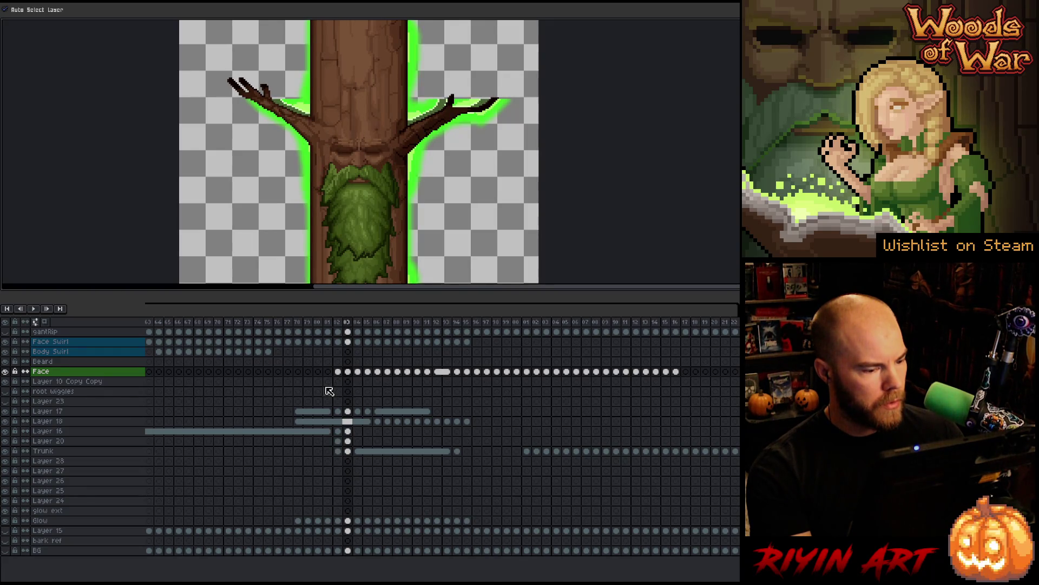
key("comma")
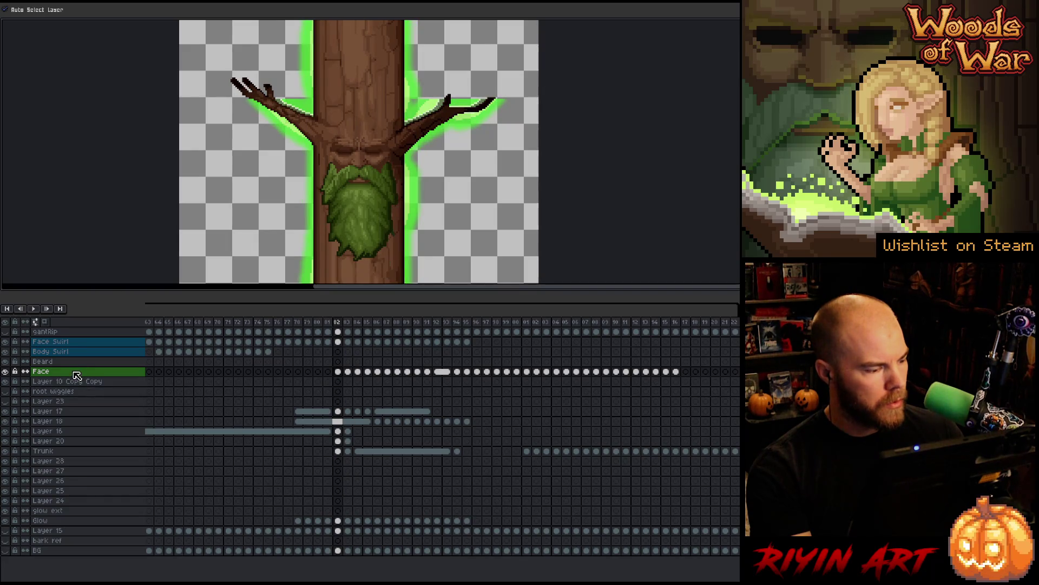
left_click_drag(76, 342, 78, 355)
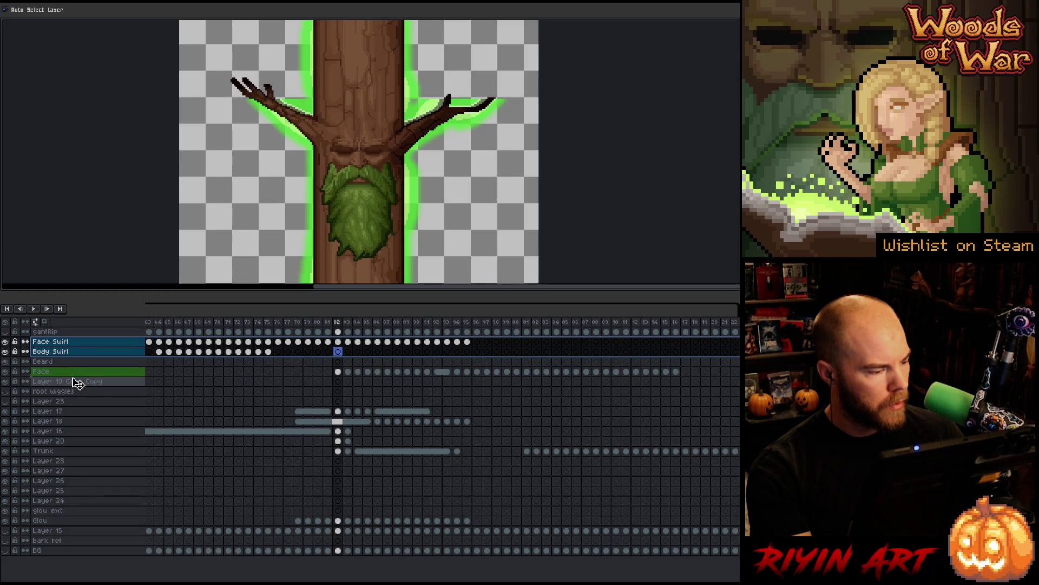
- Move the Face Swirl and Body Swirl layers below Beard and Face
left_click_drag(76, 383, 77, 382)
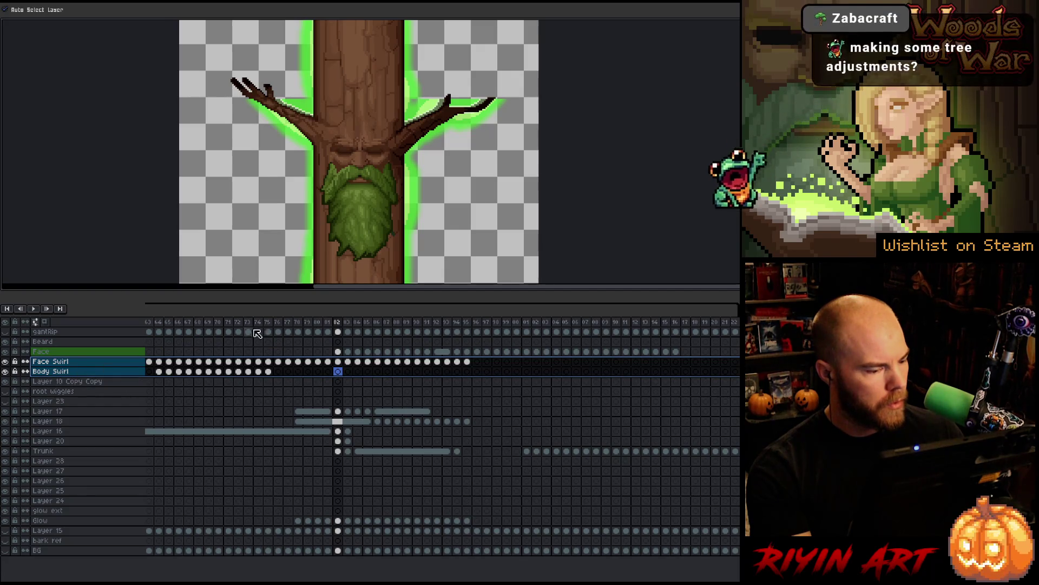
left_click(318, 323)
left_click(328, 323)
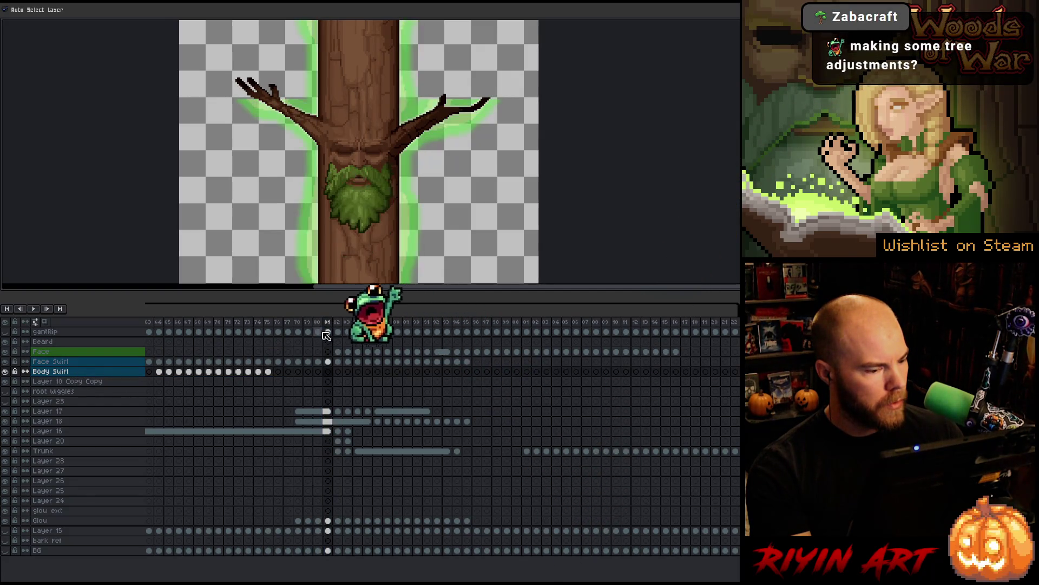
- Select the Face Swirl cels from frame 82 onward and isolate that layer at frame 82
left_click_drag(337, 361, 473, 367)
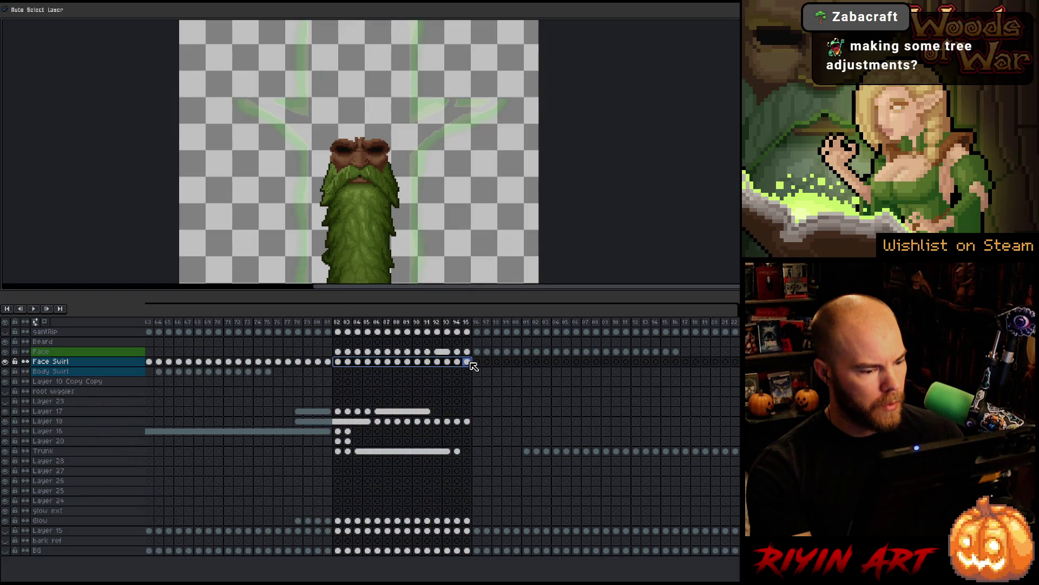
left_click(5, 361)
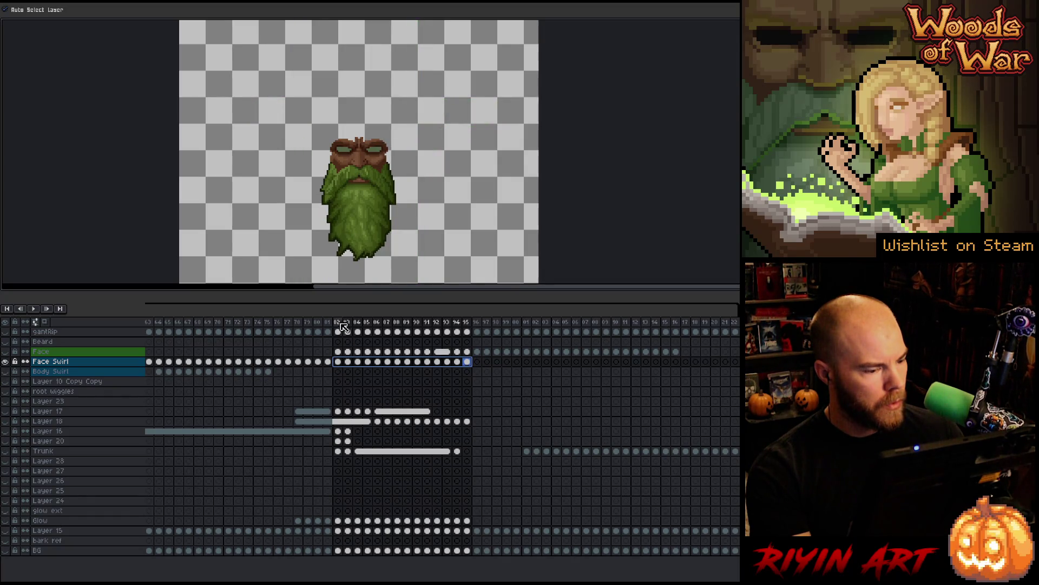
left_click_drag(322, 325, 349, 330)
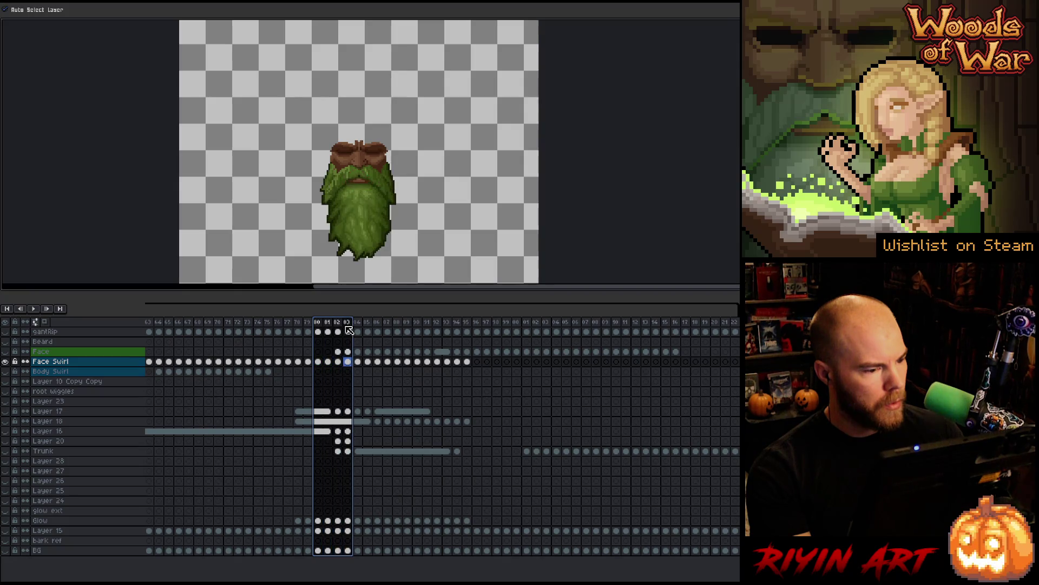
left_click(340, 361)
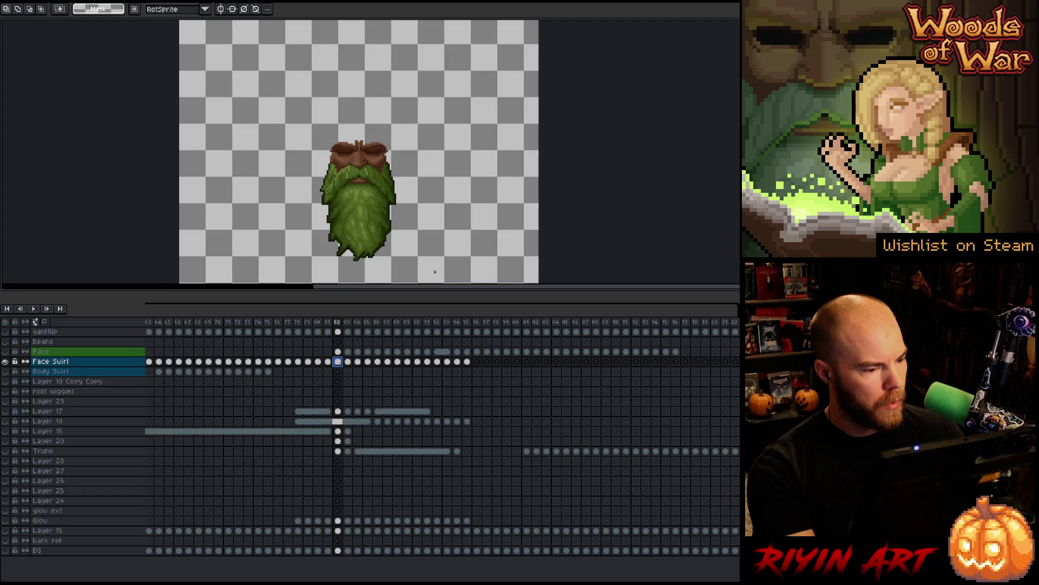
- Erase the beard area from the Face Swirl cels in frames 82–95
left_click_drag(435, 272, 268, 199)
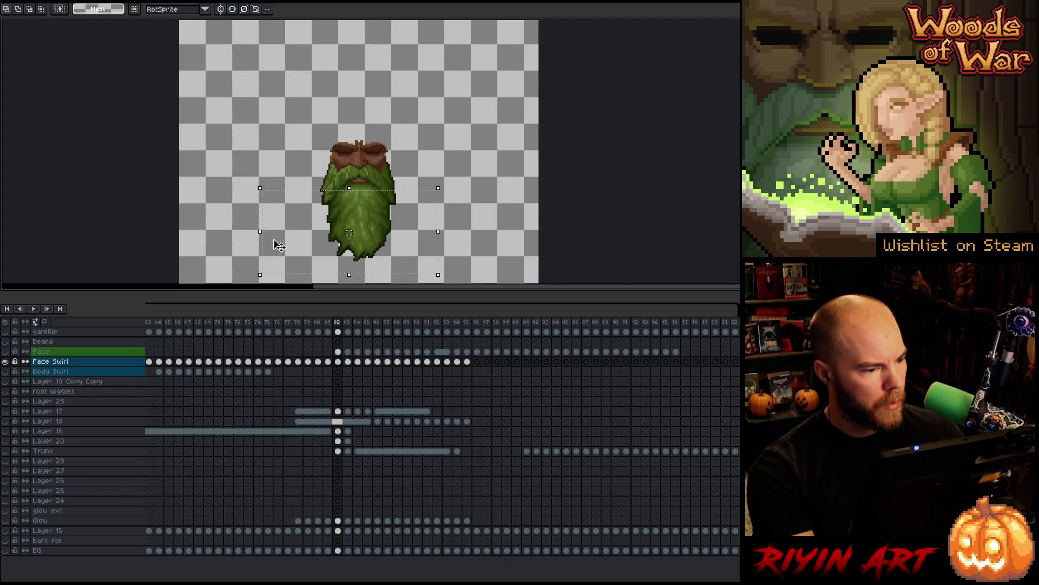
left_click_drag(338, 362, 468, 366)
key("Delete")
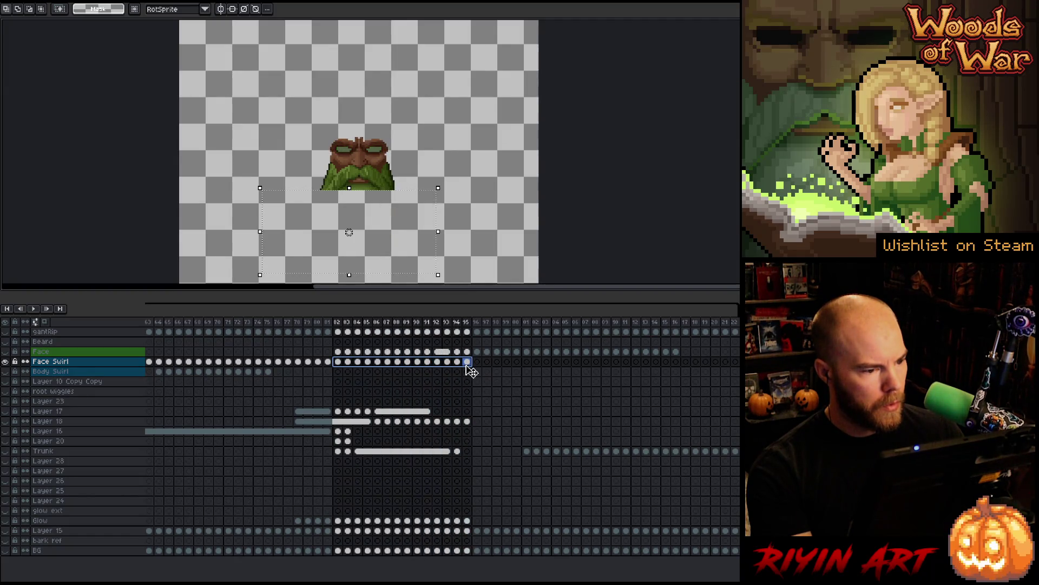
- Show all layers again and review frames 77–87 around the Face layer
left_click(4, 362, "alt")
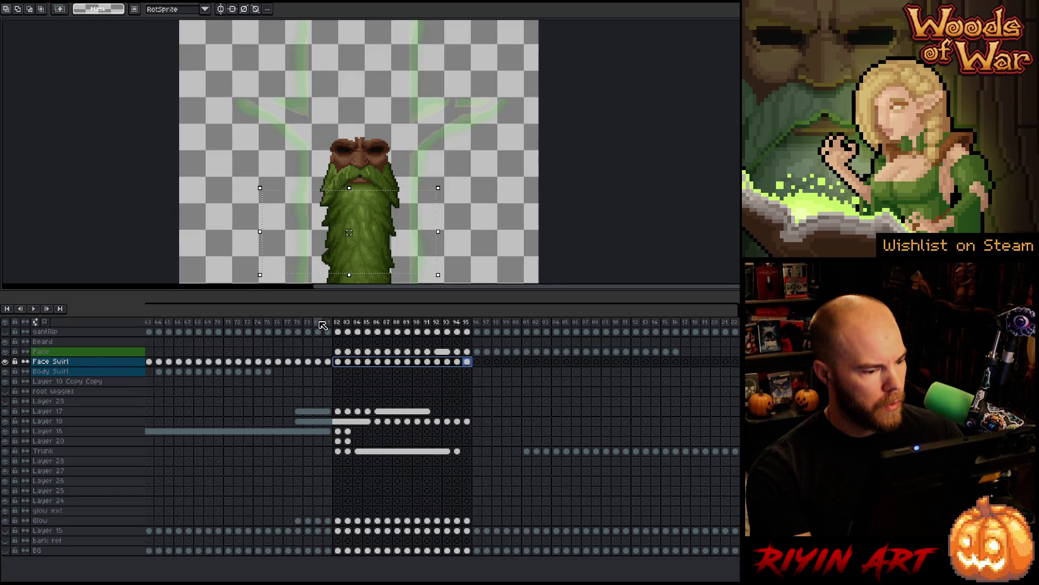
mouse_move(322, 326)
left_mouse_down()
mouse_move(393, 331)
mouse_move(343, 329)
left_mouse_up()
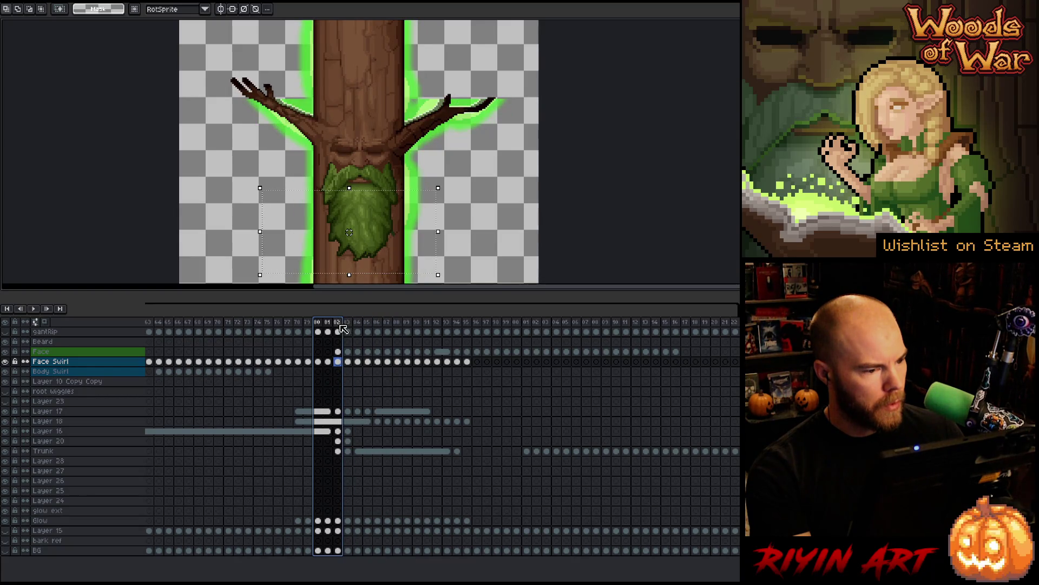
left_click(340, 352)
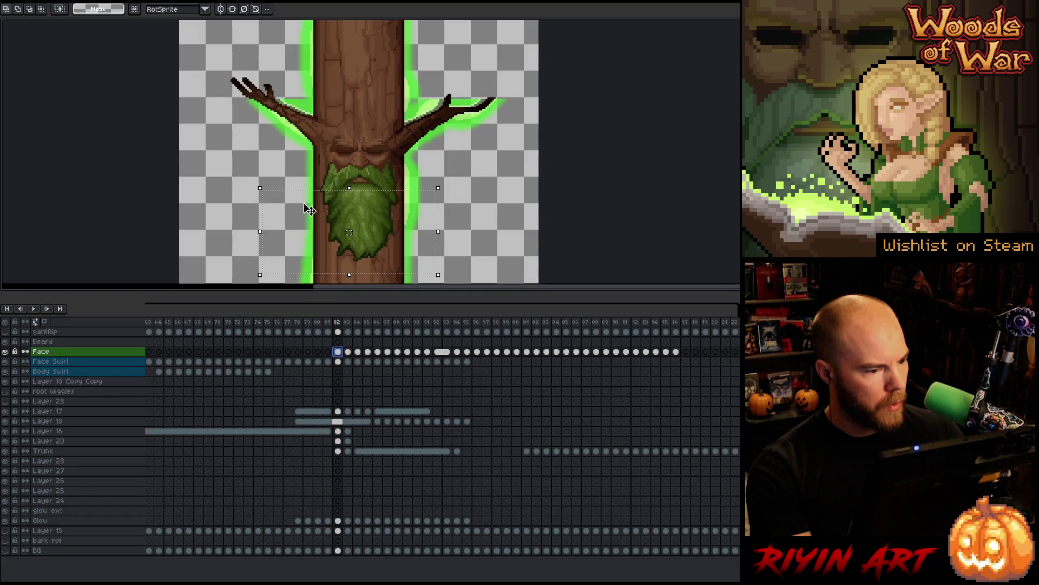
mouse_move(288, 323)
left_mouse_down()
mouse_move(406, 324)
mouse_move(214, 325)
mouse_move(455, 323)
mouse_move(199, 338)
mouse_move(440, 336)
mouse_move(257, 345)
mouse_move(369, 344)
mouse_move(327, 349)
left_mouse_up()
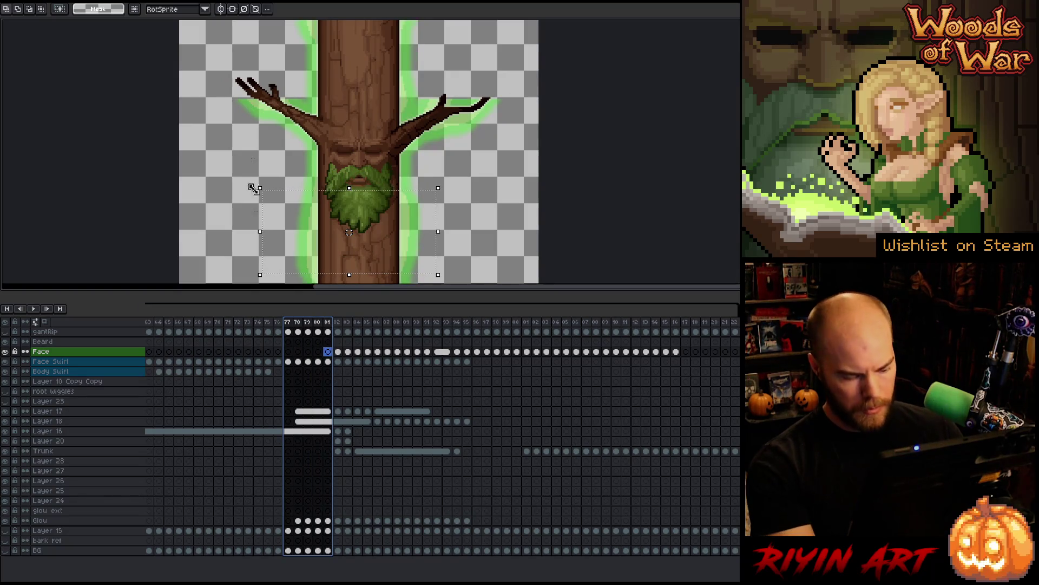
- Pick Layer 17 from the face with the Move tool, go to frame 79, and zoom in on the face
key("v")
scroll(353, 156, "up", 3)
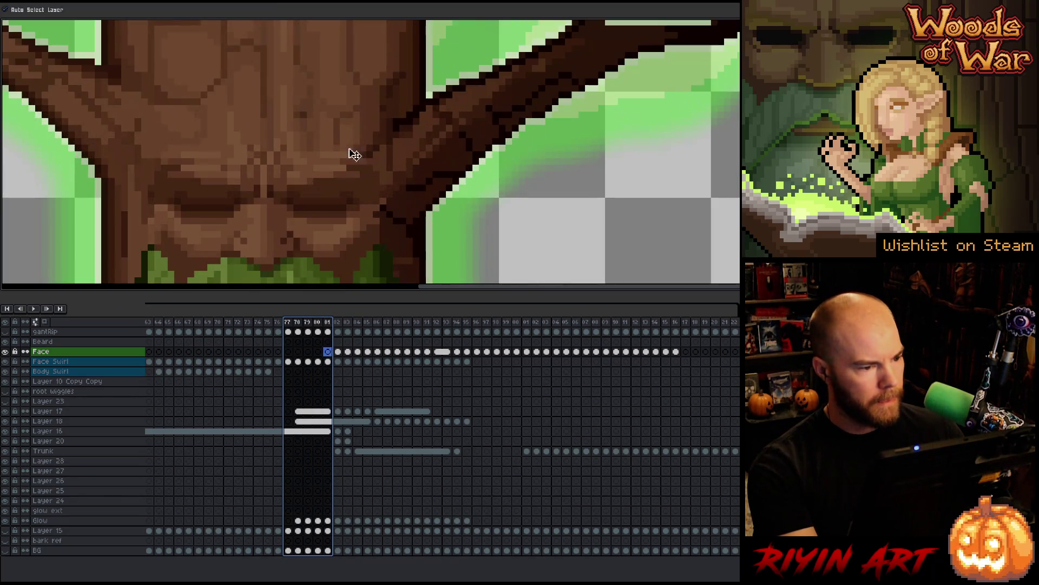
left_click(287, 158)
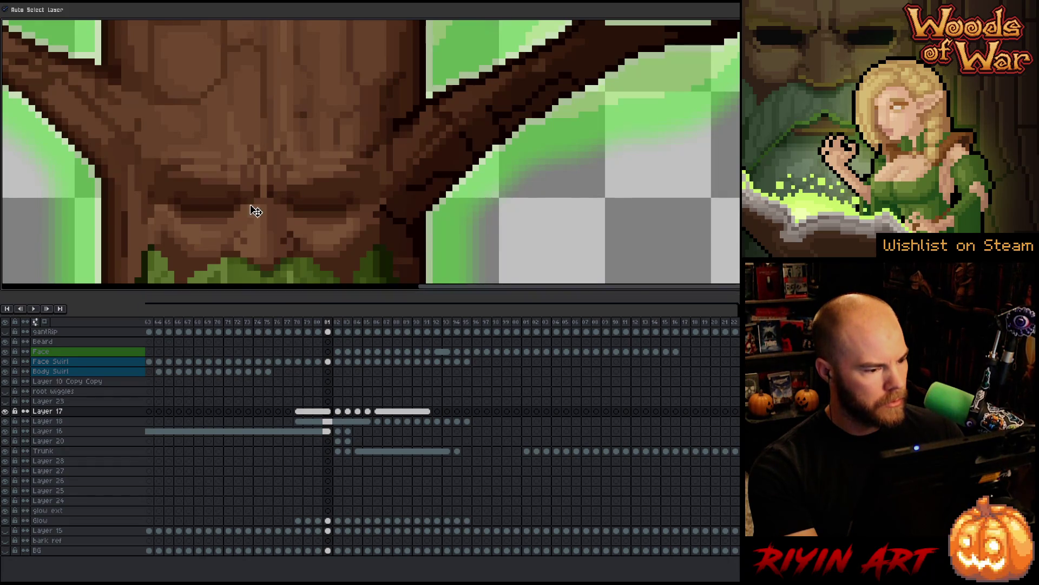
scroll(255, 211, "down", 3)
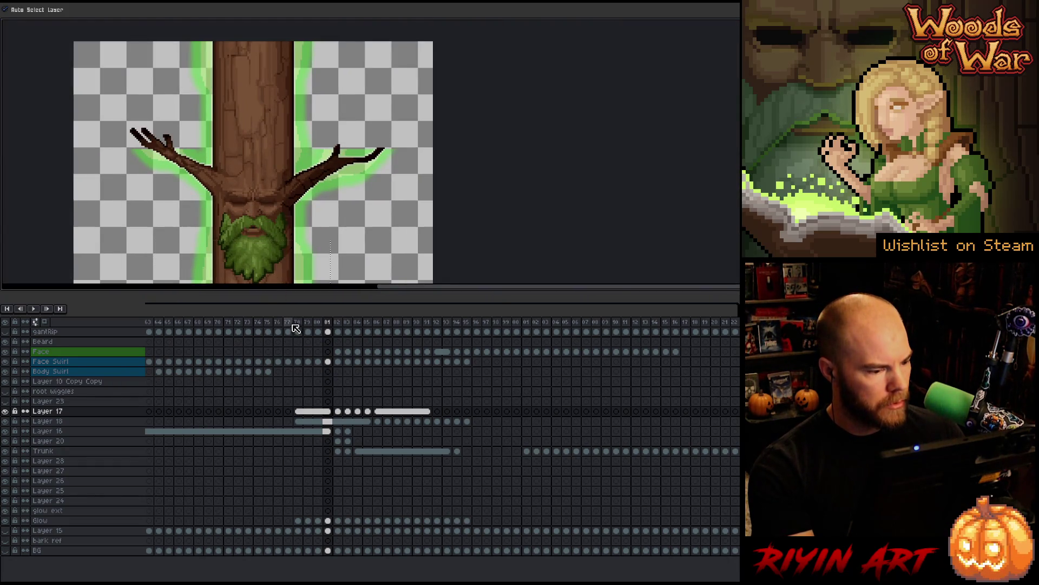
mouse_move(288, 329)
left_mouse_down()
mouse_move(328, 328)
mouse_move(318, 330)
left_mouse_up()
left_click(308, 413)
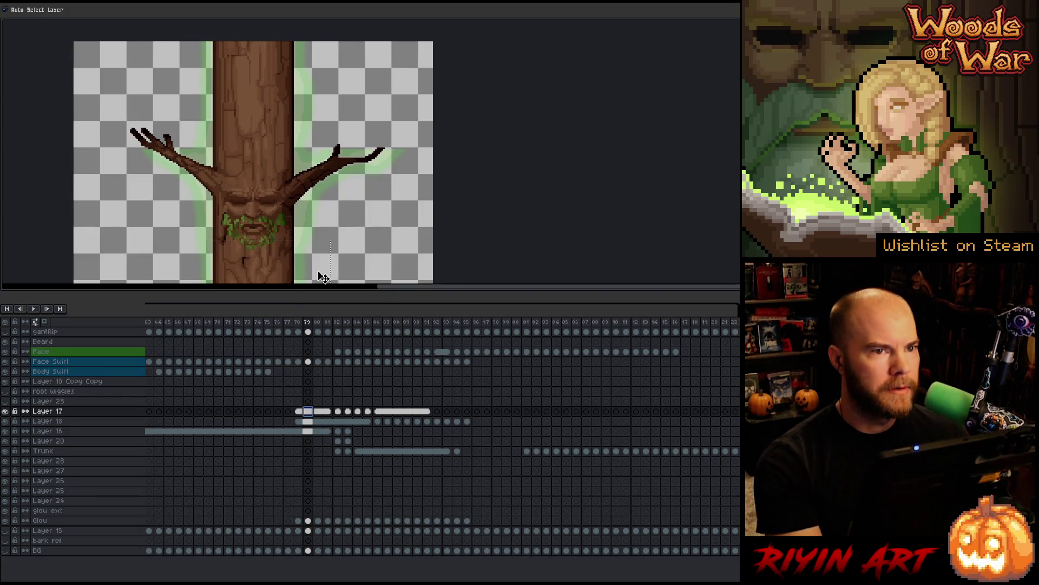
left_click_drag(221, 196, 334, 175)
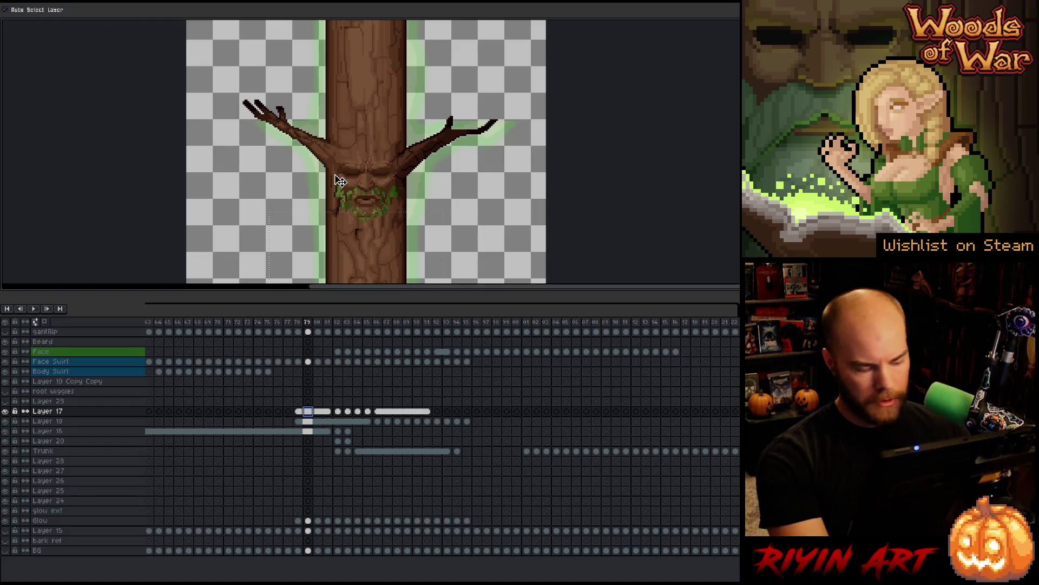
scroll(366, 174, "up", 3)
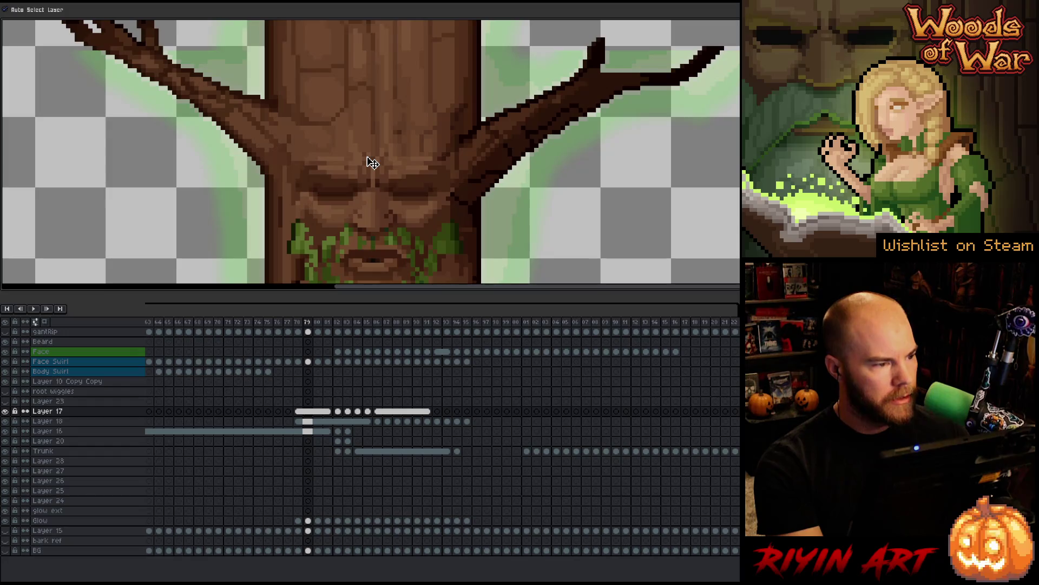
- Solo Layer 17 to inspect the eyes across frames 78–81
left_click(5, 413, "alt")
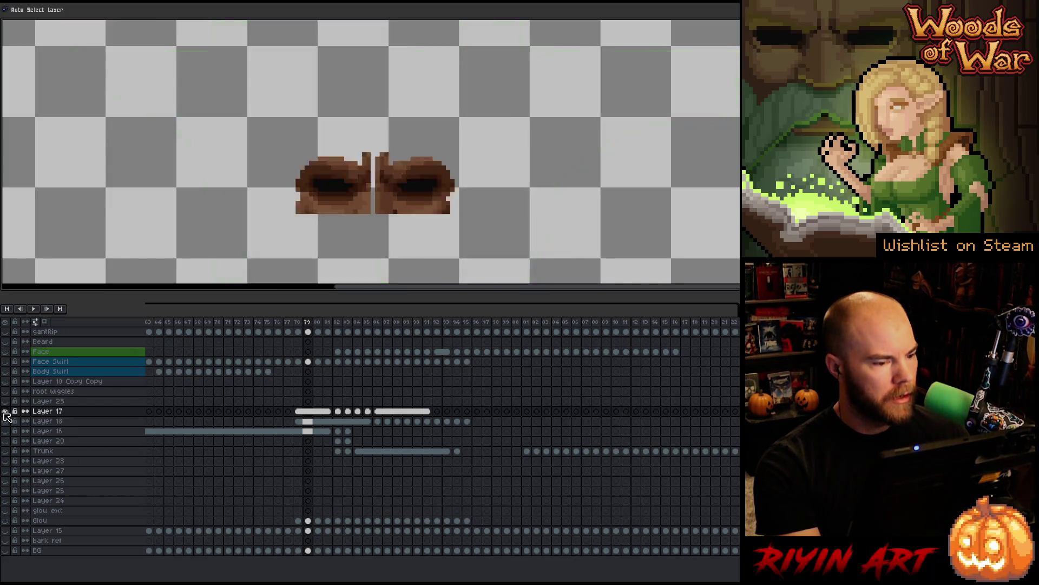
left_click(5, 413, "alt")
left_click(5, 414, "alt")
left_click(5, 413, "alt")
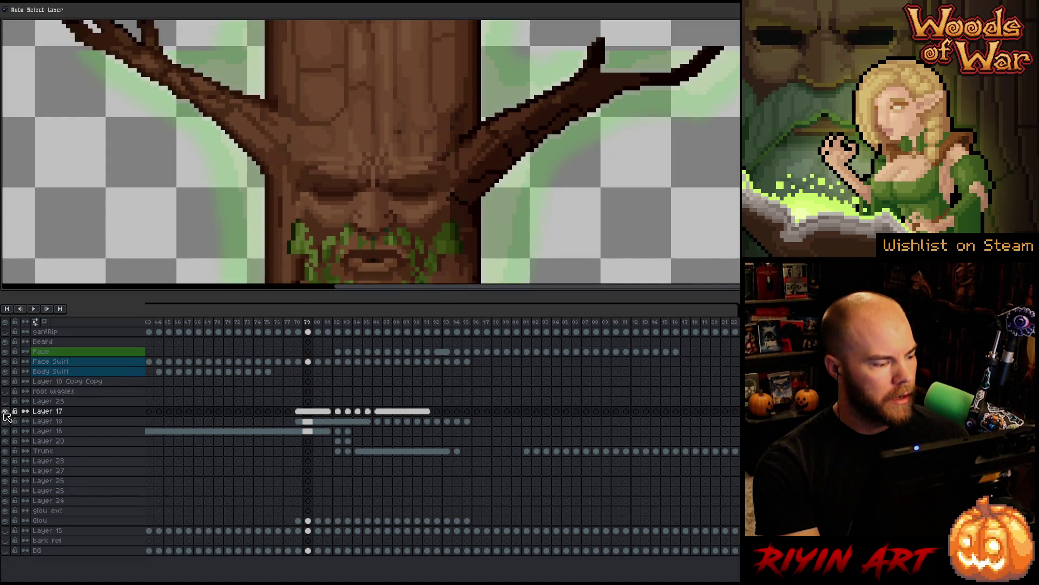
left_click(5, 413, "alt")
mouse_move(295, 340)
left_mouse_down()
mouse_move(409, 336)
mouse_move(278, 335)
mouse_move(406, 336)
mouse_move(306, 344)
left_mouse_up()
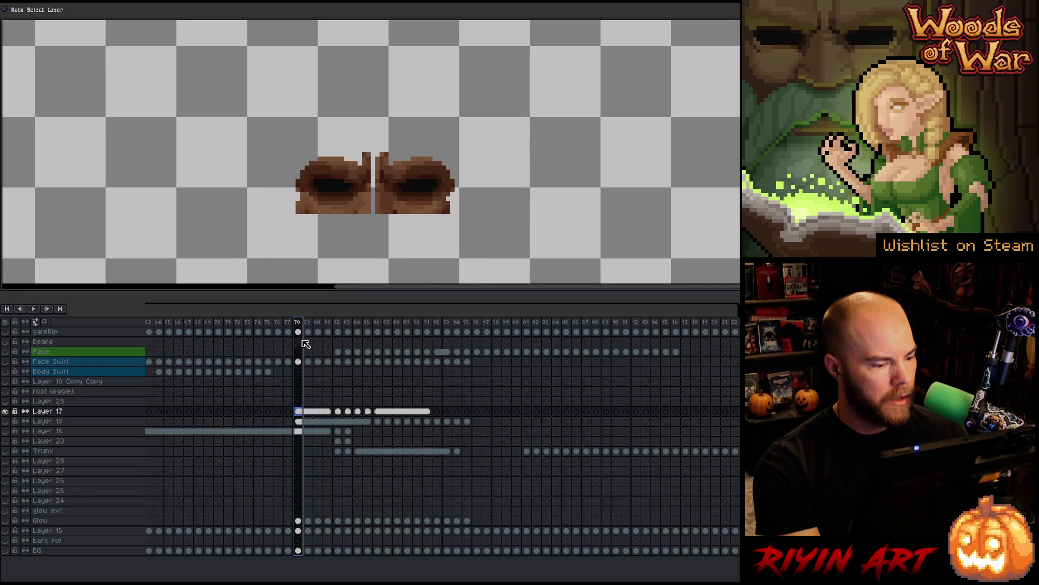
- Compare the tree with and without the green drips, then select frames 77–95
left_click(4, 412)
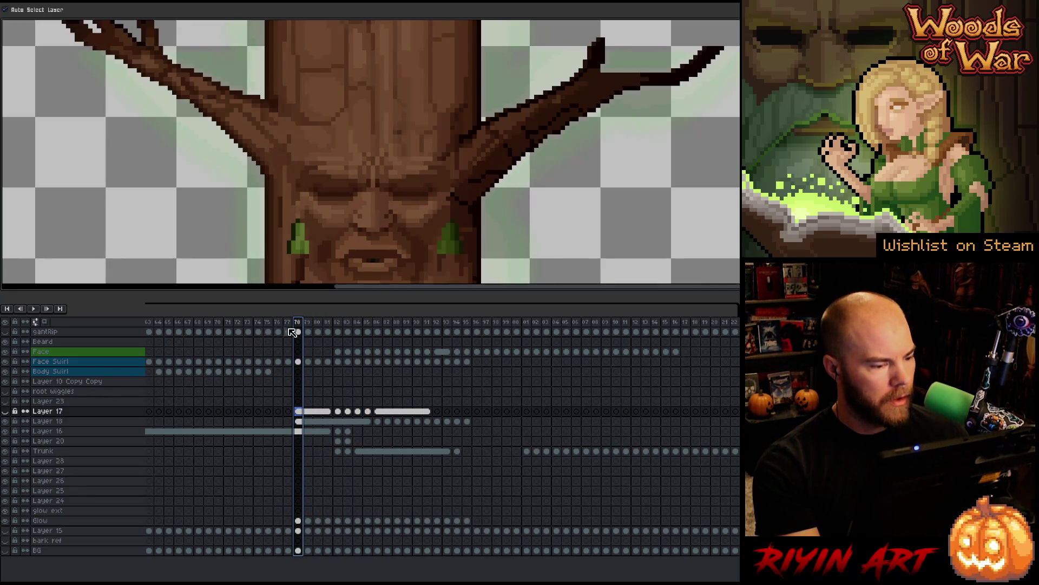
left_click(6, 422)
left_click(6, 422)
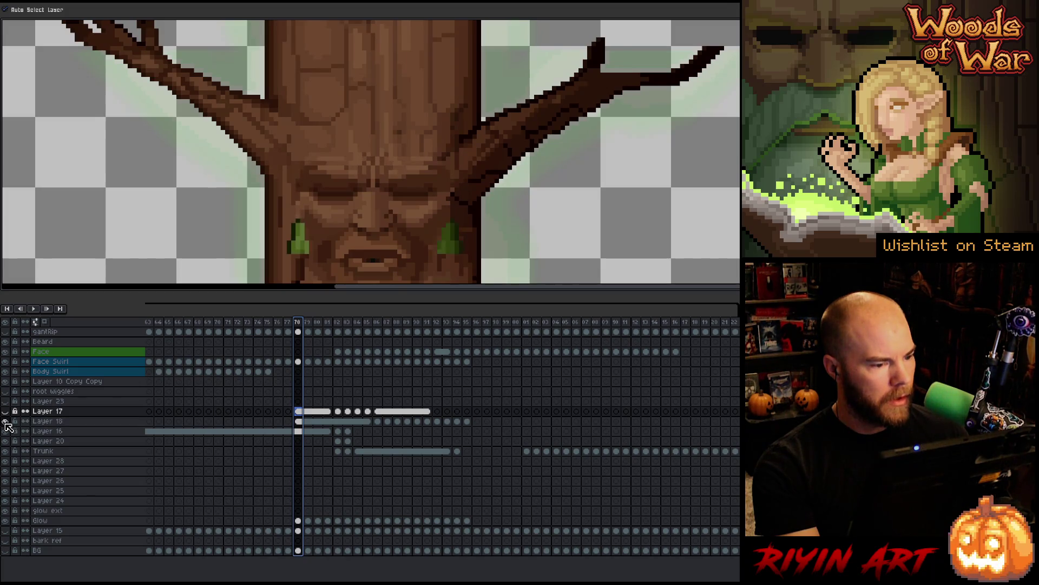
left_click(5, 422)
scroll(325, 208, "down", 3)
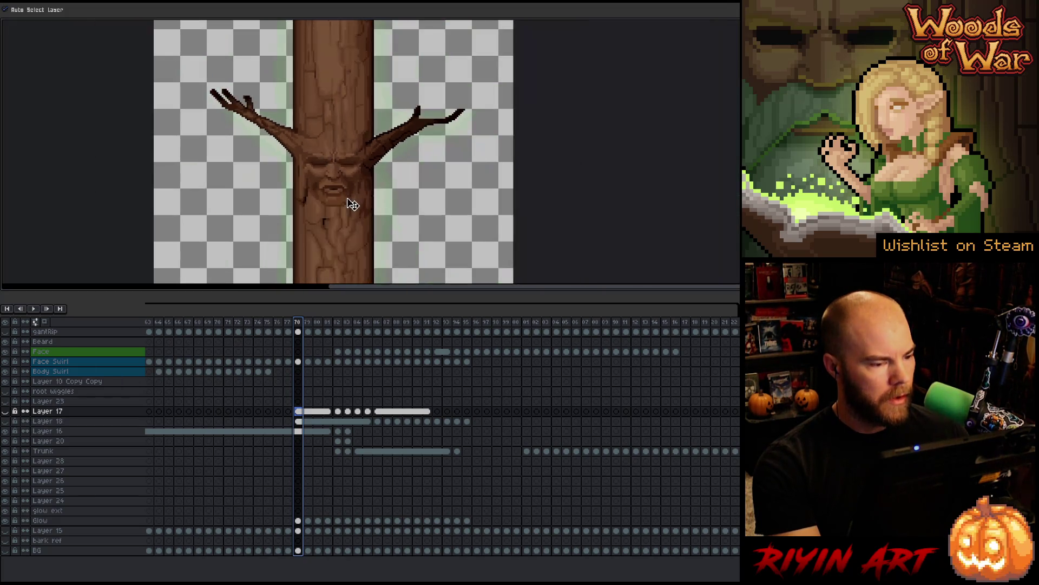
mouse_move(294, 326)
left_mouse_down()
mouse_move(508, 323)
mouse_move(314, 322)
mouse_move(468, 324)
left_mouse_up()
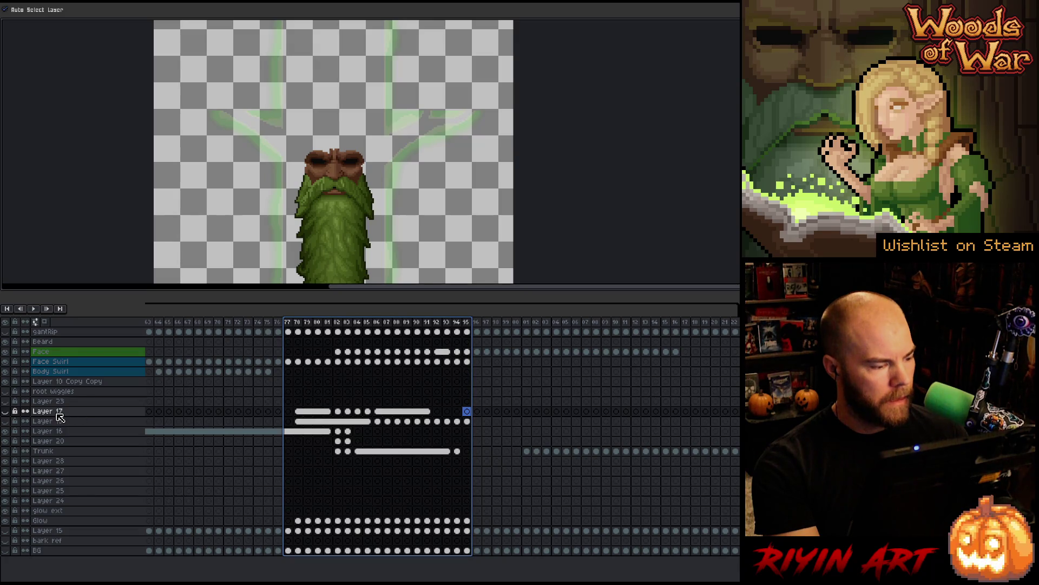
- Link the Trunk cels from frame 94 to the end (Alt+L)
scroll(303, 197, "down", 3)
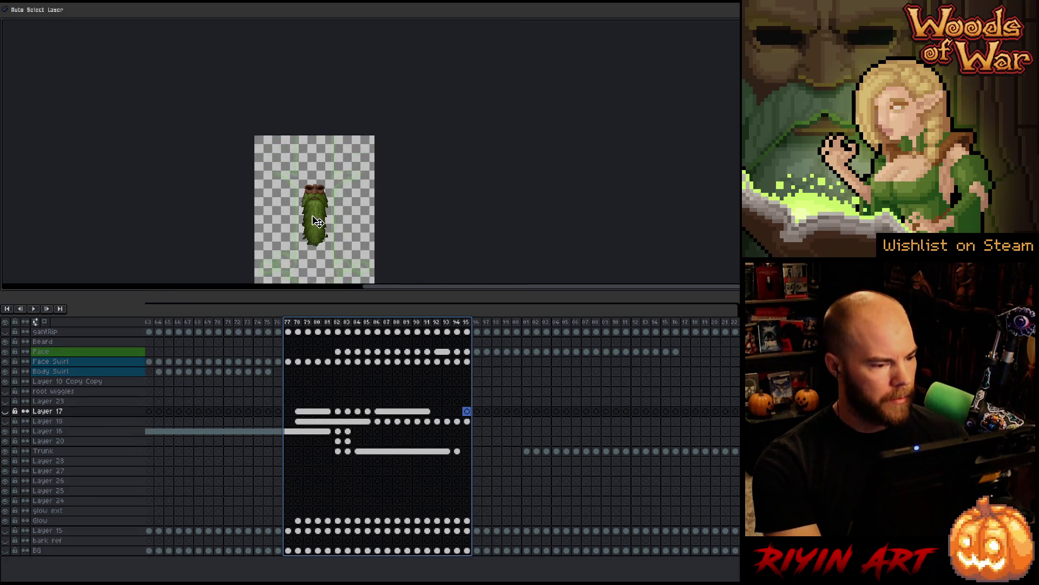
scroll(316, 221, "up", 2)
left_click(230, 323)
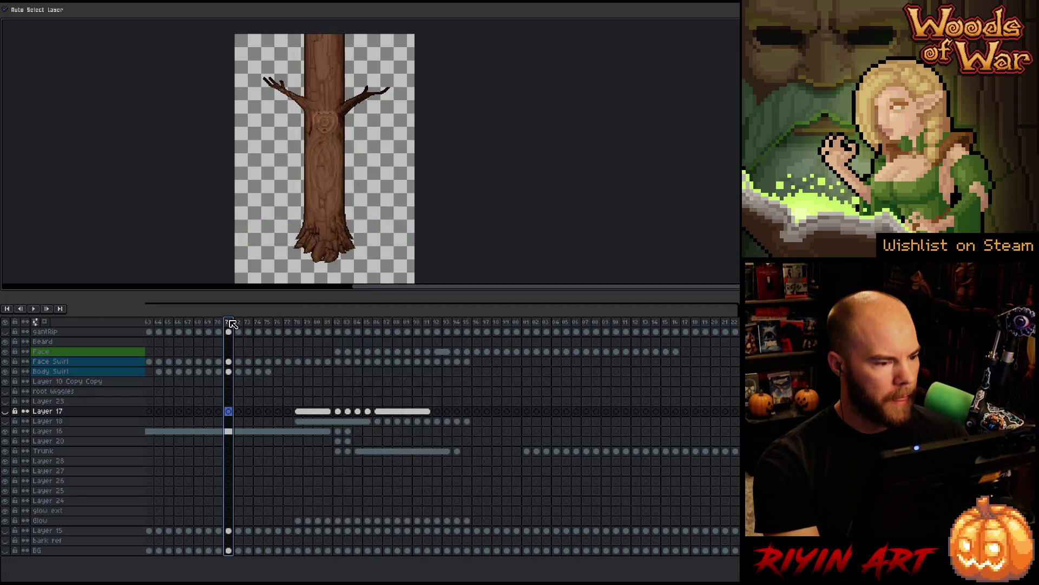
left_click(467, 422)
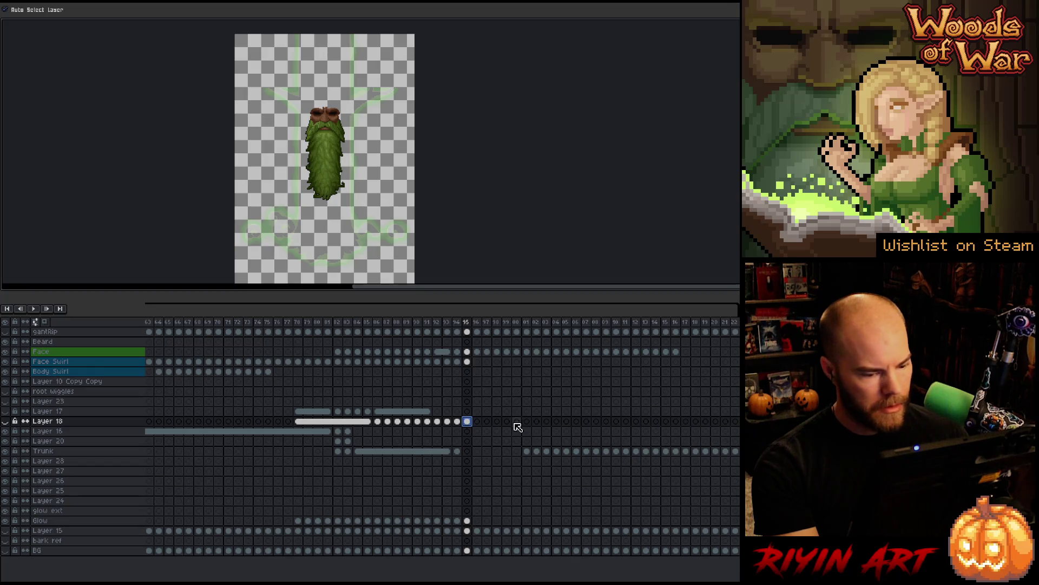
left_click(458, 452)
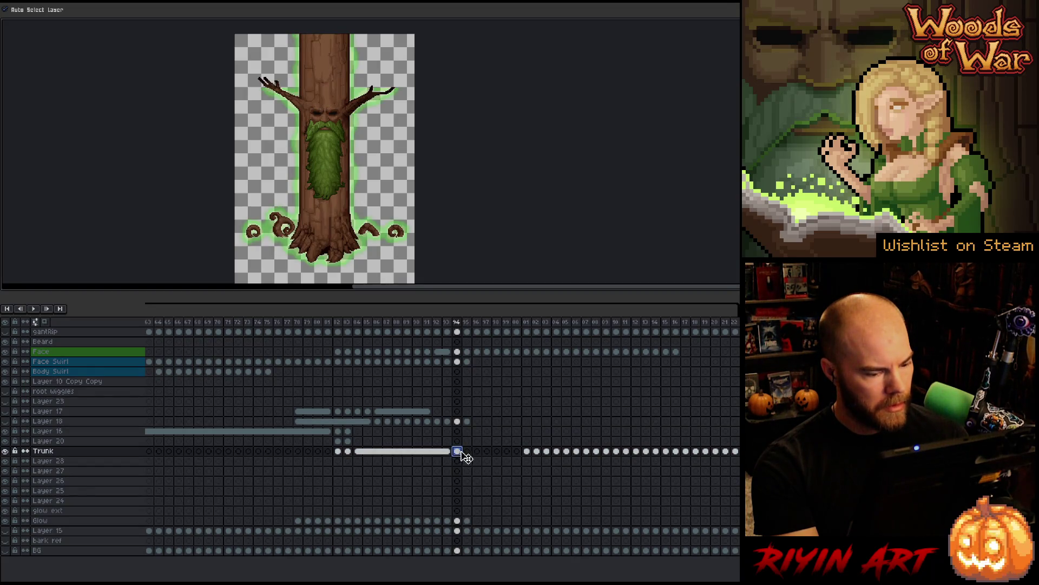
left_click_drag(461, 452, 736, 453)
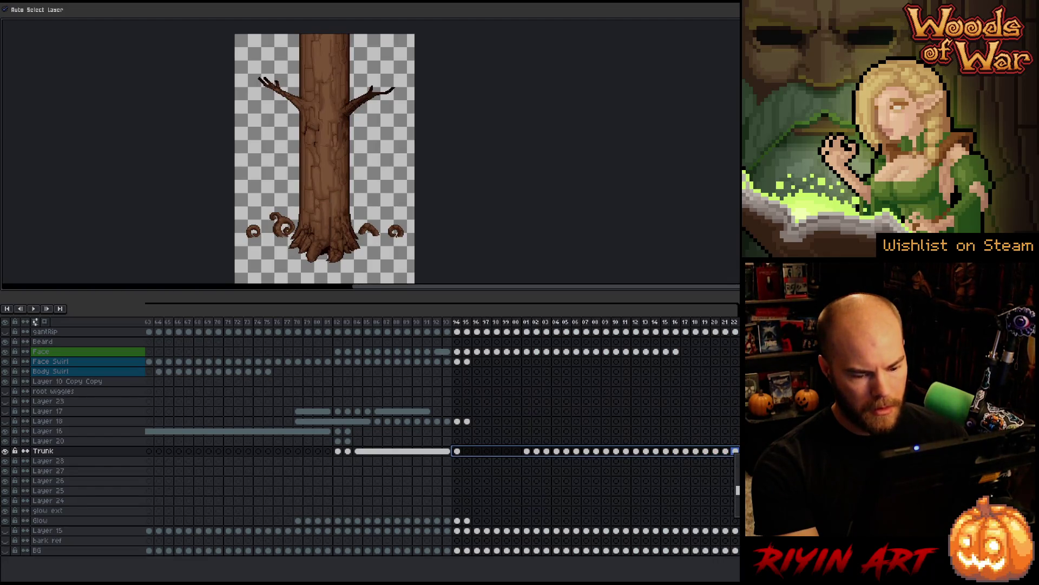
key("alt+l")
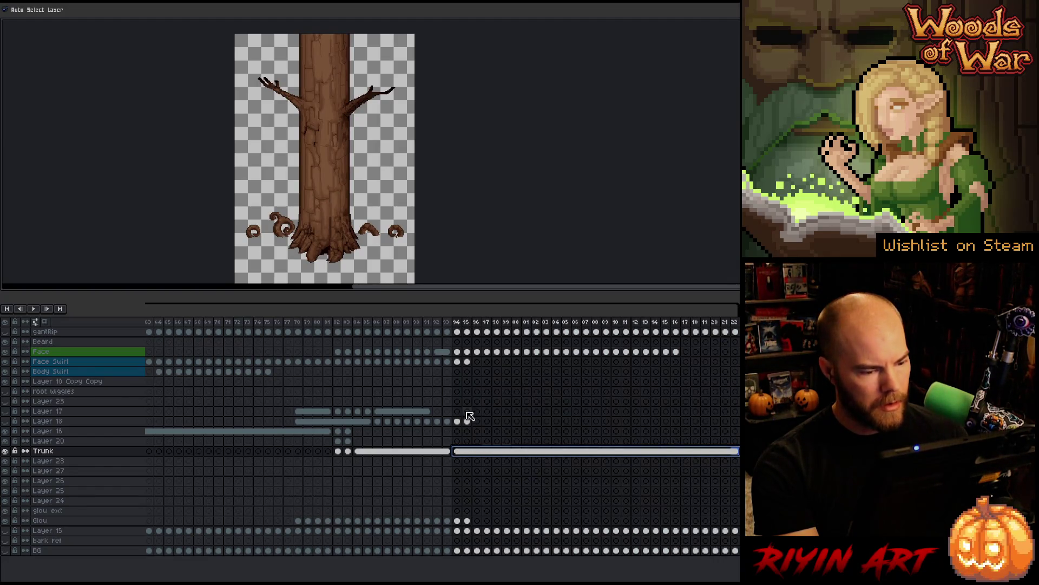
- Link the Face cels across the final frames into one
left_click(467, 421)
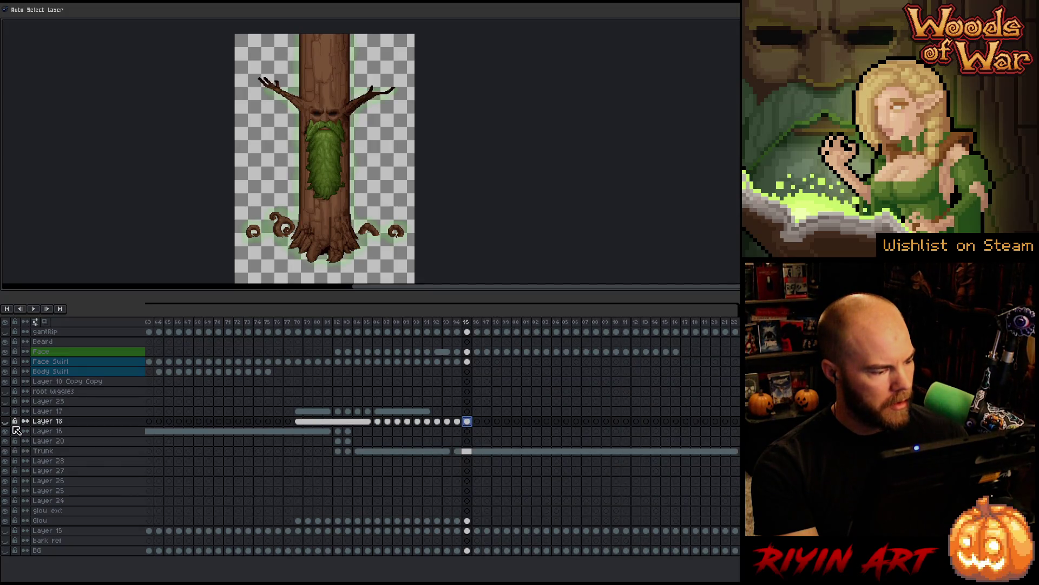
left_click(467, 362)
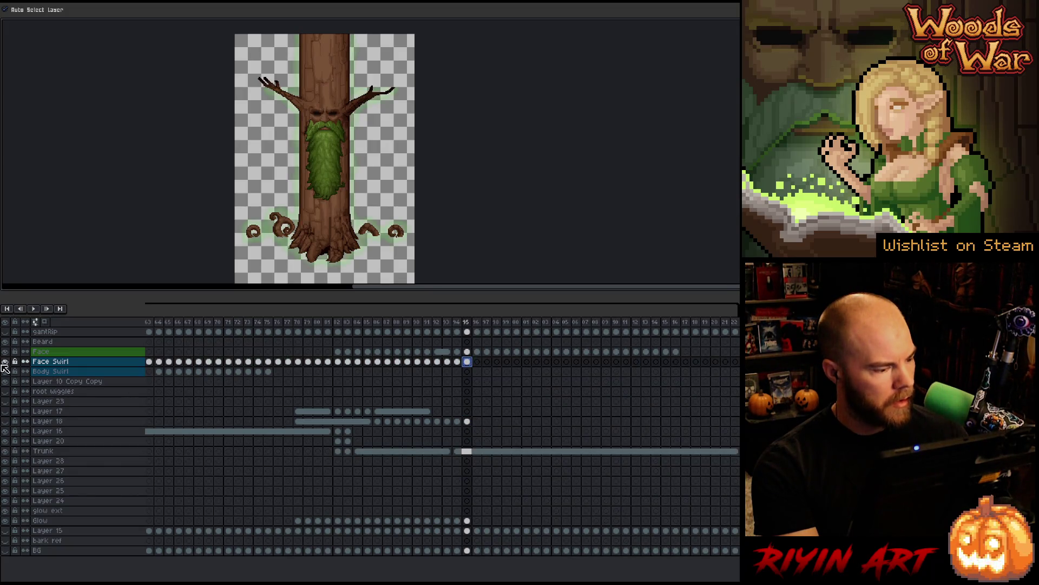
left_click(676, 352)
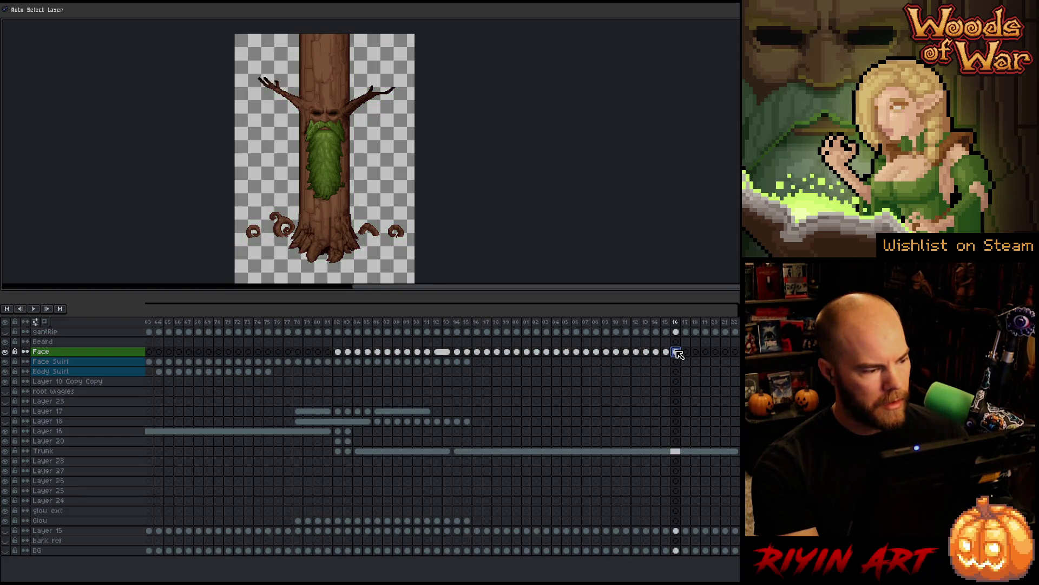
left_click_drag(680, 355, 738, 356)
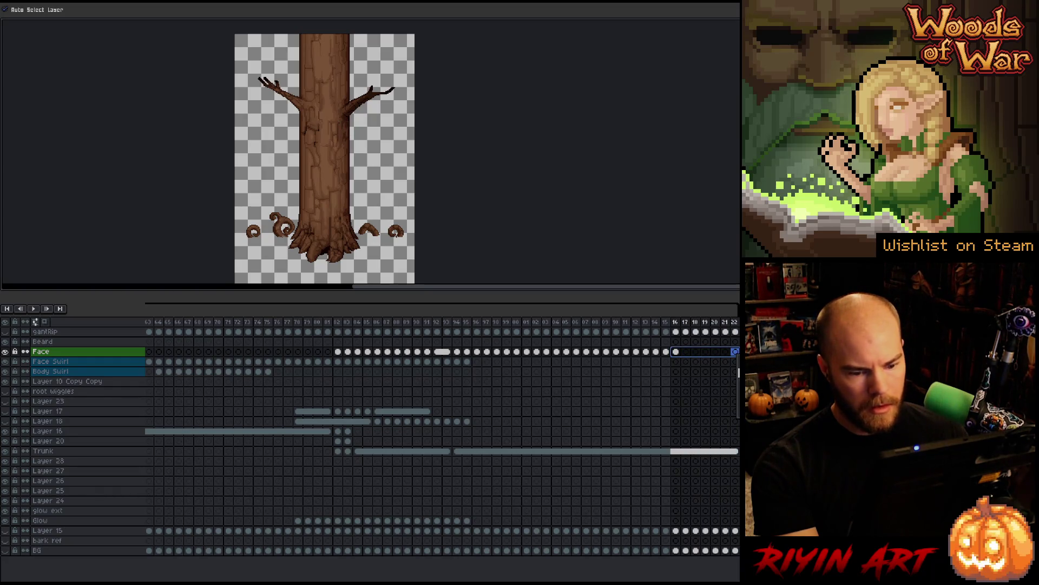
key("alt+l")
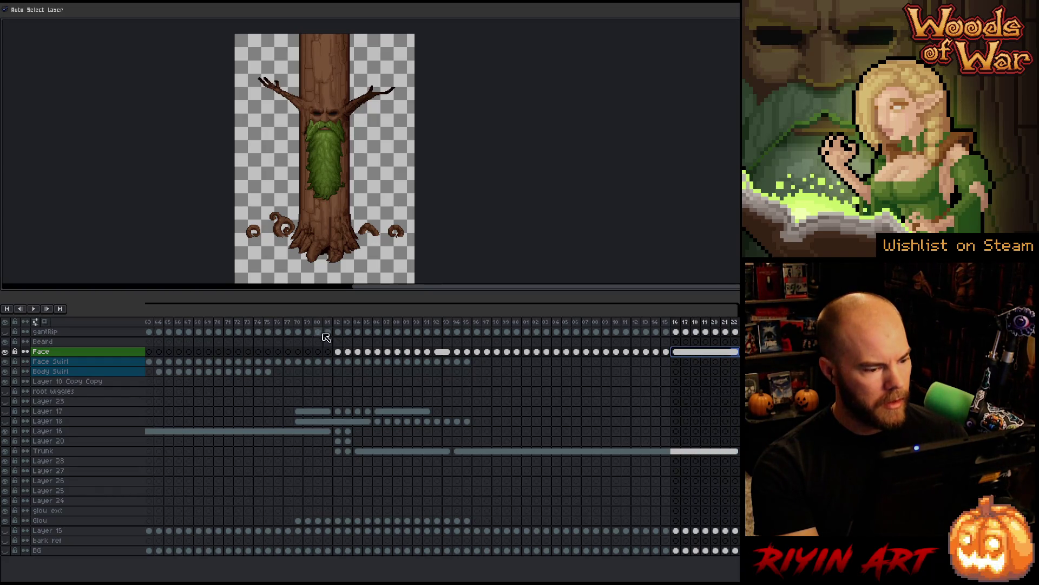
- Play the animation from around frame 77, then stop it
left_click(293, 327)
key("Return")
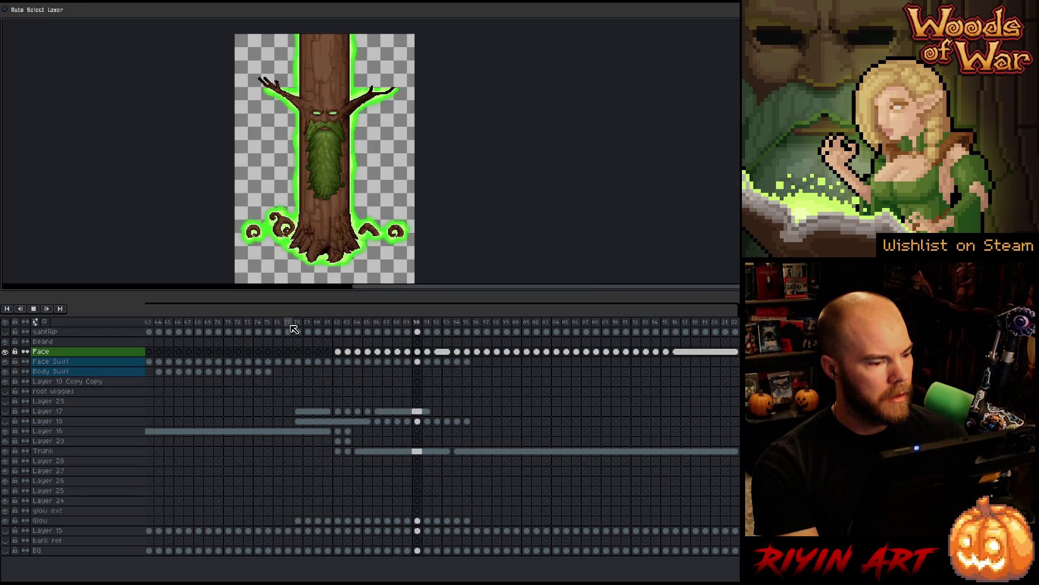
key("Return")
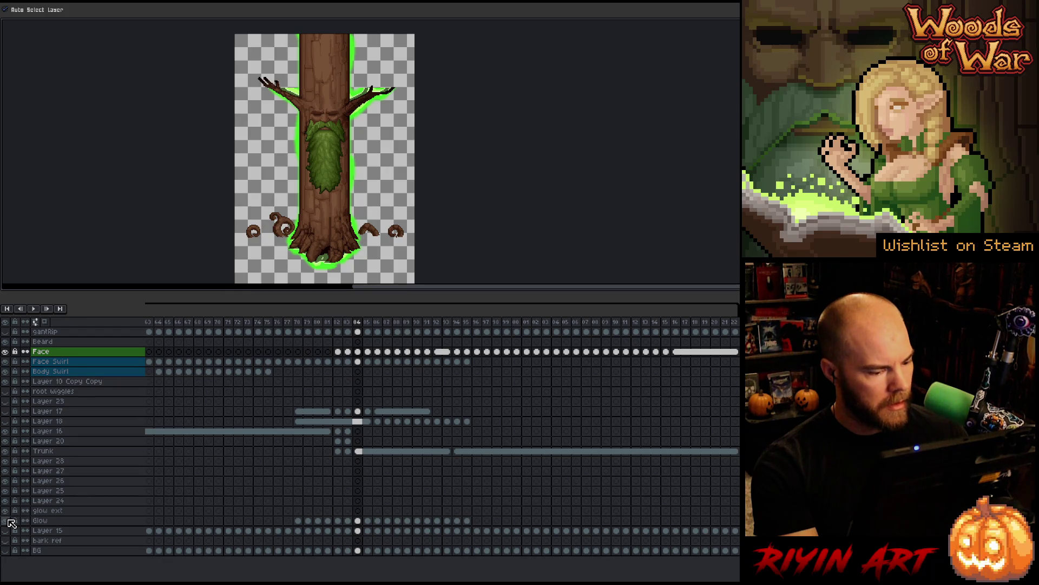
left_click(6, 451)
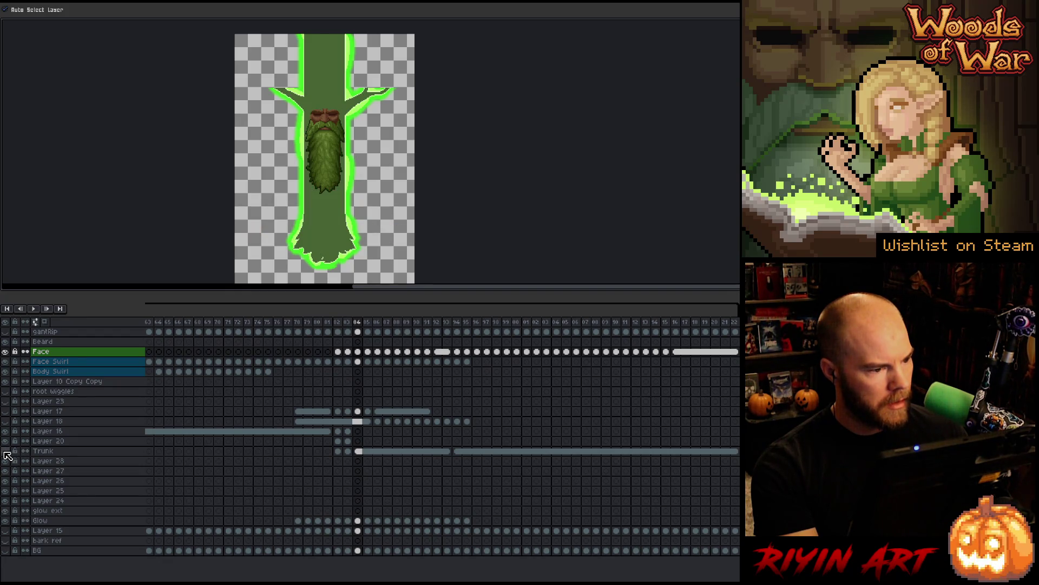
left_click(6, 452)
left_click(6, 452)
left_click(5, 452)
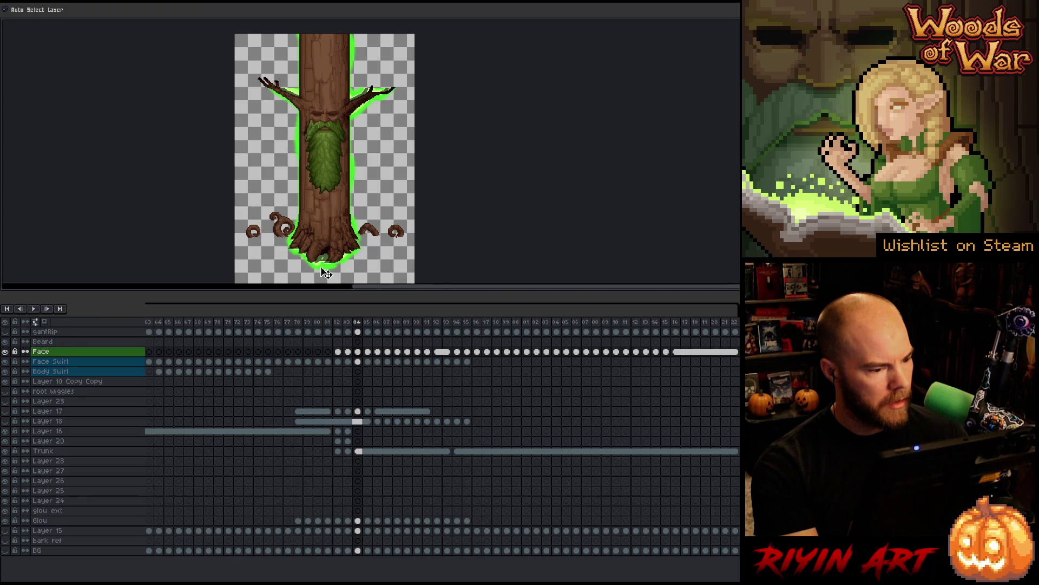
left_click(6, 521)
left_click(6, 521)
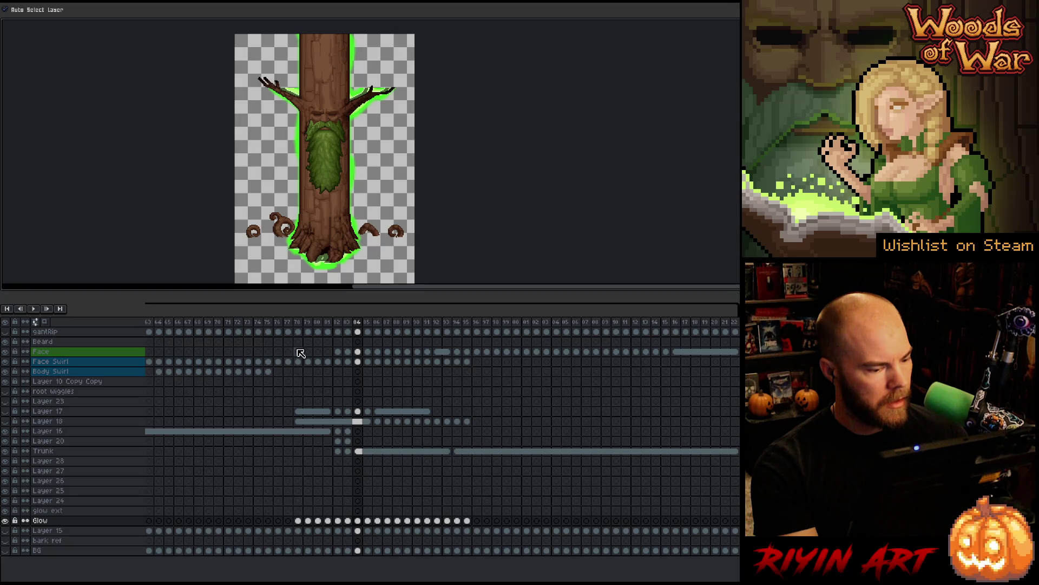
left_click(289, 322)
mouse_move(299, 324)
left_mouse_down()
mouse_move(392, 328)
mouse_move(374, 329)
left_mouse_up()
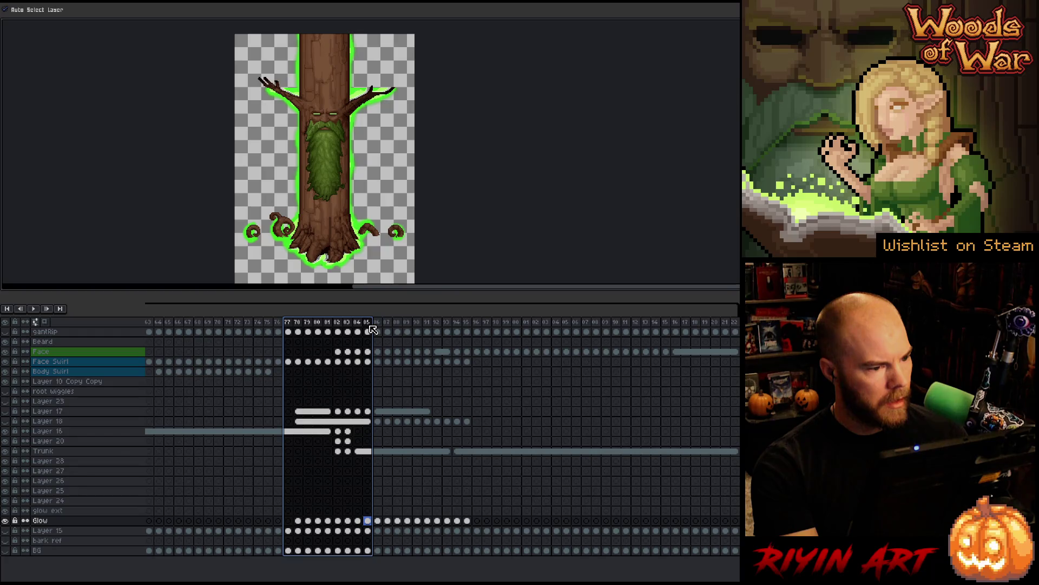
- Move the Glow cels from frames 75–93 two frames earlier
mouse_move(470, 521)
left_mouse_down()
mouse_move(307, 531)
mouse_move(284, 521)
left_mouse_up()
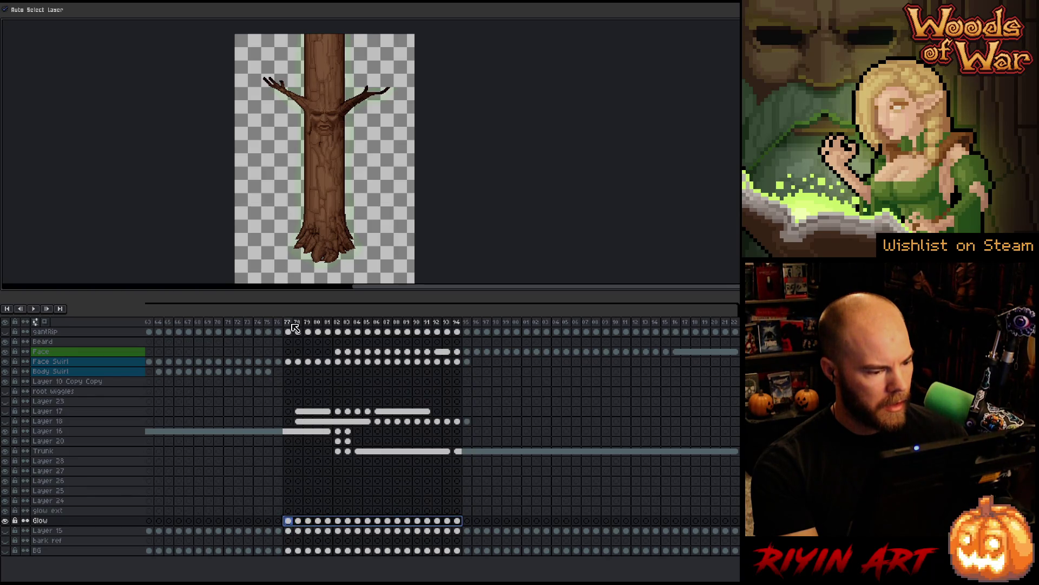
left_click_drag(296, 328, 356, 323)
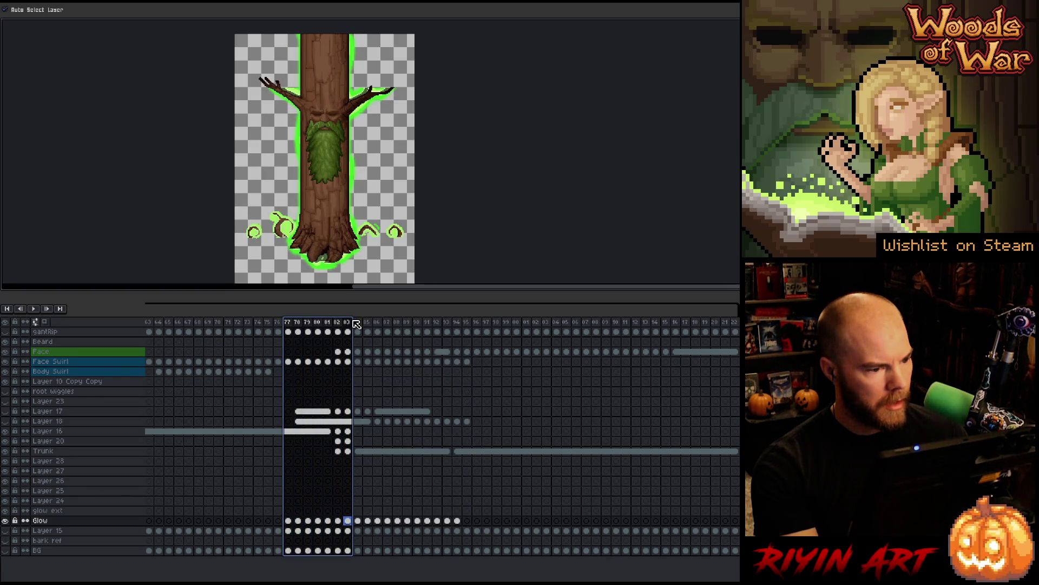
left_click_drag(457, 521, 286, 524)
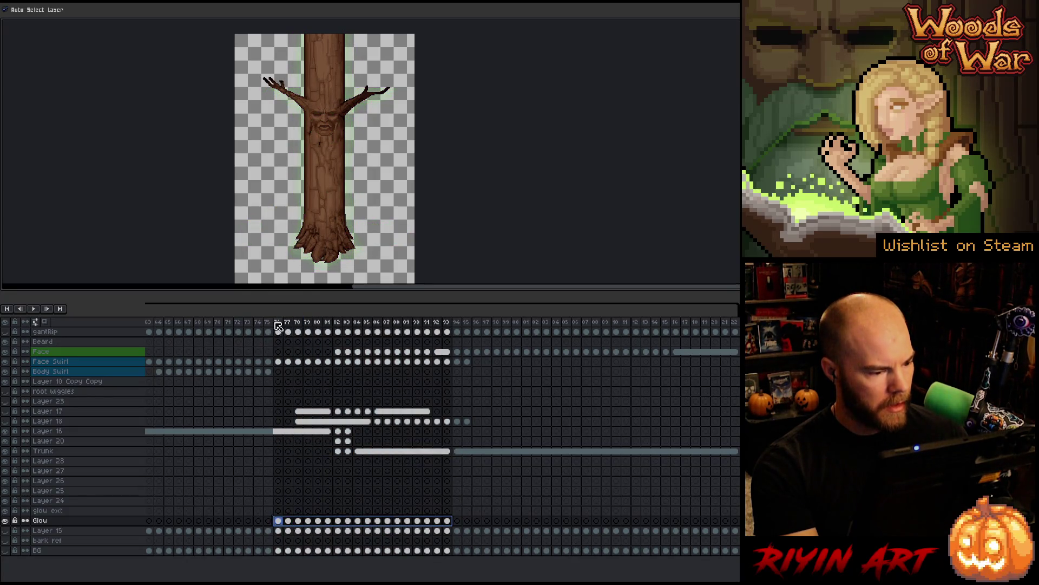
mouse_move(278, 325)
left_mouse_down()
mouse_move(437, 321)
mouse_move(320, 327)
mouse_move(362, 333)
left_mouse_up()
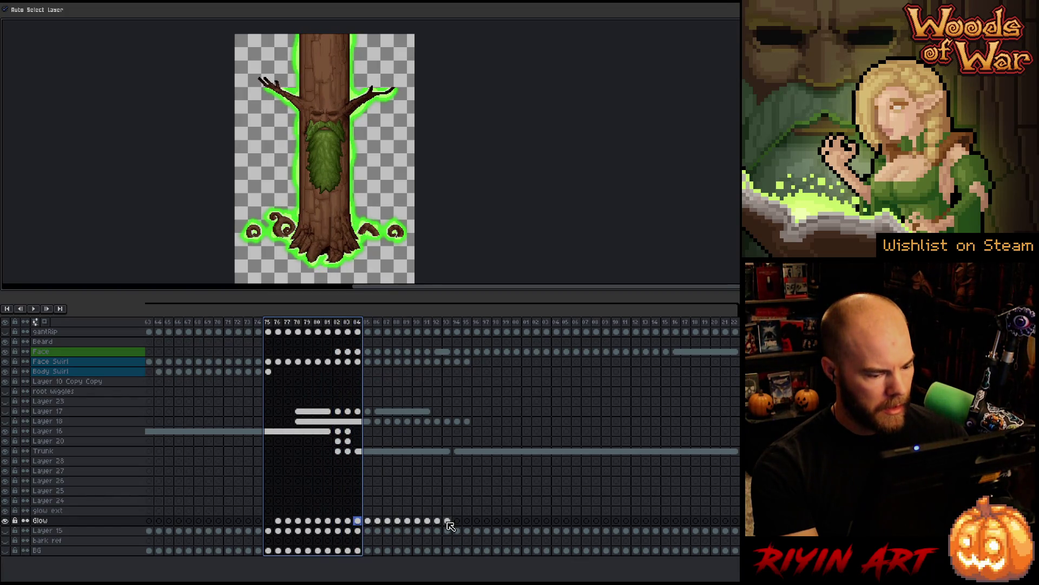
left_click_drag(447, 520, 249, 527)
mouse_move(258, 330)
left_mouse_down()
mouse_move(342, 327)
mouse_move(319, 331)
mouse_move(328, 330)
left_mouse_up()
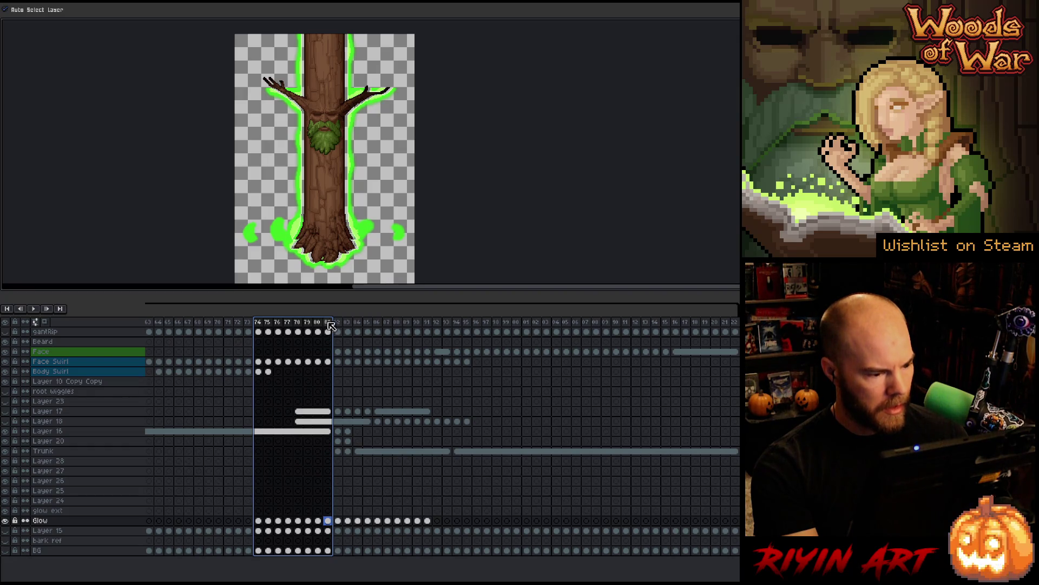
- Shift the Glow cels from frames 81–91 one frame later and play from frame 65
left_click(342, 323)
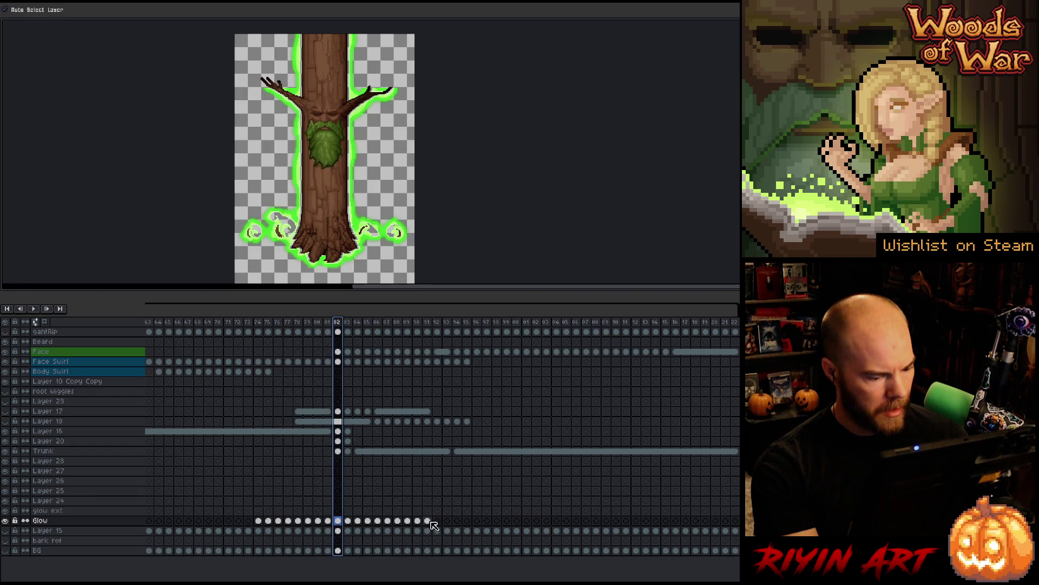
mouse_move(428, 520)
left_mouse_down()
mouse_move(260, 529)
mouse_move(281, 522)
left_mouse_up()
mouse_move(258, 324)
left_mouse_down()
mouse_move(447, 332)
mouse_move(262, 333)
mouse_move(457, 336)
left_mouse_up()
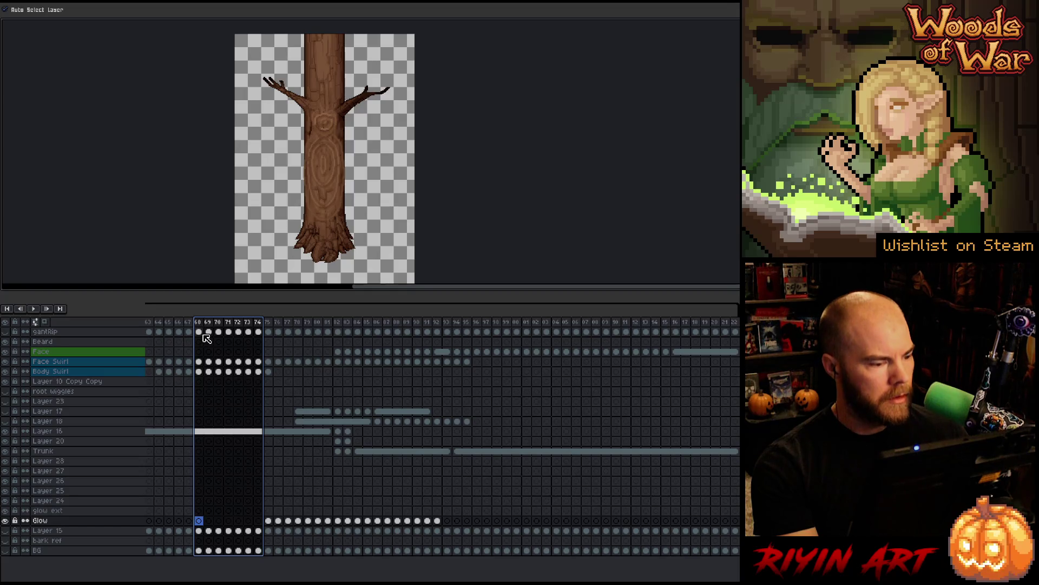
left_click(169, 328)
key("Return")
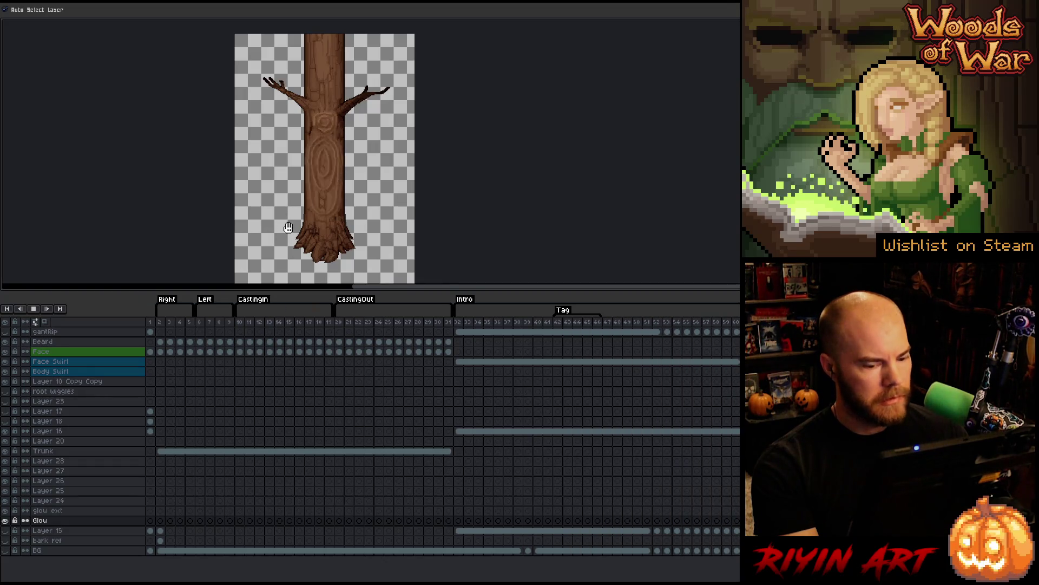
key("Return")
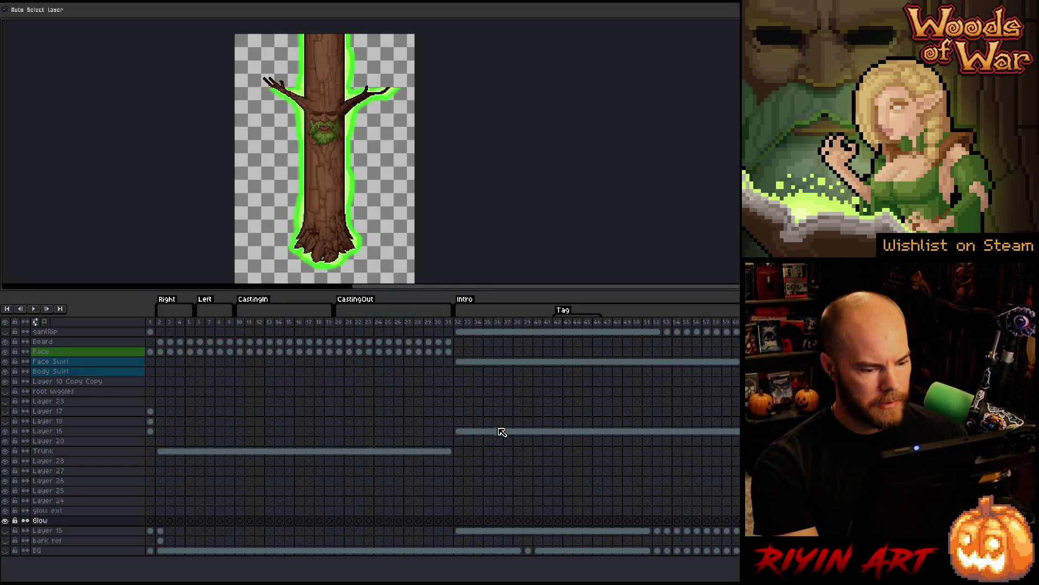
left_click(499, 432)
scroll(333, 118, "up", 2)
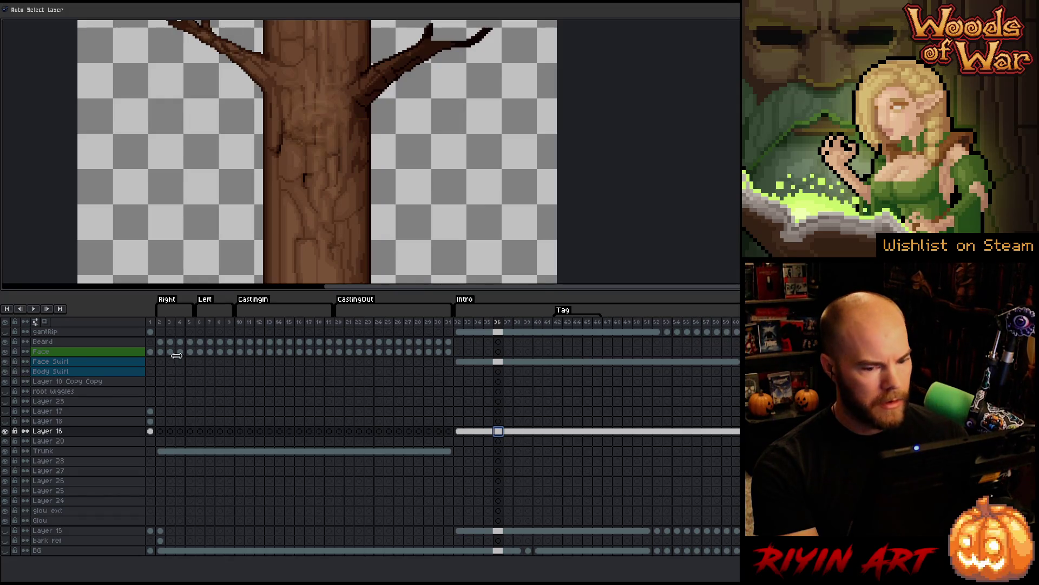
left_click_drag(688, 323, 736, 323)
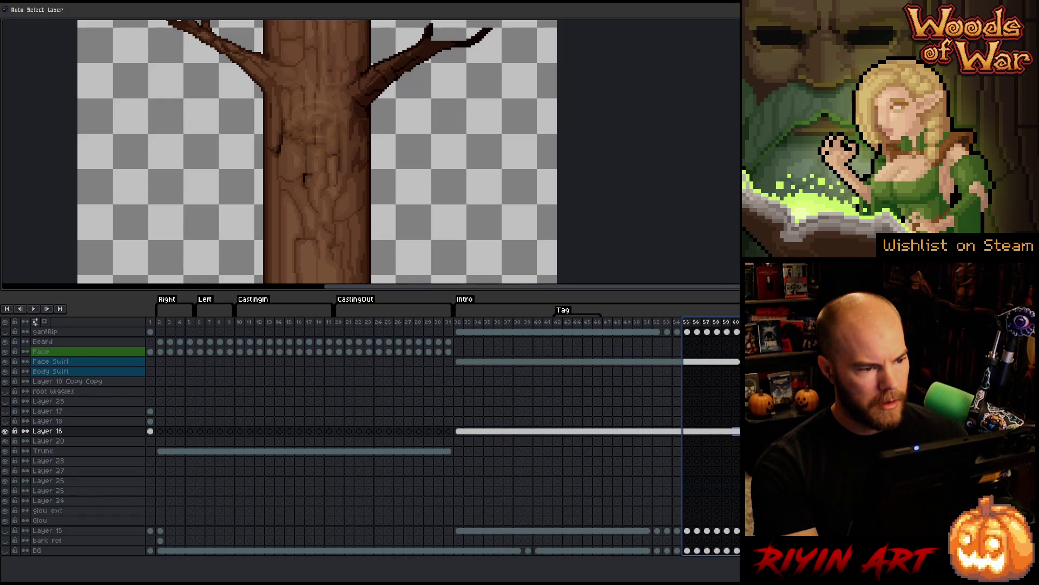
key("Return")
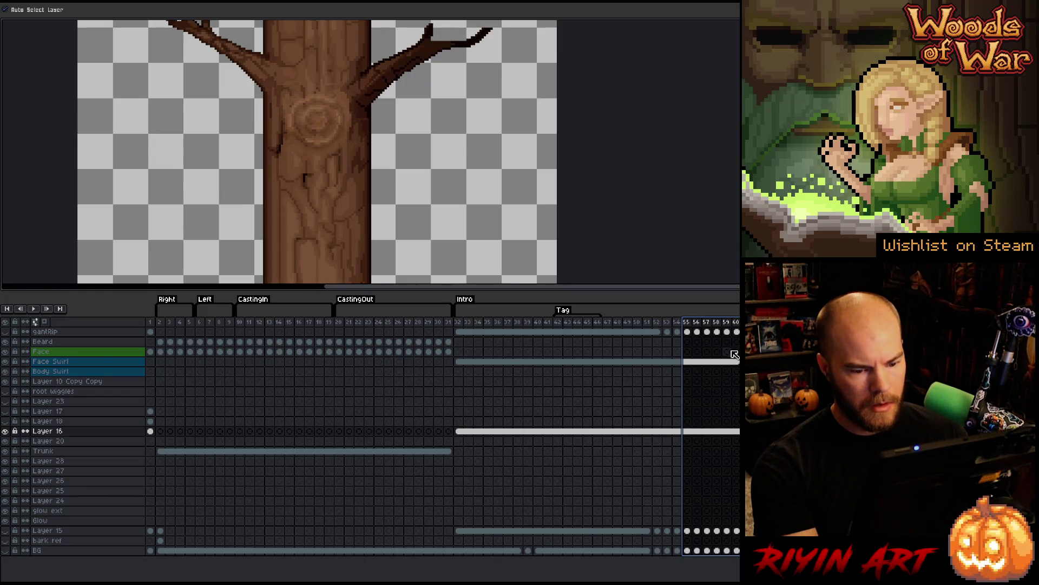
left_click_drag(729, 362, 464, 368)
key("Return")
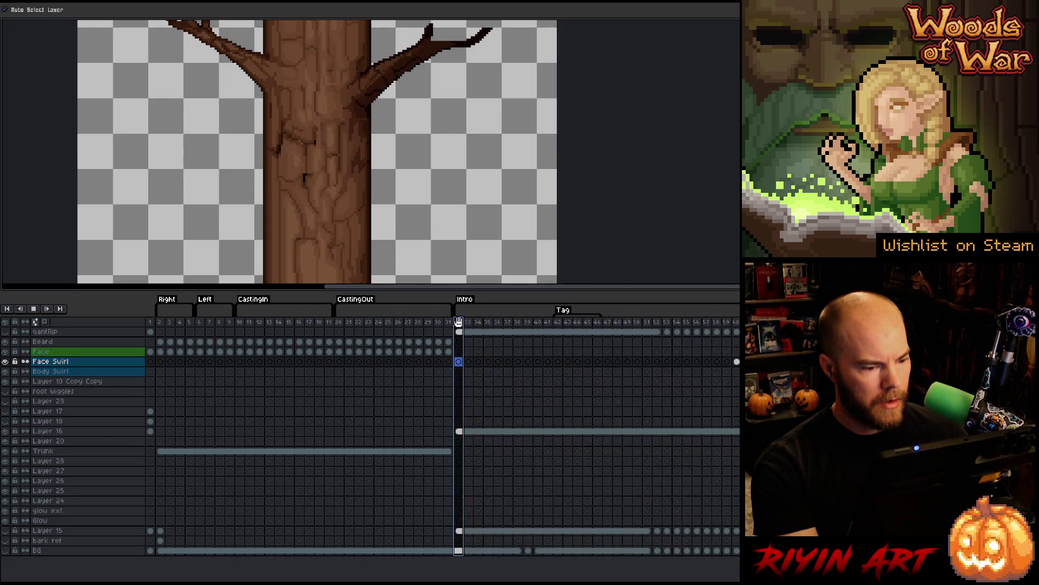
scroll(374, 209, "down", 3)
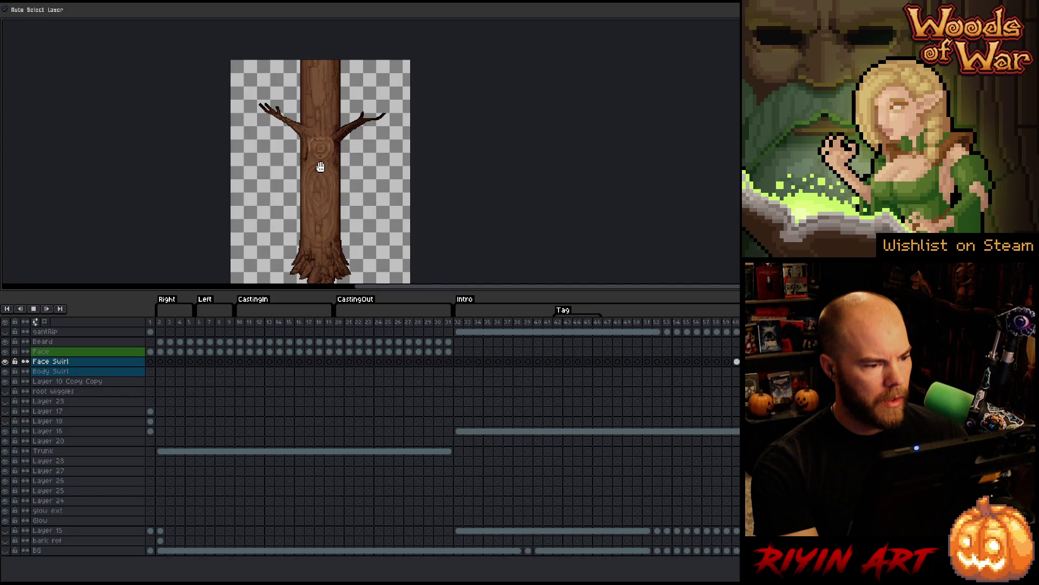
key("Return")
left_click(737, 366)
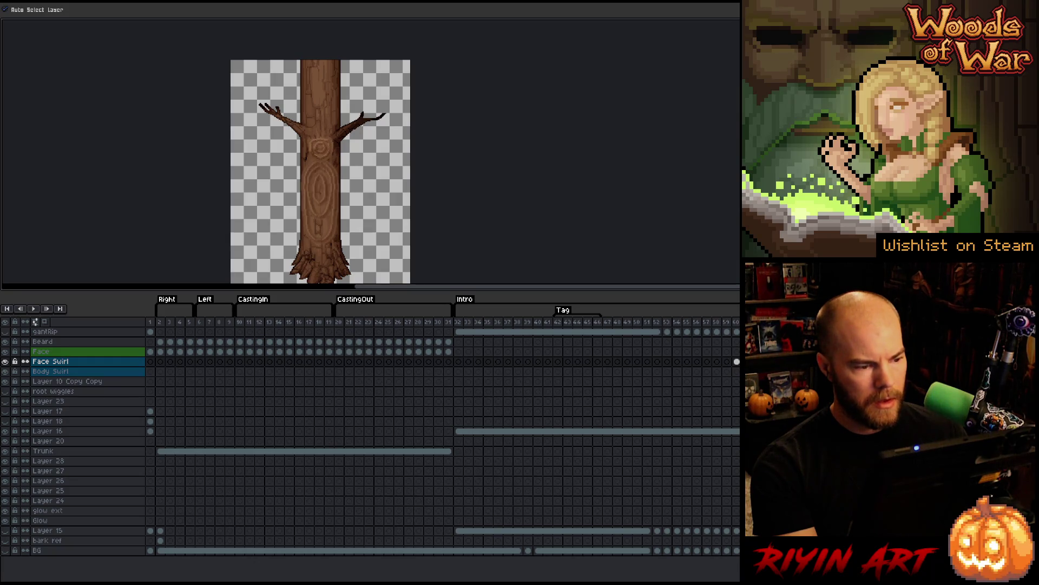
scroll(332, 190, "up", 2)
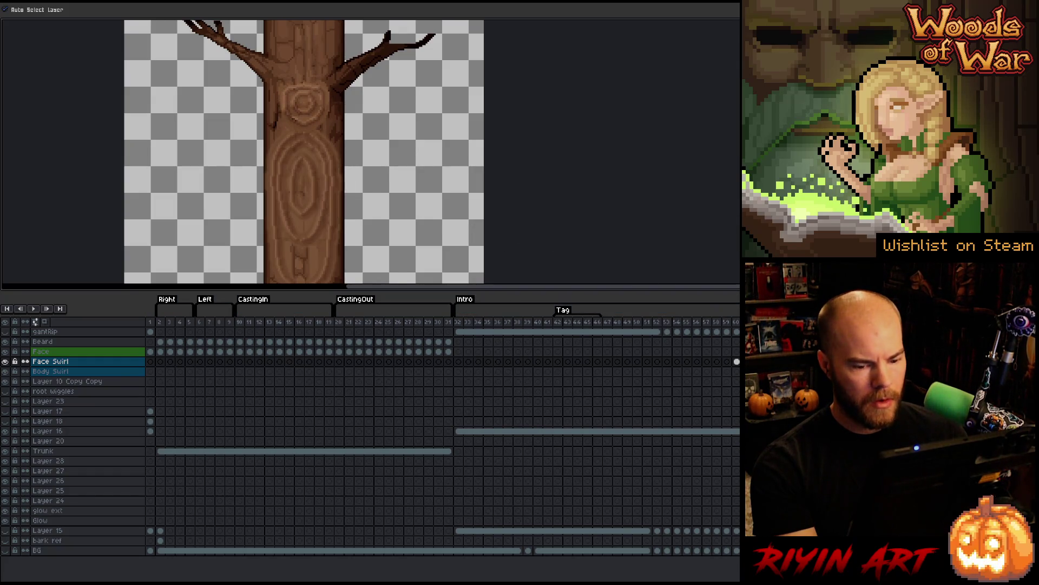
left_click(50, 371)
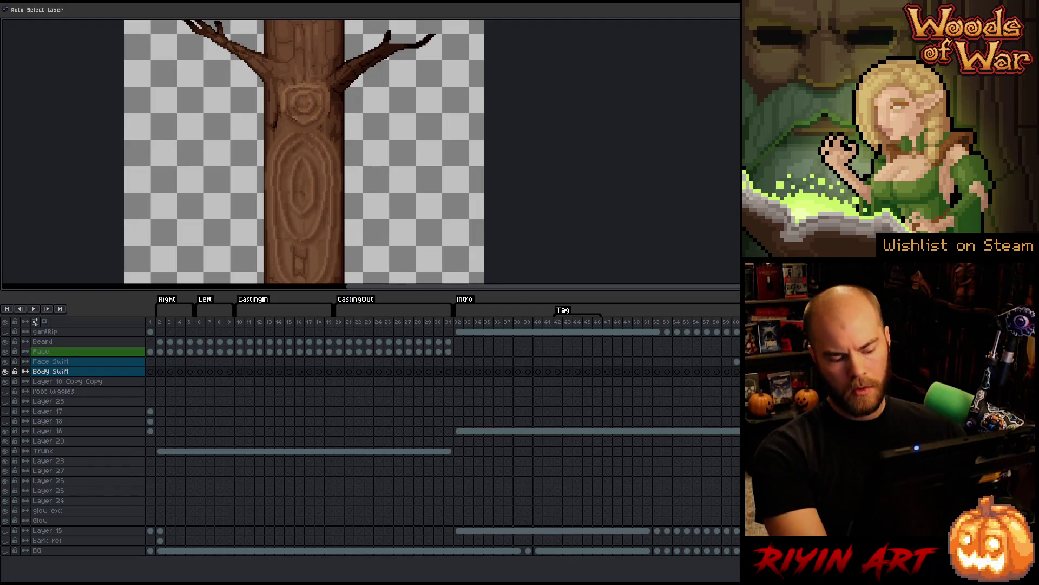
- Lower the Body Swirl layer's Alpha in Hue/Saturation to fade the trunk markings
key("ctrl+u")
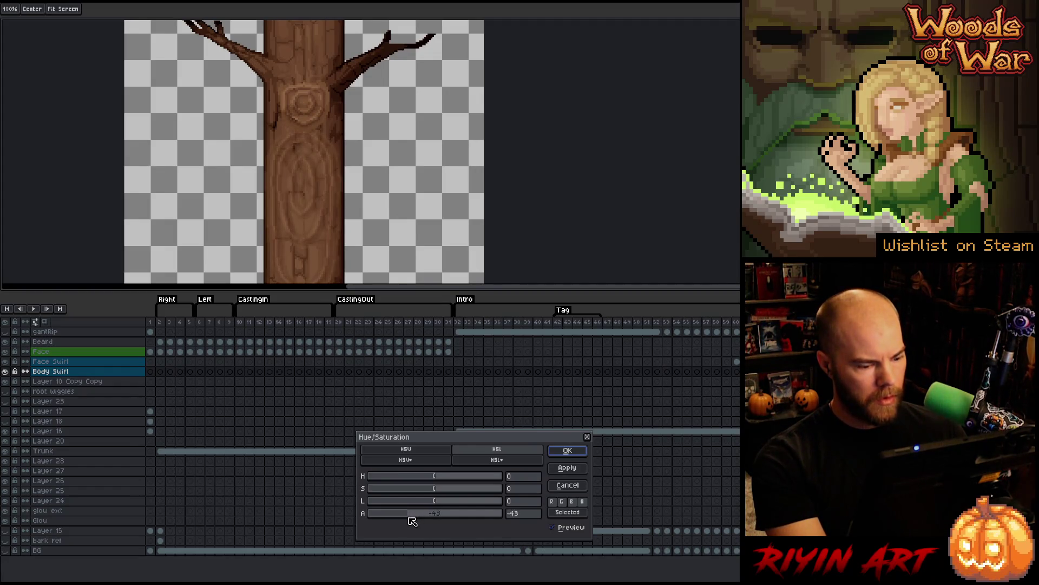
left_click(574, 453)
key("ctrl+u")
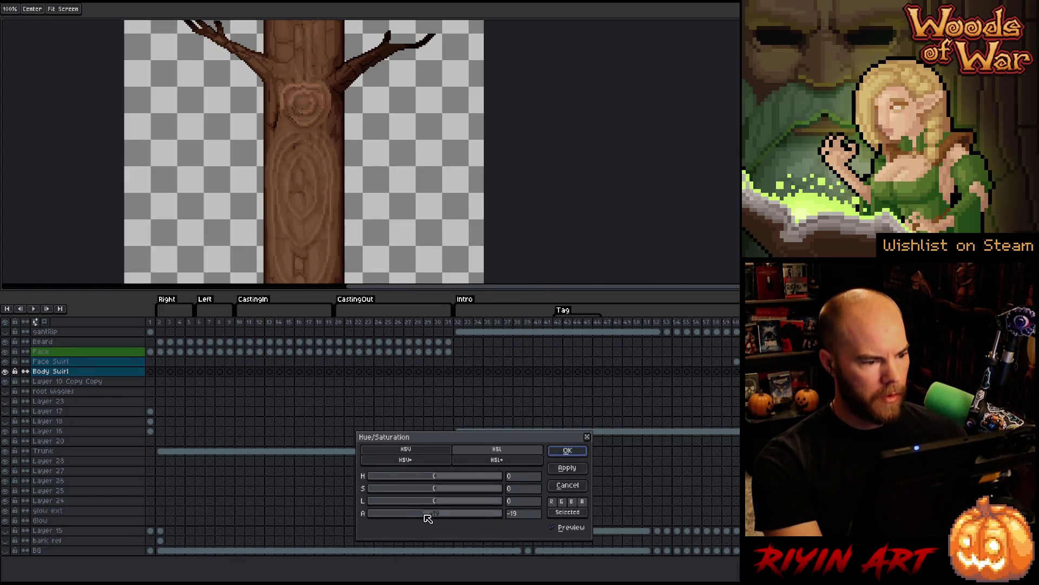
key("Return")
key("Return")
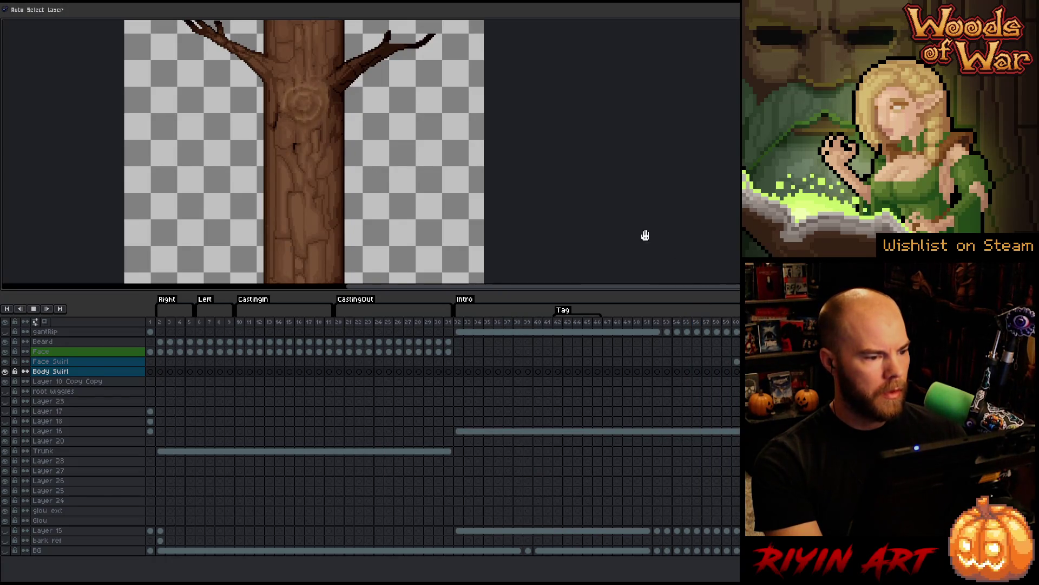
scroll(420, 183, "down", 3)
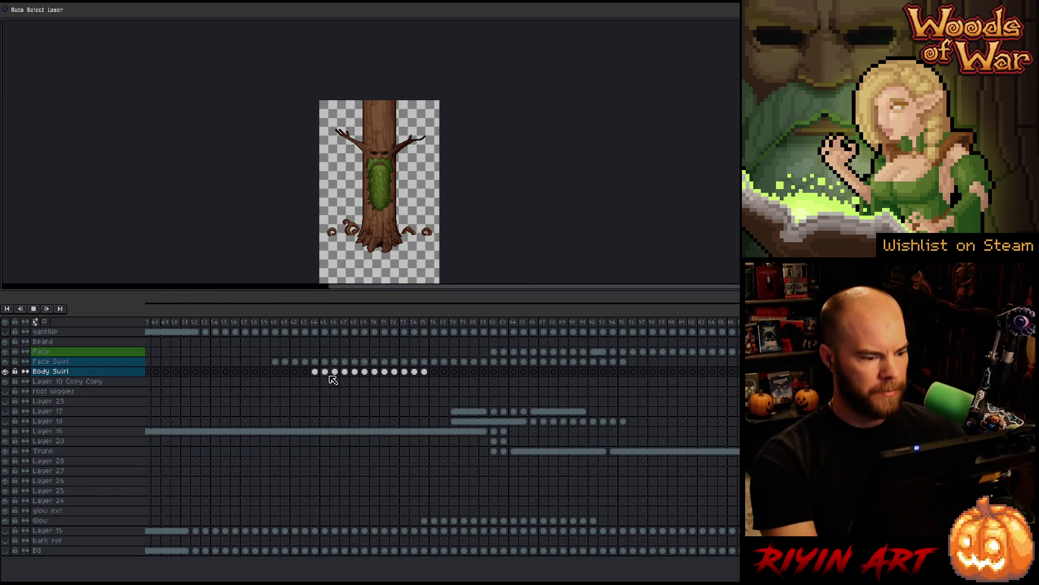
- Remove the old animation tag and replay the whole animation
key("Return")
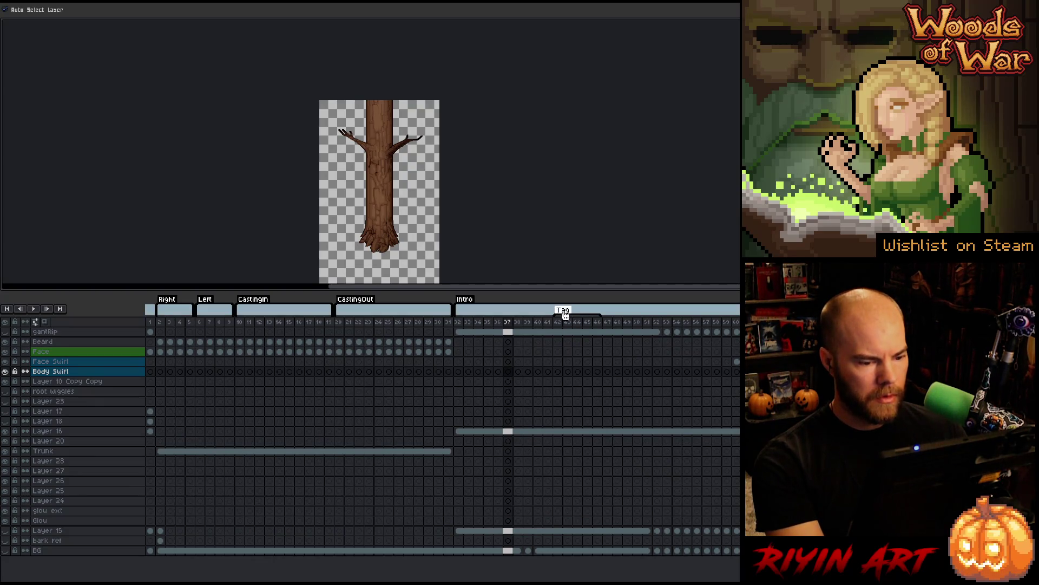
right_click(564, 314)
left_click(578, 330)
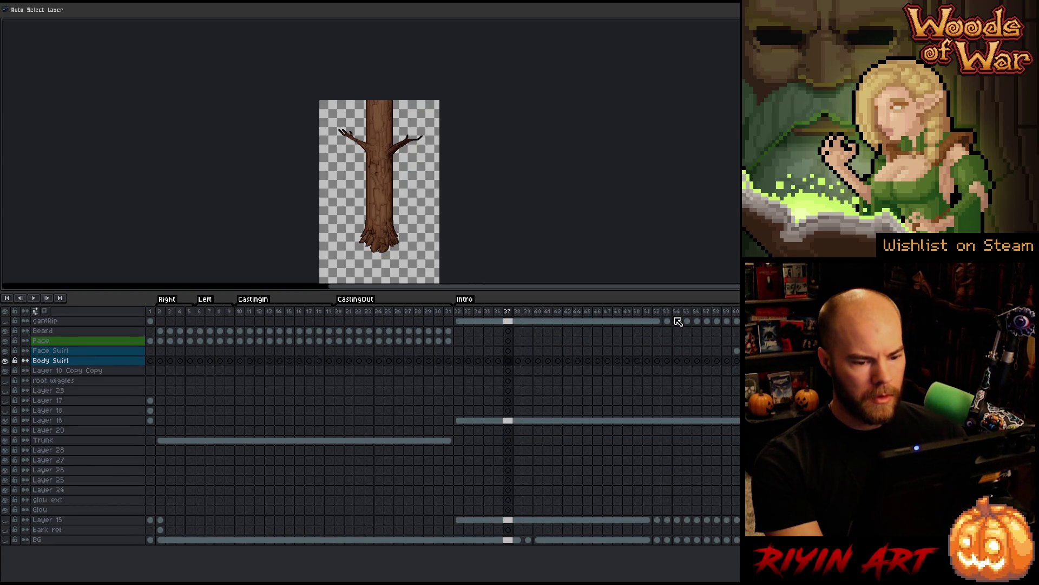
key("Return")
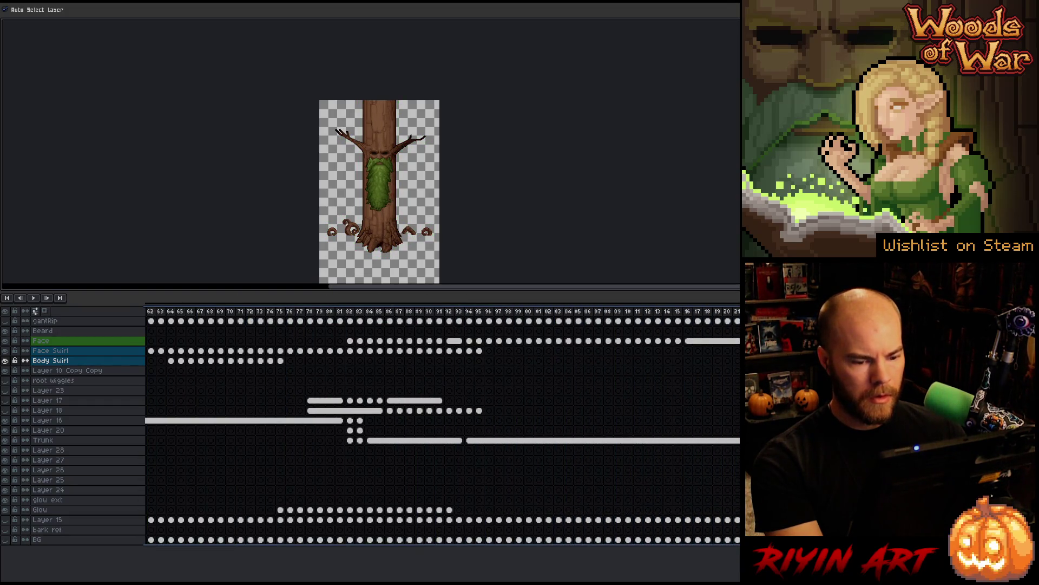
- Add a new tag named Tag over frames 58–102 and play it
mouse_move(464, 359)
left_mouse_down()
mouse_move(212, 362)
mouse_move(596, 359)
mouse_move(632, 319)
left_mouse_up()
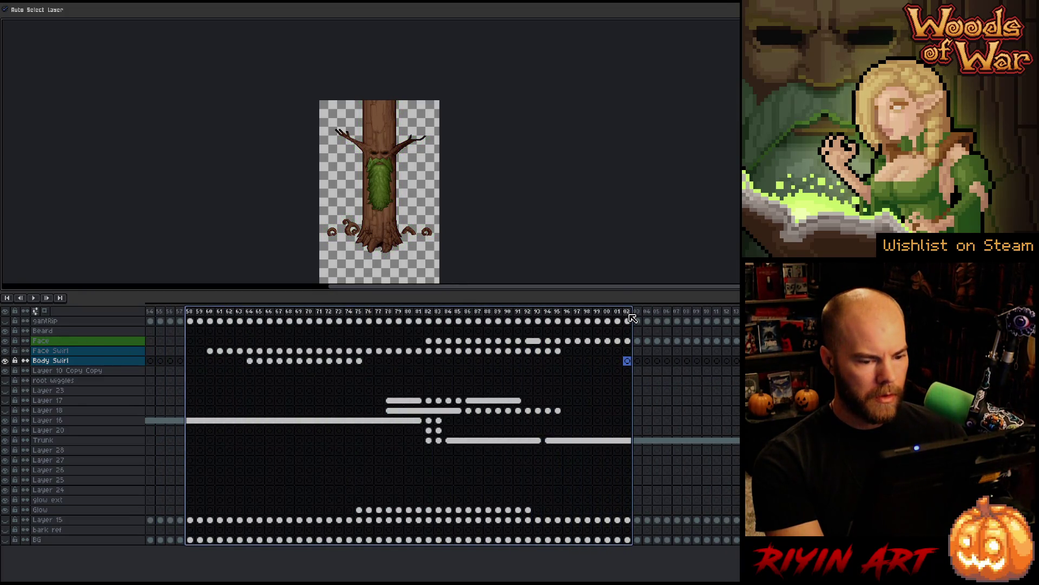
right_click(632, 319)
left_click(638, 351)
key("Return")
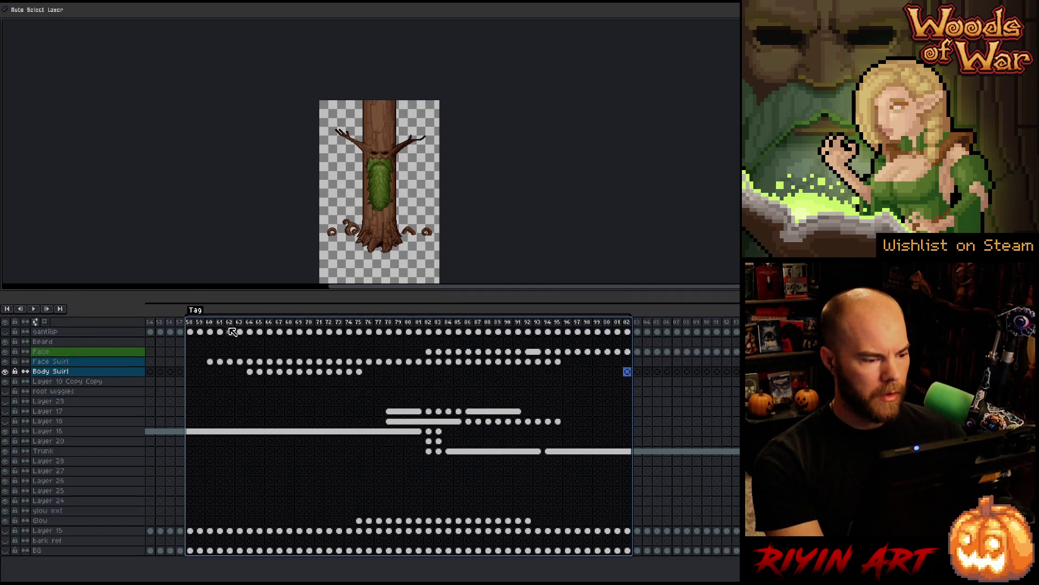
key("Return")
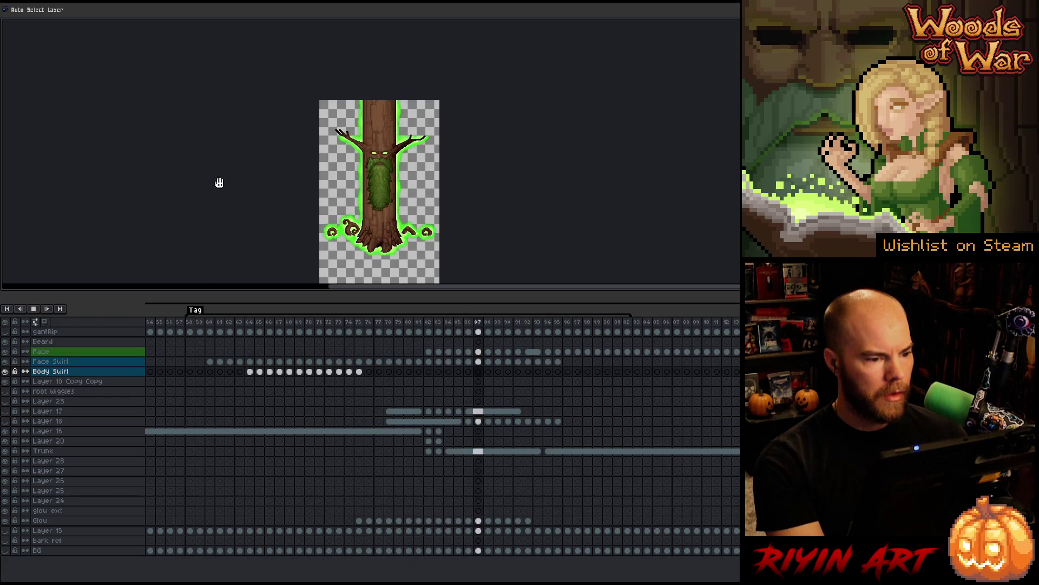
- Enlarge the canvas above the timeline and replay the animation from frame 69
scroll(248, 192, "up", 3)
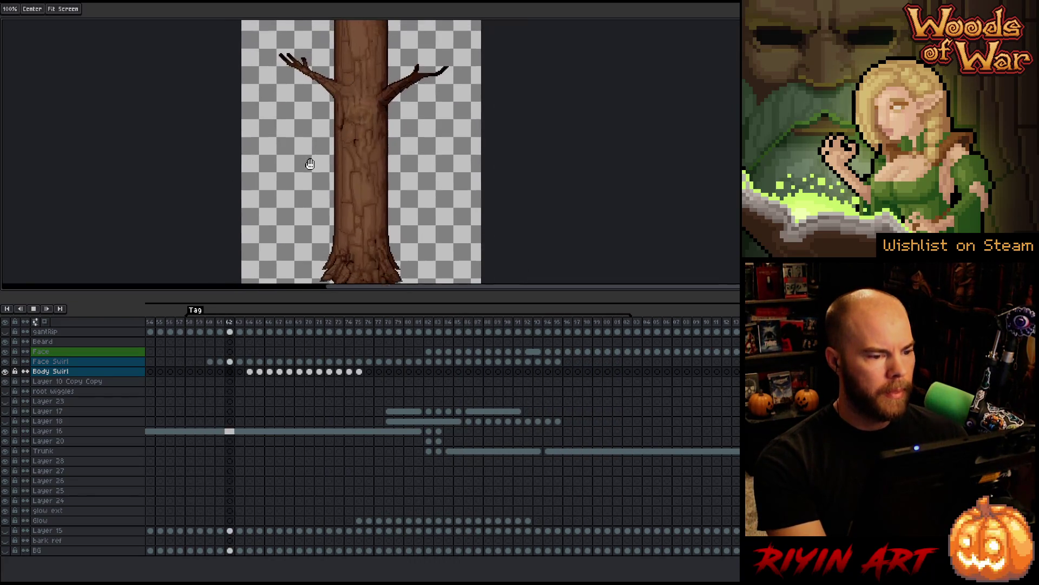
left_click_drag(339, 291, 339, 320)
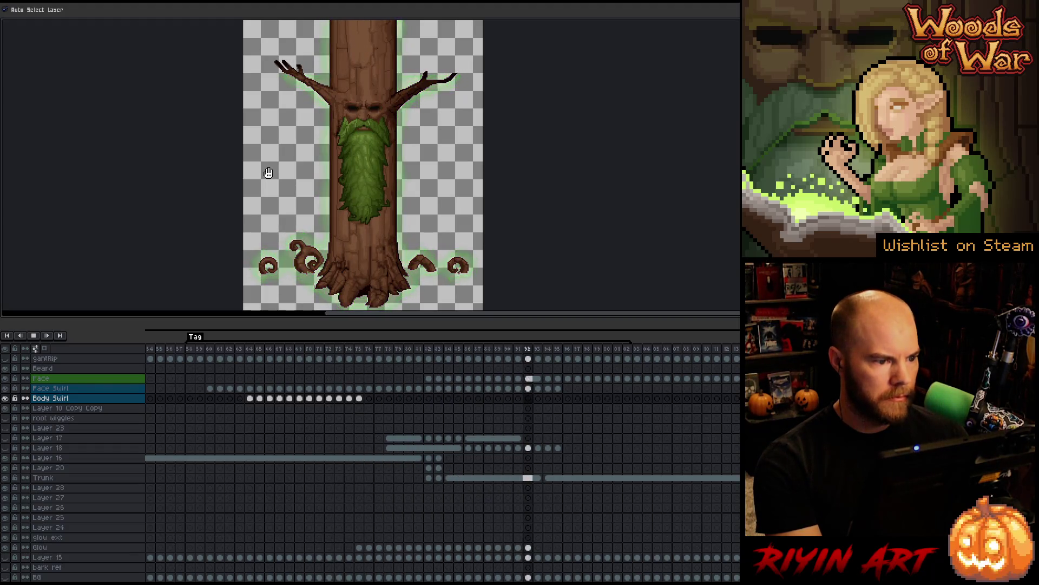
key("Return")
left_click(303, 348)
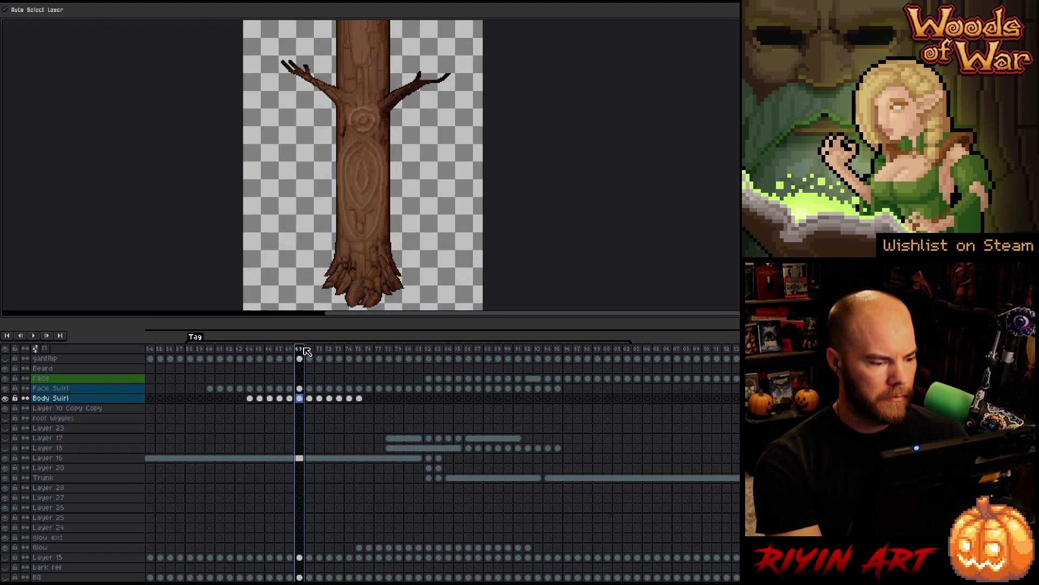
key("Return")
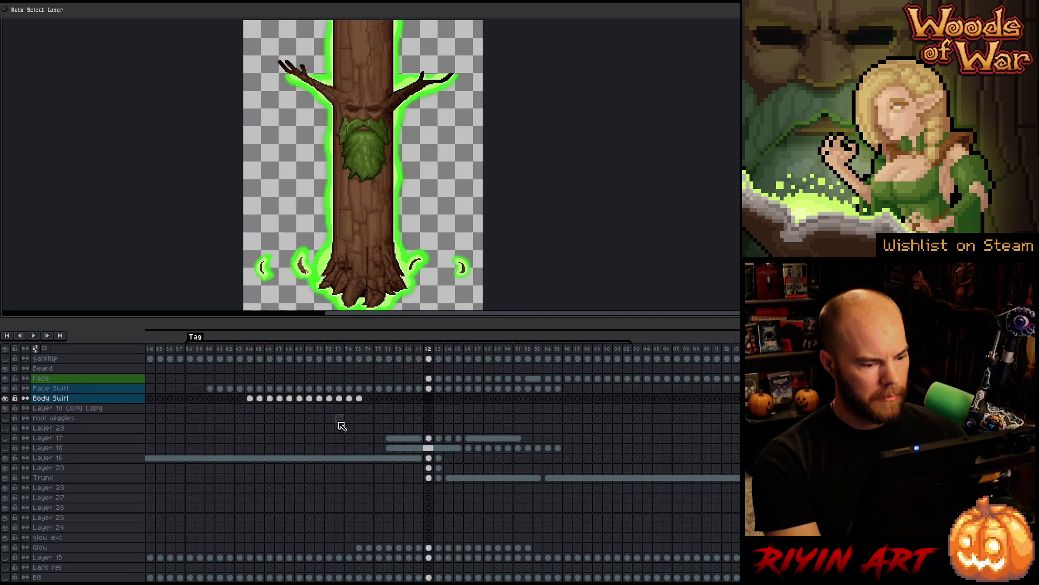
- Compare the Layer 16 cels at frames 74 and 75
left_click(360, 460)
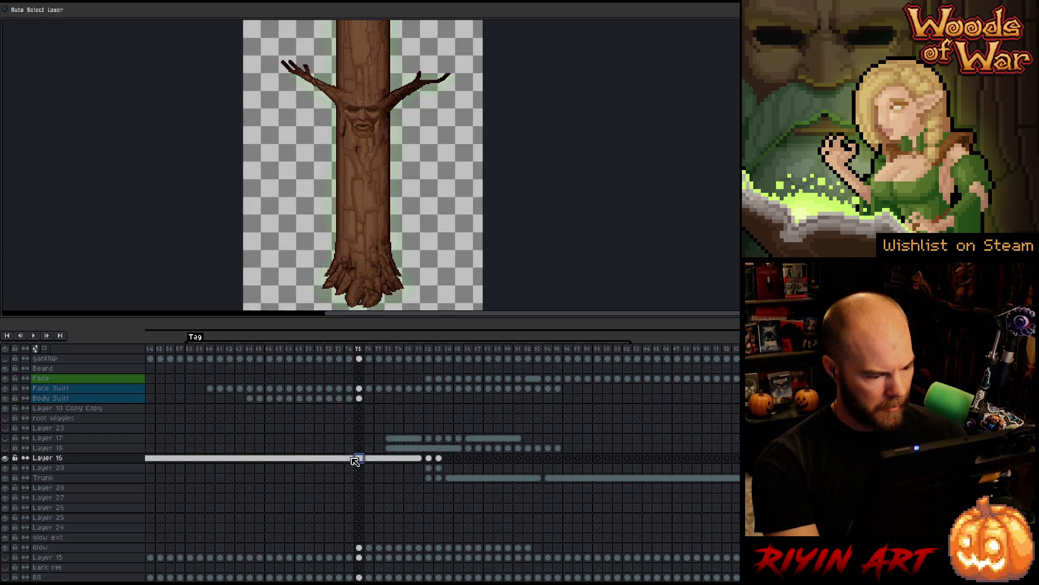
left_click(348, 459)
left_click(361, 460, "shift")
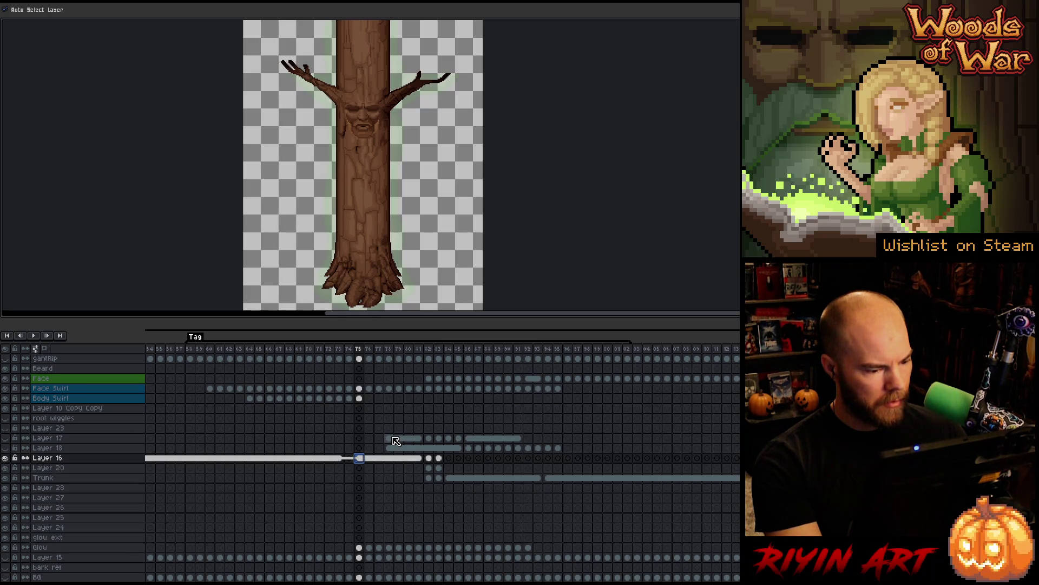
- Toggle the Face layer at frame 82 and step around it to watch the swirls appear
left_click(431, 379)
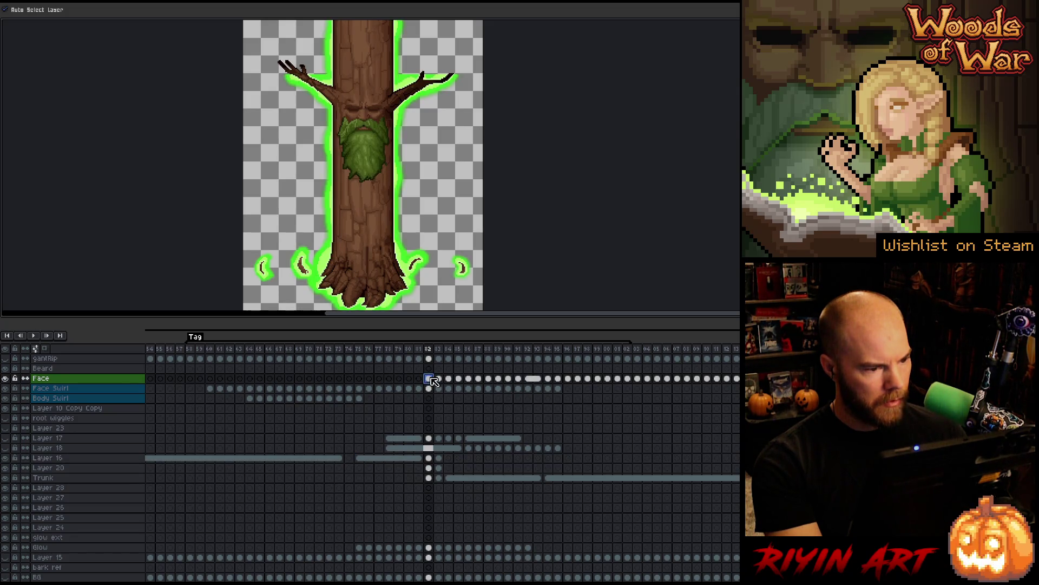
left_click(5, 379)
left_click(4, 379)
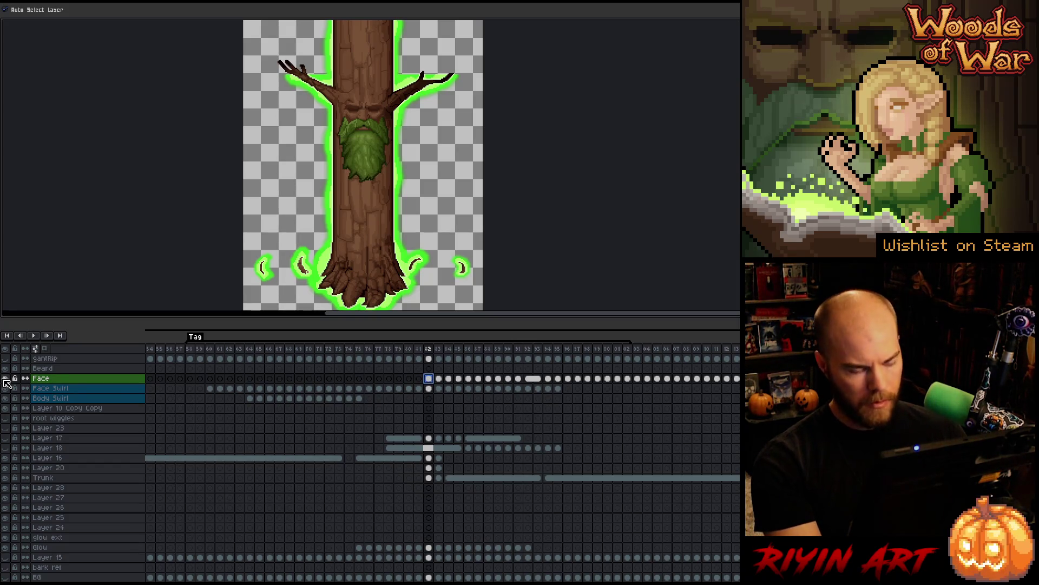
key("Left")
key("Right")
key("Left")
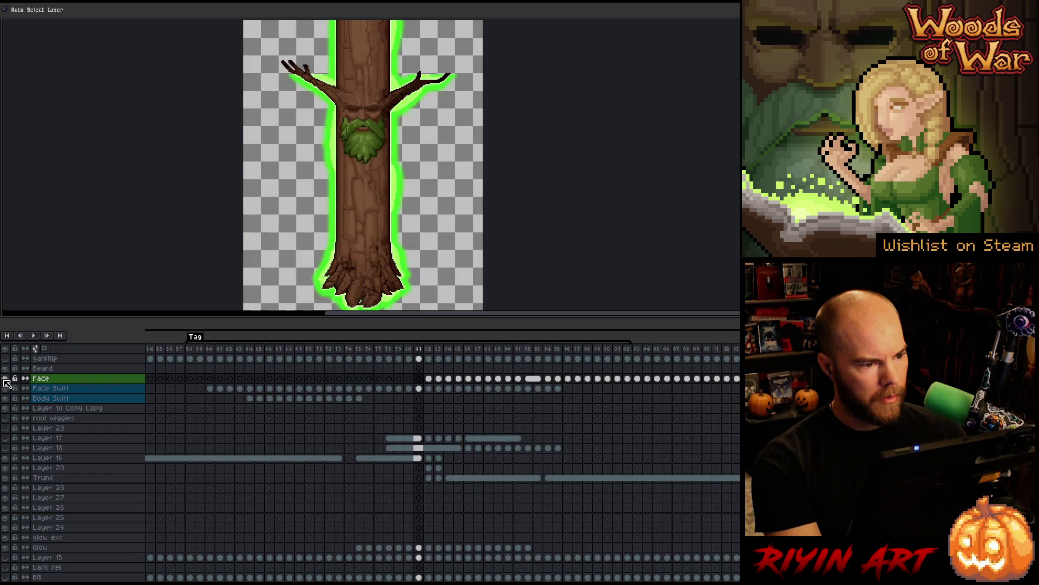
key("Return")
key("Return")
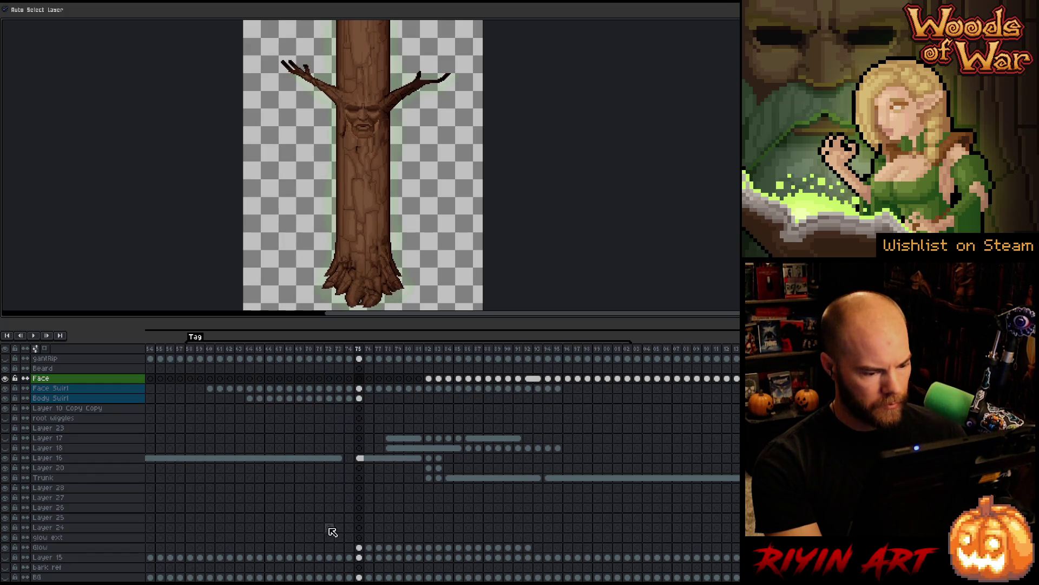
- Jump to frame 82, then back near frame 60, and step forward through frames 70–79
left_click(429, 379)
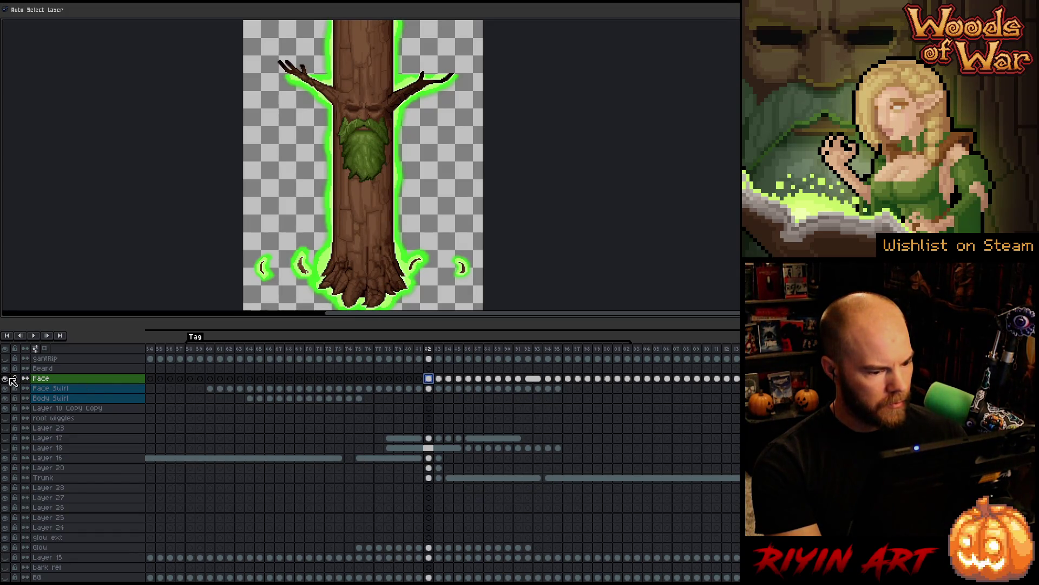
left_click(213, 352)
key("Right")
key("Right")
key("Right")
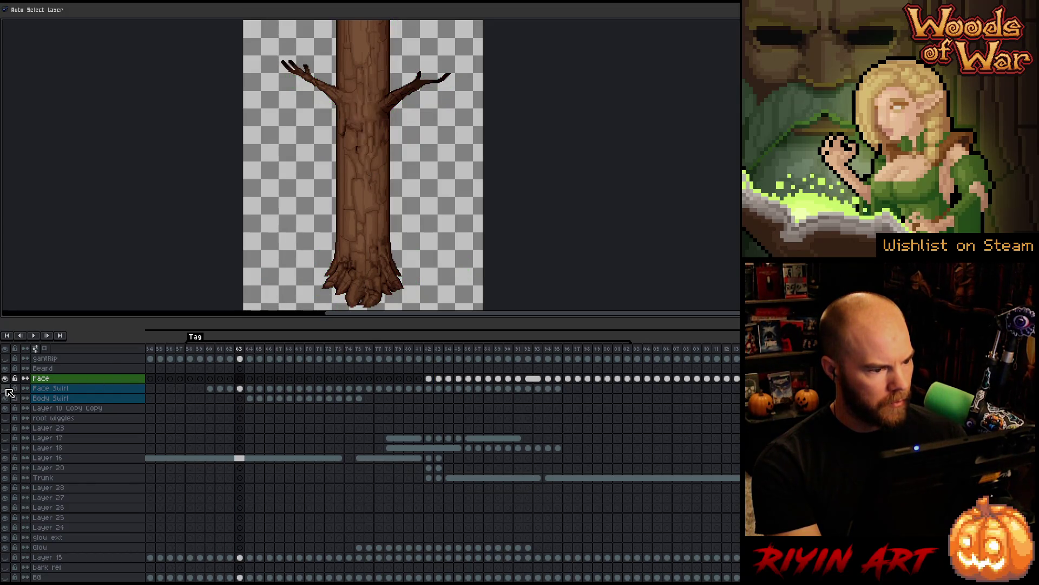
key("Right")
key("Right")
key("Right")
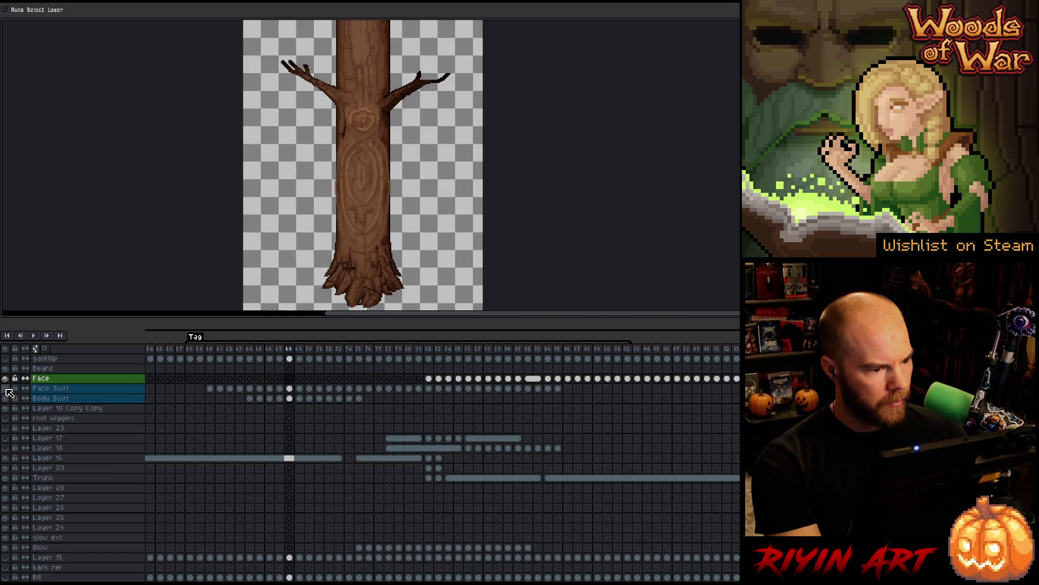
key("Right")
key("Right")
key("Right")
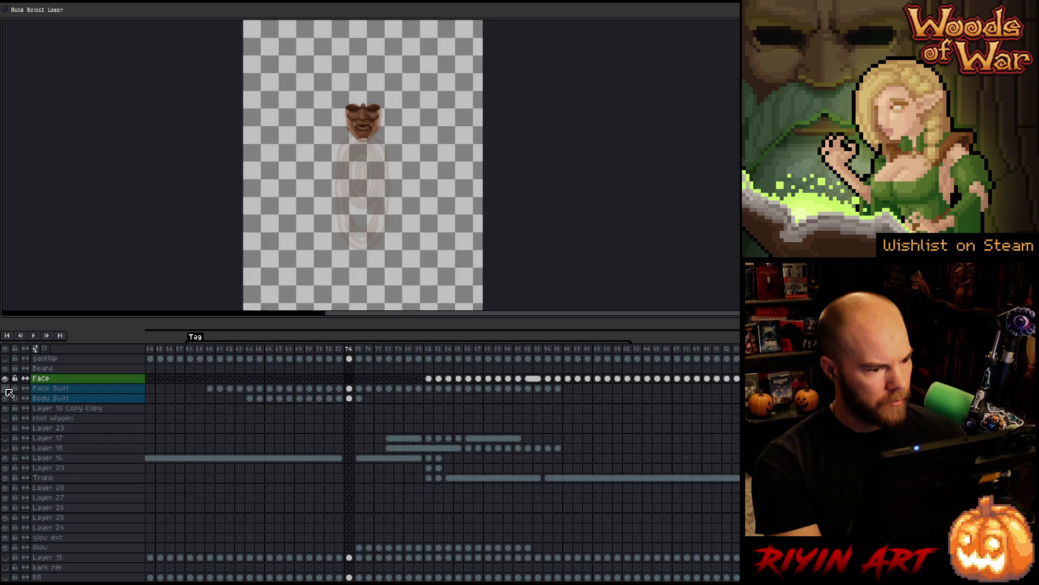
key("Right")
key("Right")
key("Right")
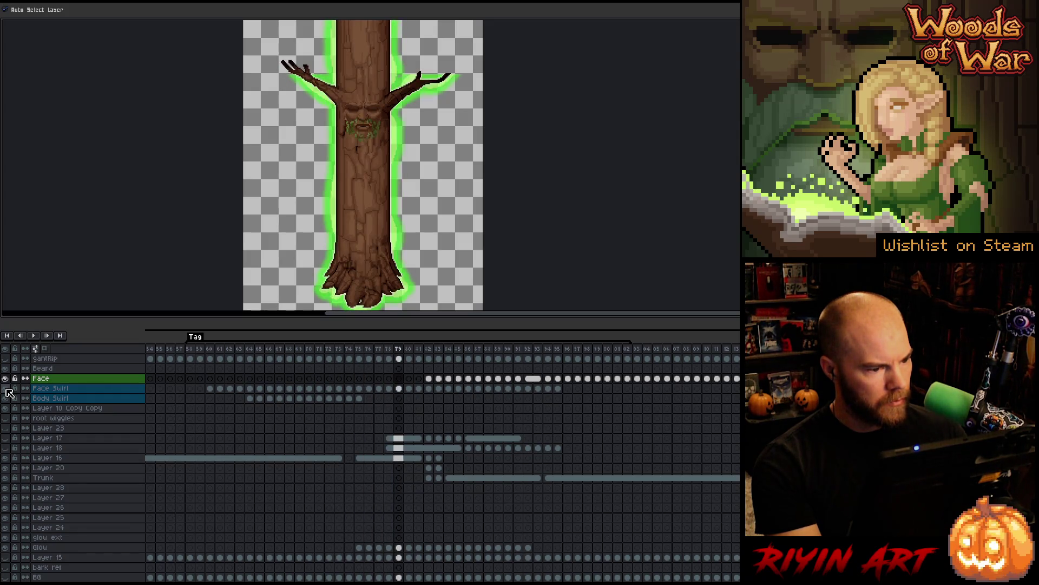
- Step back and forth between frames 70 and 78, comparing the face at frames 74 and 75
key("Left")
key("Left")
key("Left")
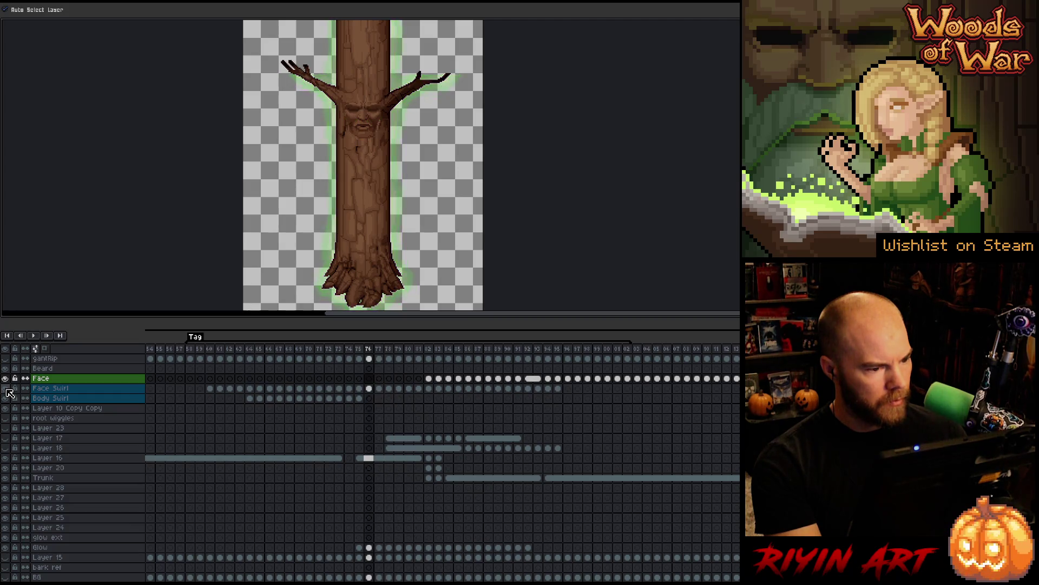
key("Right")
key("Right")
key("Right")
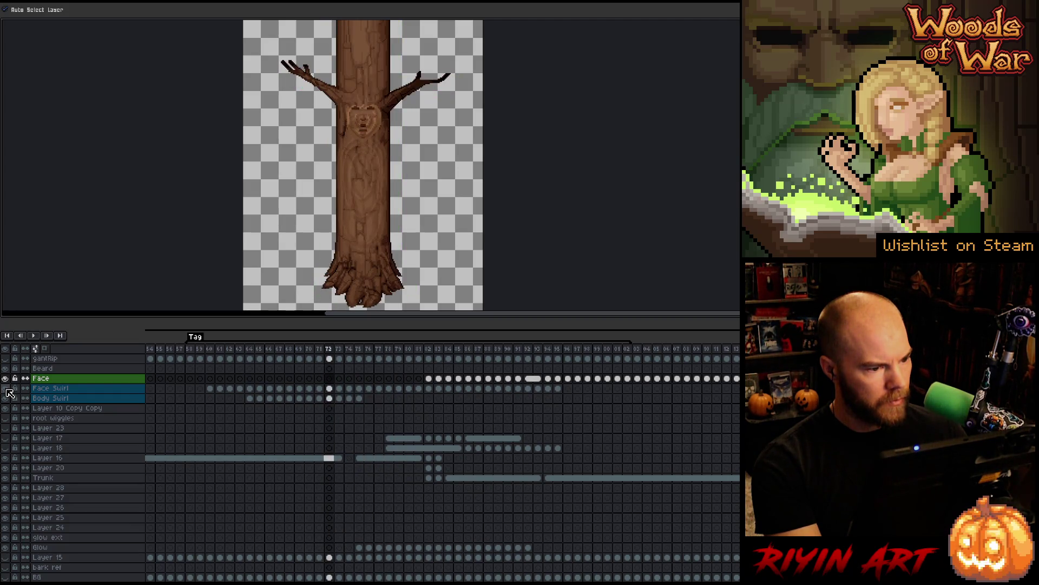
key("Right")
key("Right")
key("Right")
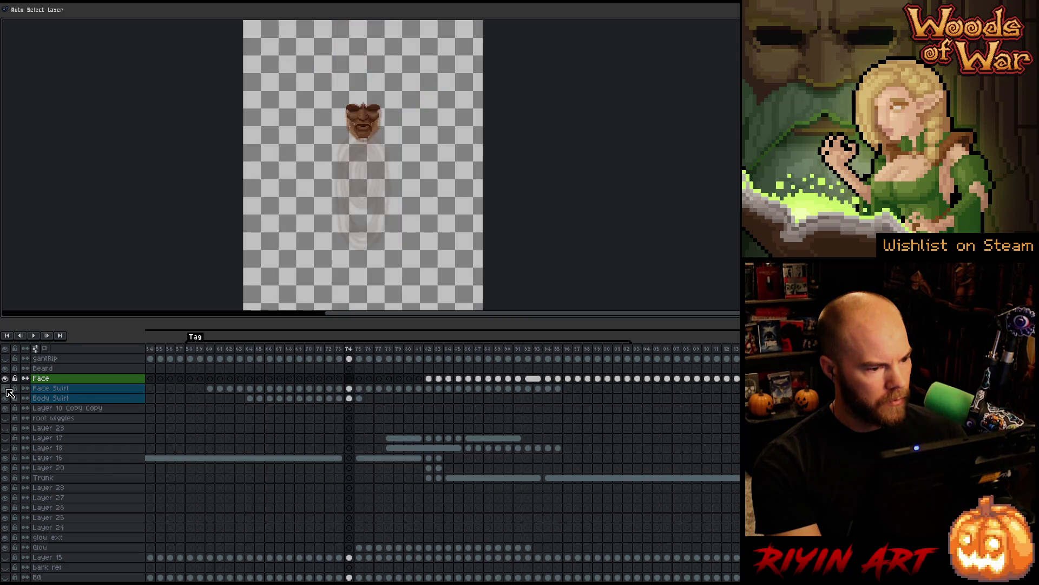
key("Right")
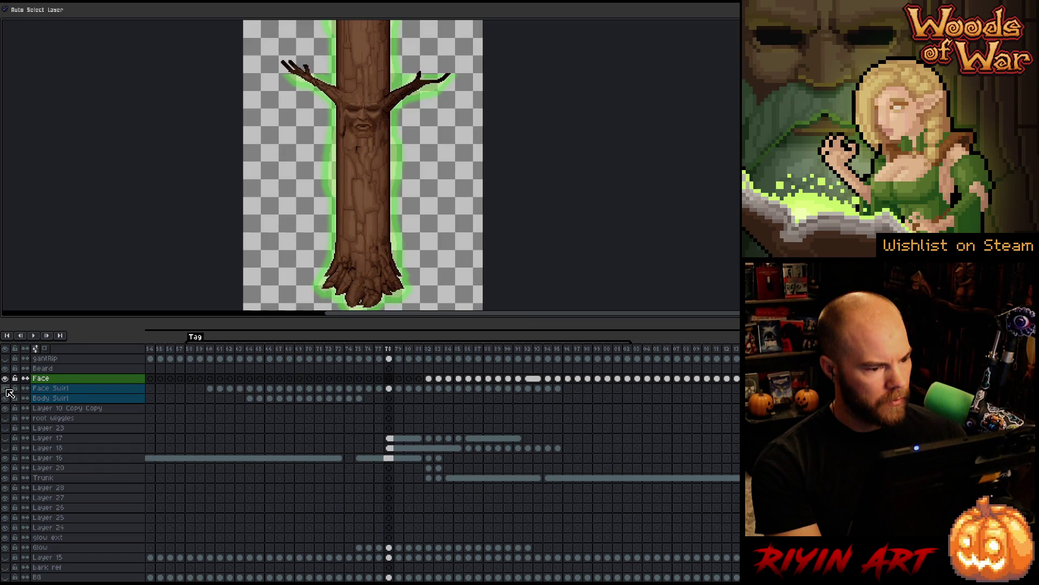
key("Left")
key("Left")
key("Left")
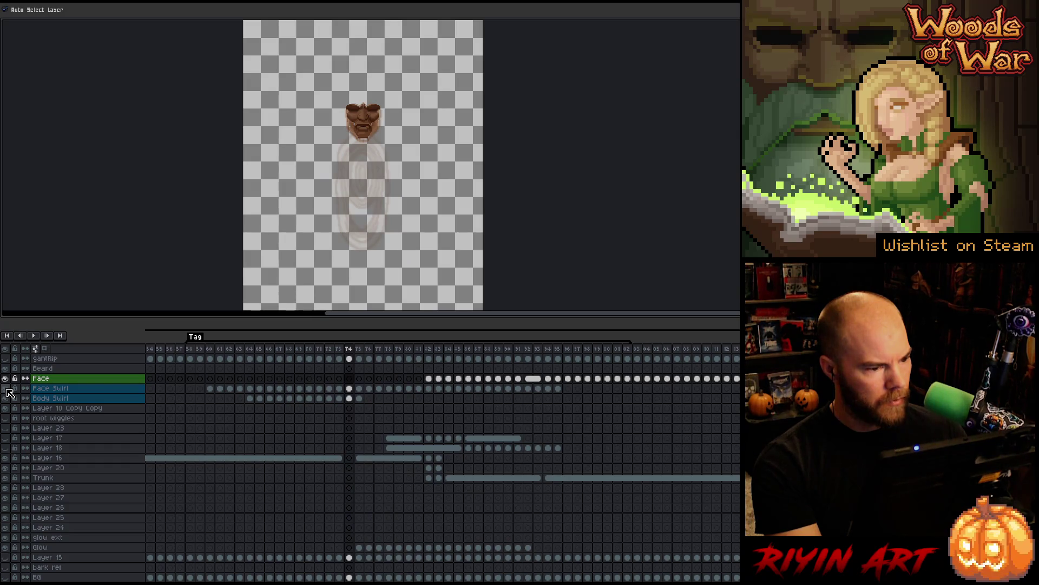
key("Right")
key("Right")
key("Right")
key("Left")
key("Left")
key("Left")
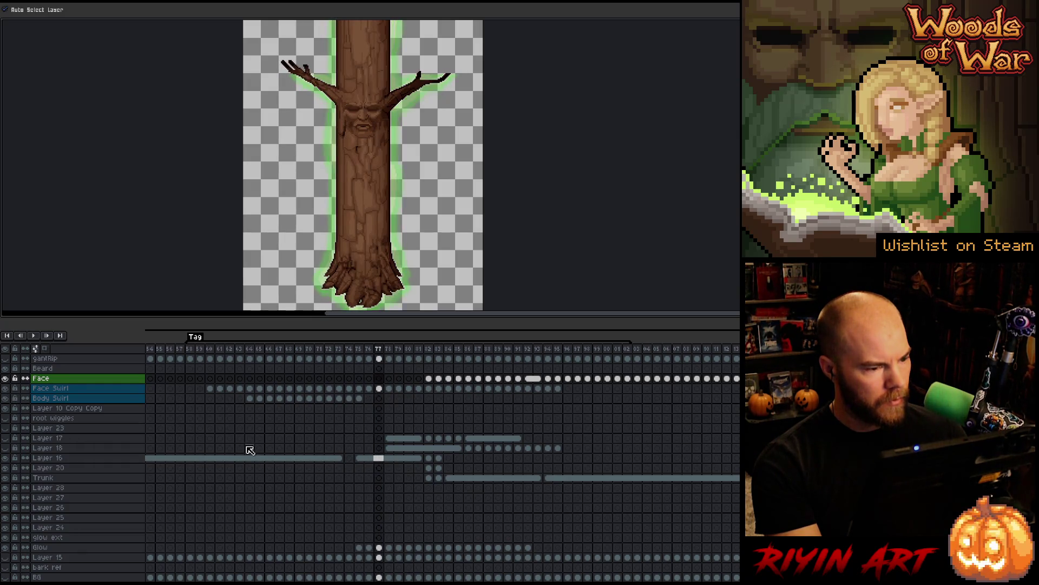
key("Right")
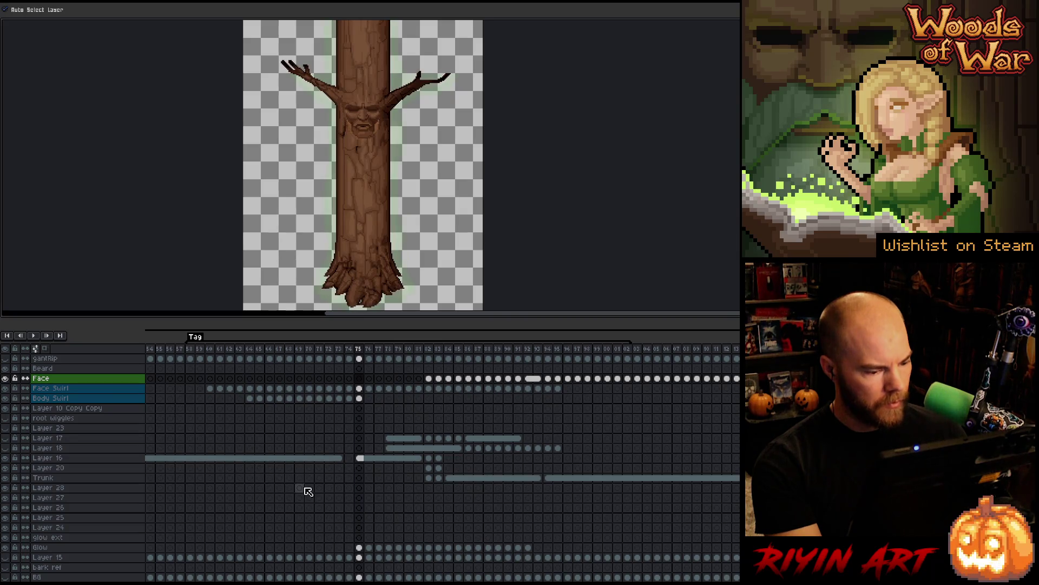
key("Left")
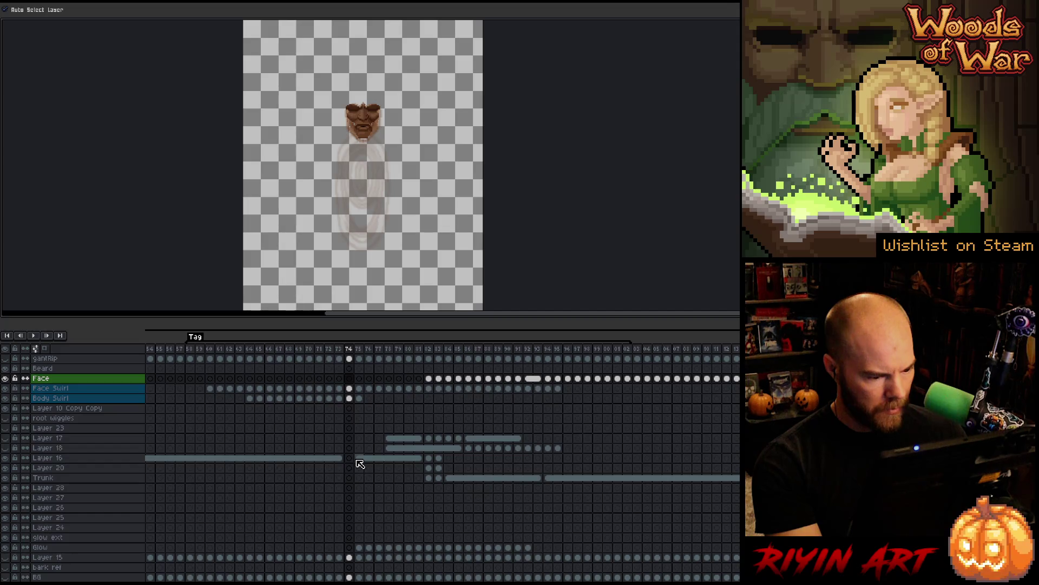
key("Right")
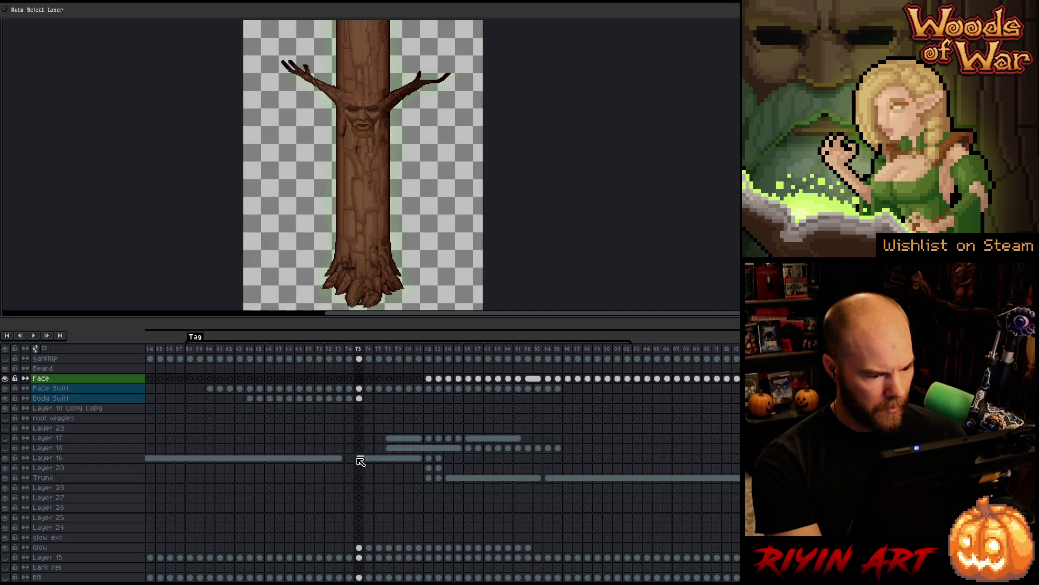
key("Right")
key("Right")
key("Right")
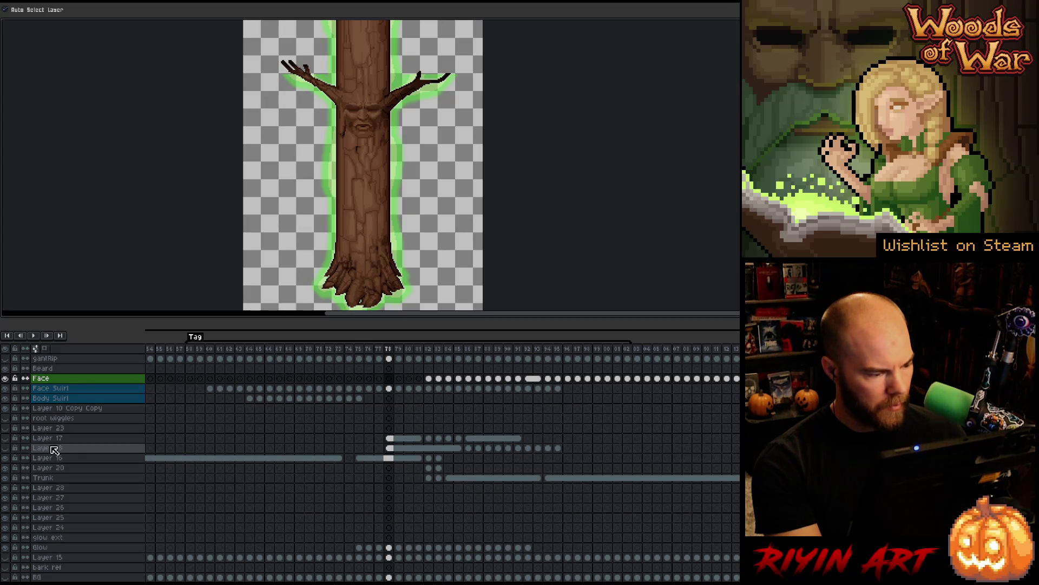
- Move Layers 17 and 18 above Beard, then step from the frame-78 Face cel to frame 85
left_click_drag(52, 448, 51, 364)
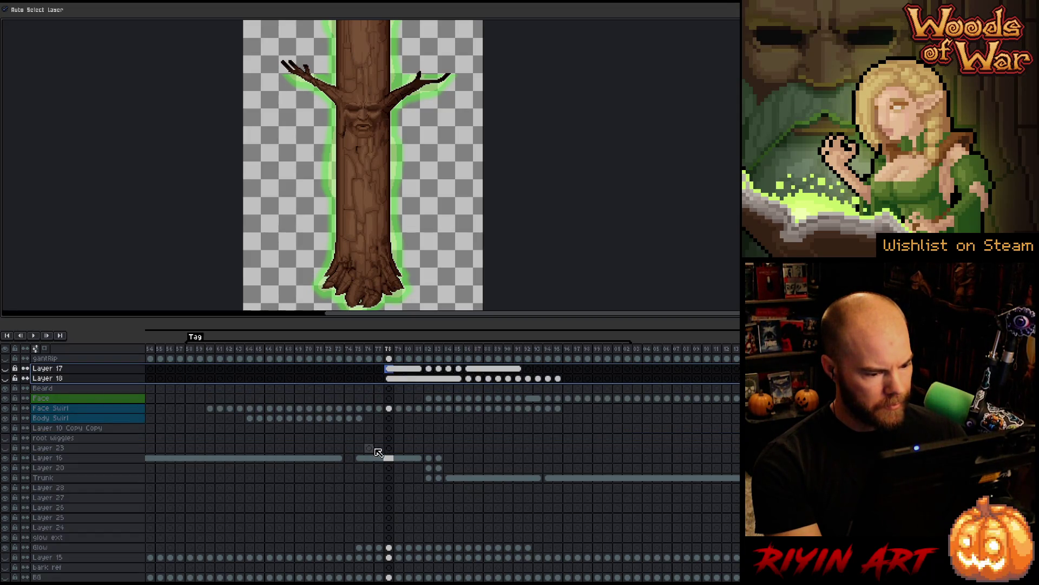
left_click(391, 400)
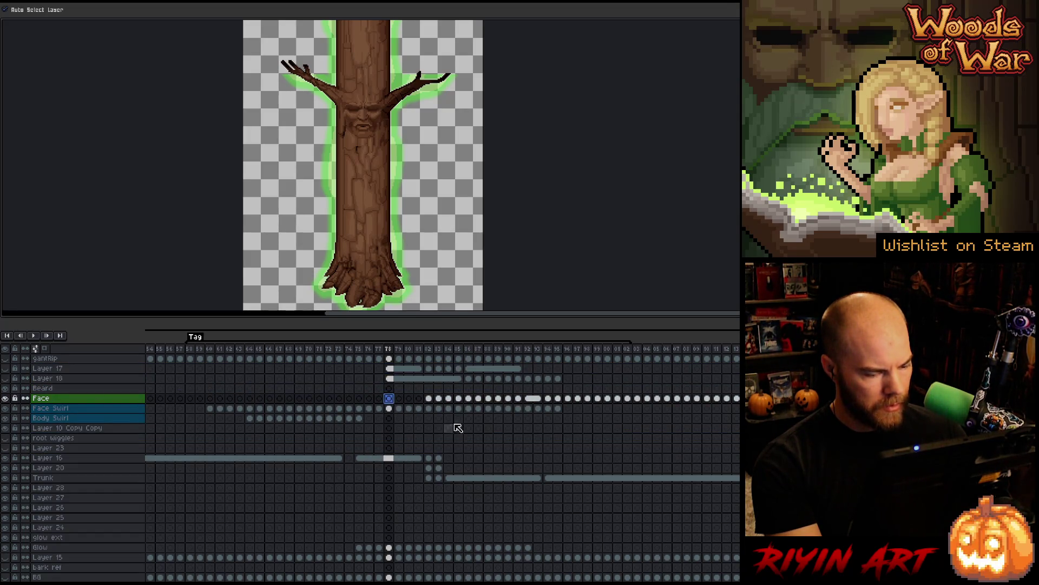
key("Right")
key("Right")
key("Right")
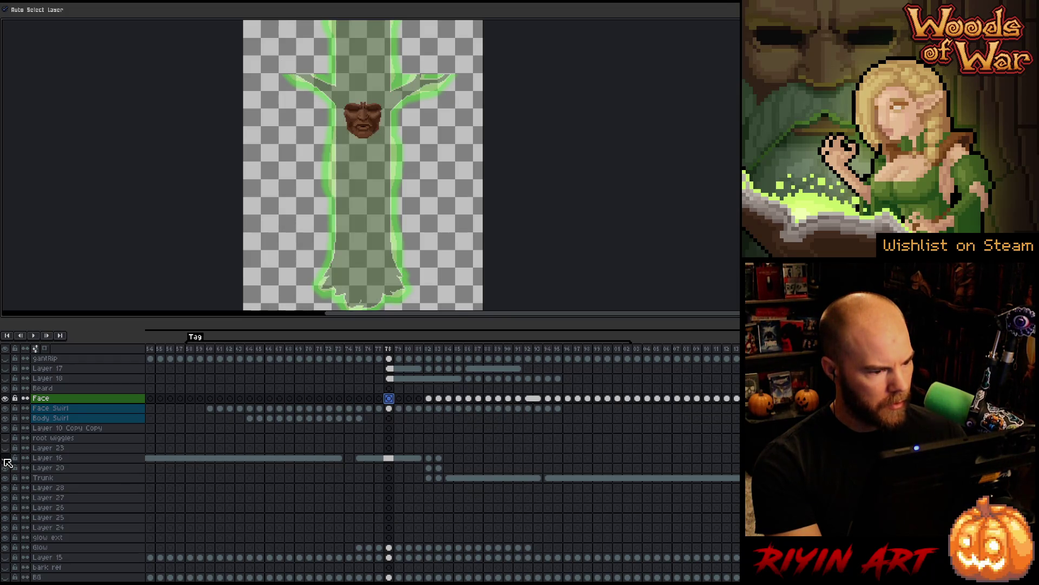
key("Right")
key("Right")
key("Right")
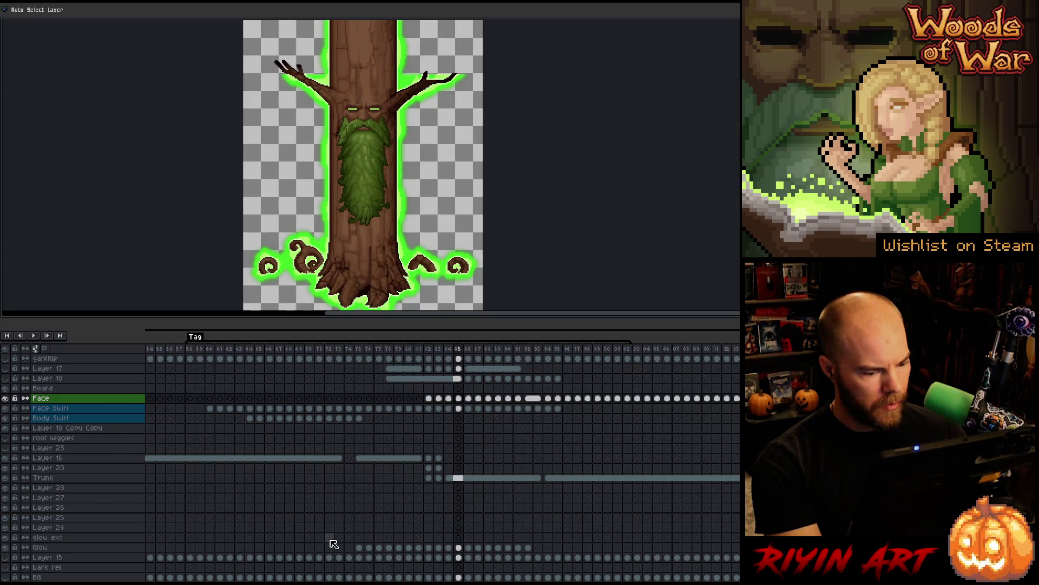
- Move the Layer 16–Glow cels of frames 75–93 five frames earlier, then make Trunk active
mouse_move(544, 551)
left_mouse_down()
mouse_move(395, 439)
mouse_move(348, 458)
mouse_move(363, 464)
left_mouse_up()
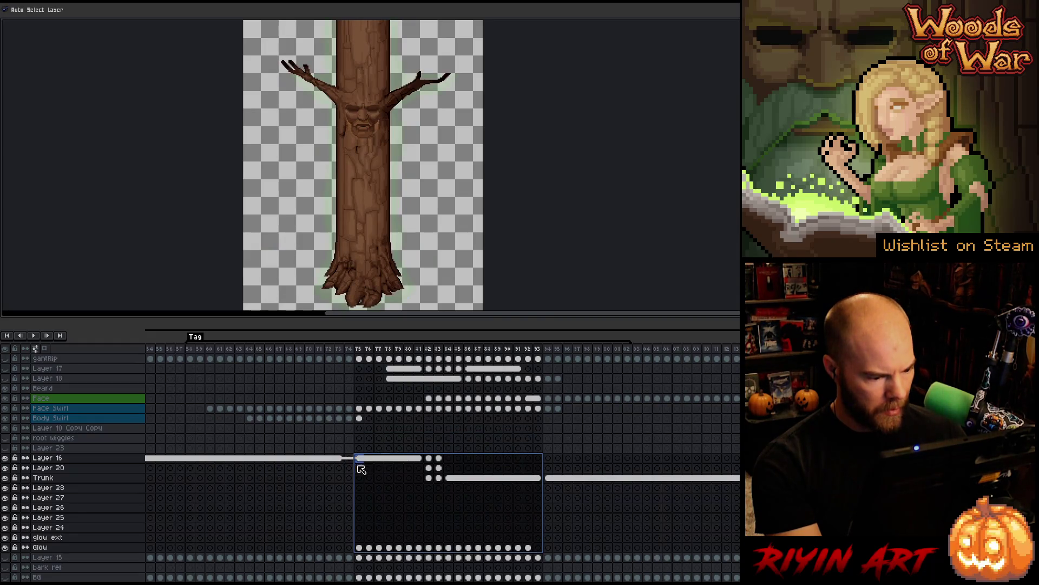
left_click_drag(360, 472, 309, 472)
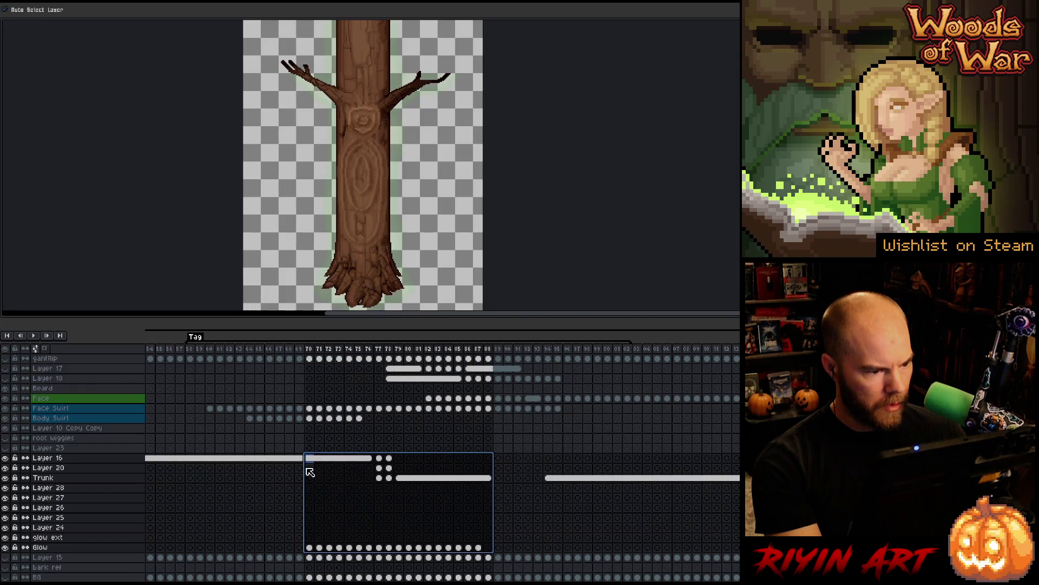
mouse_move(275, 351)
left_mouse_down()
mouse_move(512, 359)
mouse_move(303, 372)
mouse_move(490, 379)
mouse_move(355, 378)
mouse_move(456, 388)
mouse_move(395, 397)
mouse_move(453, 400)
mouse_move(309, 403)
mouse_move(531, 412)
mouse_move(260, 427)
mouse_move(453, 432)
mouse_move(439, 449)
left_mouse_up()
left_click(399, 478)
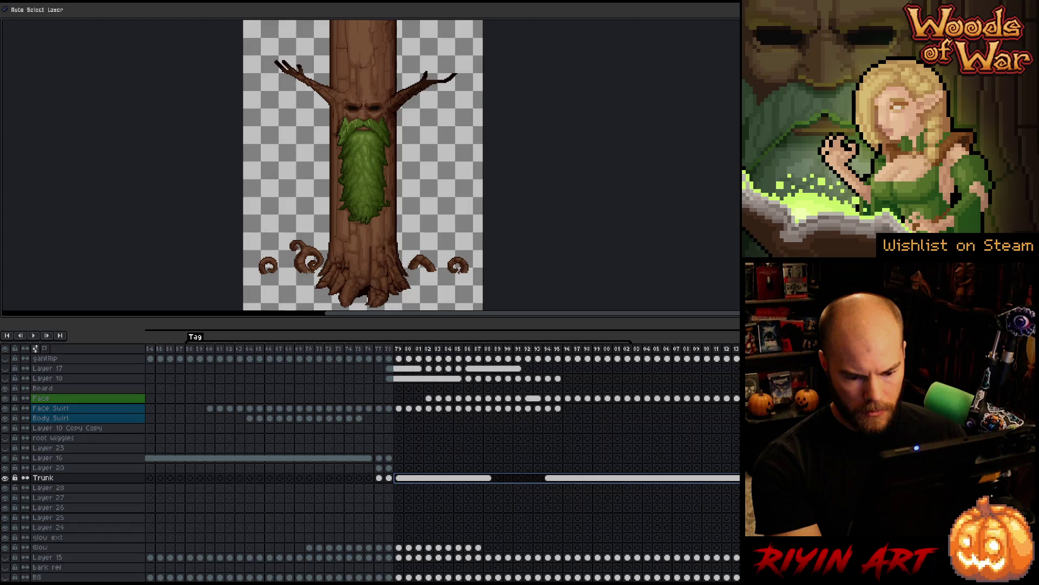
- Play the animation, stop at frame 76, and step forward toward frame 82
left_click(194, 352)
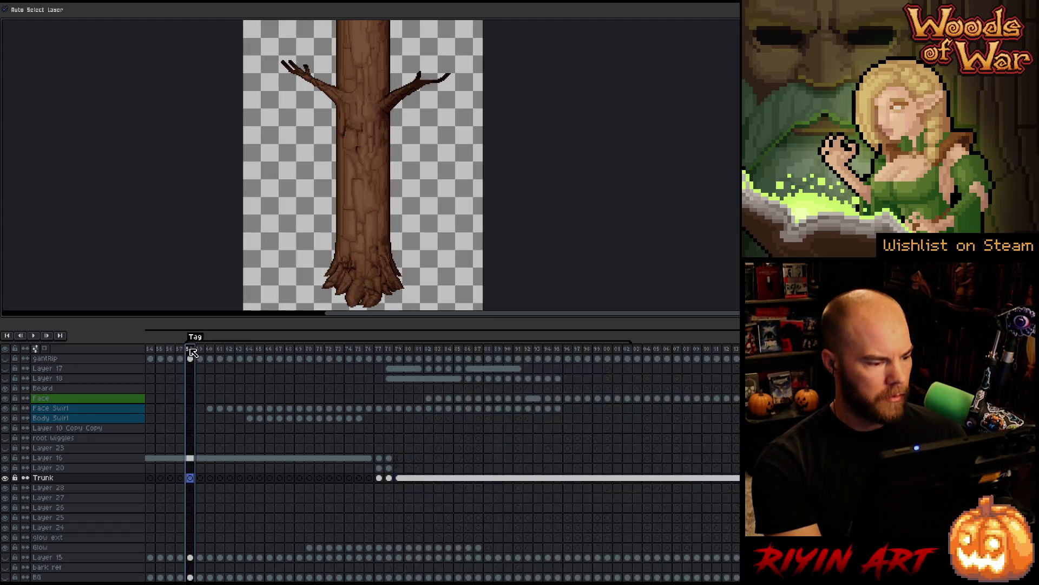
key("Return")
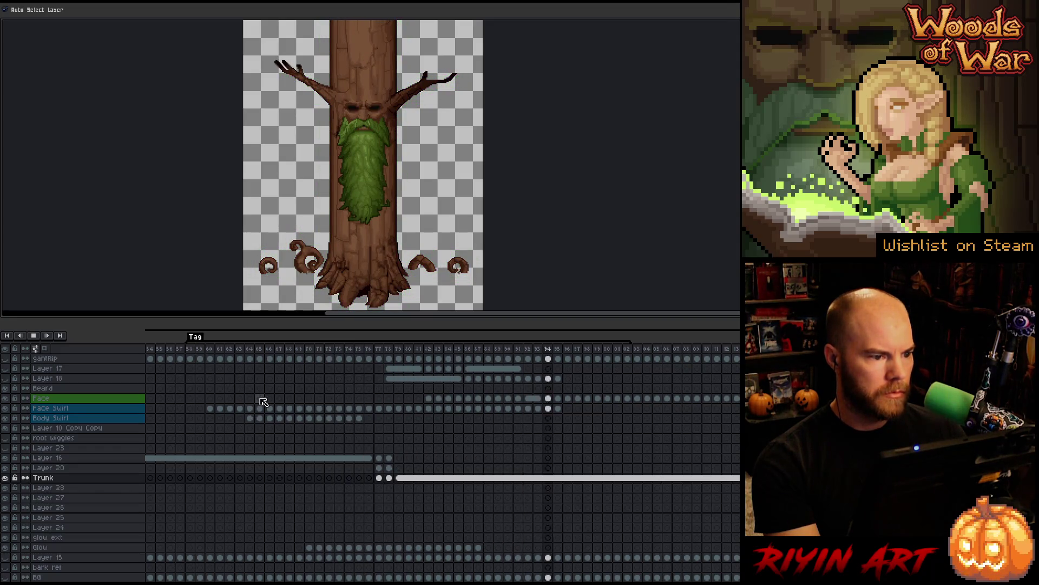
left_click(371, 350)
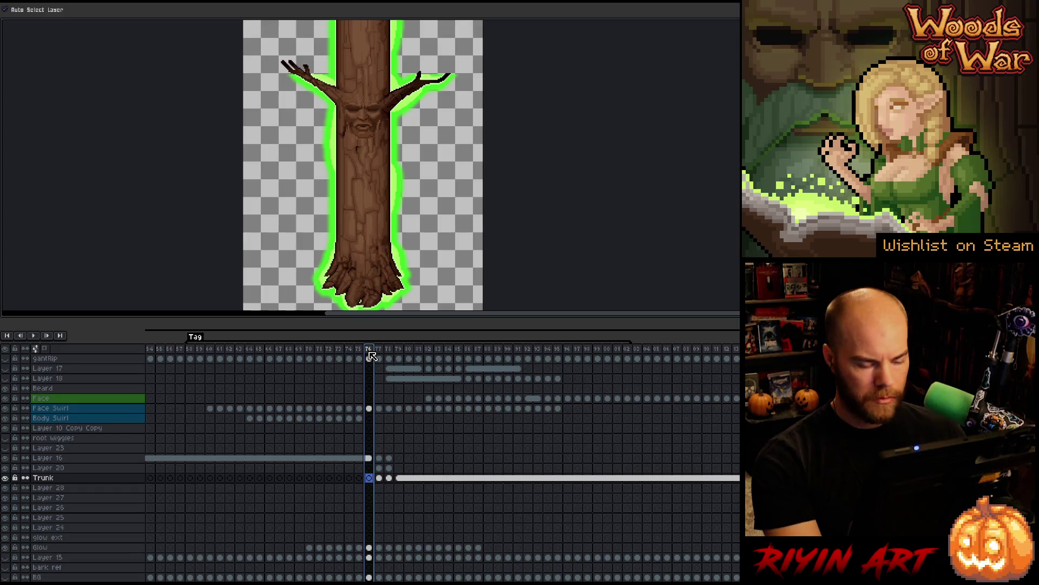
key("Return")
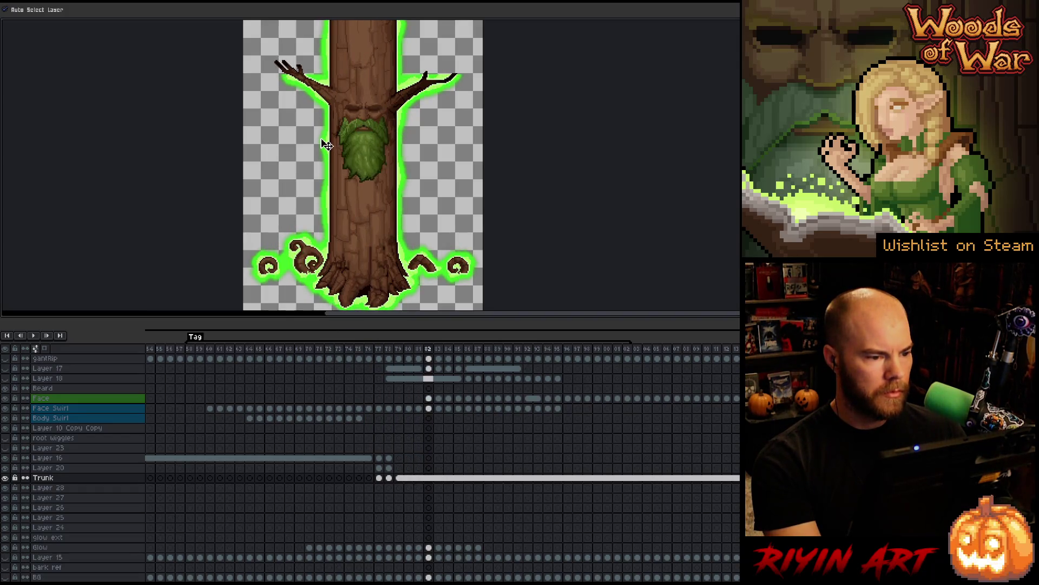
scroll(327, 145, "up", 6)
key("Left")
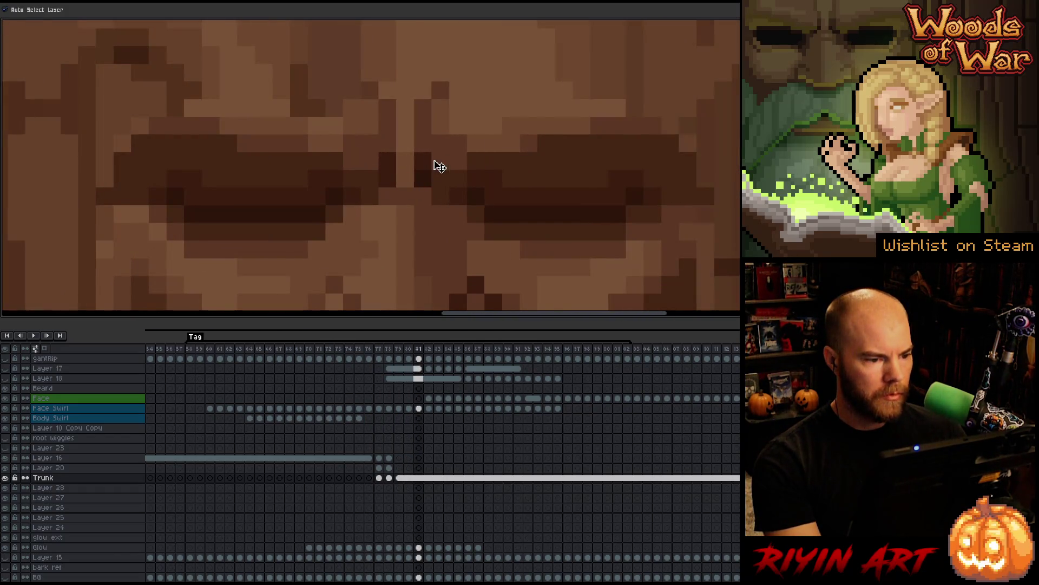
key("Right")
key("Left")
key("Right")
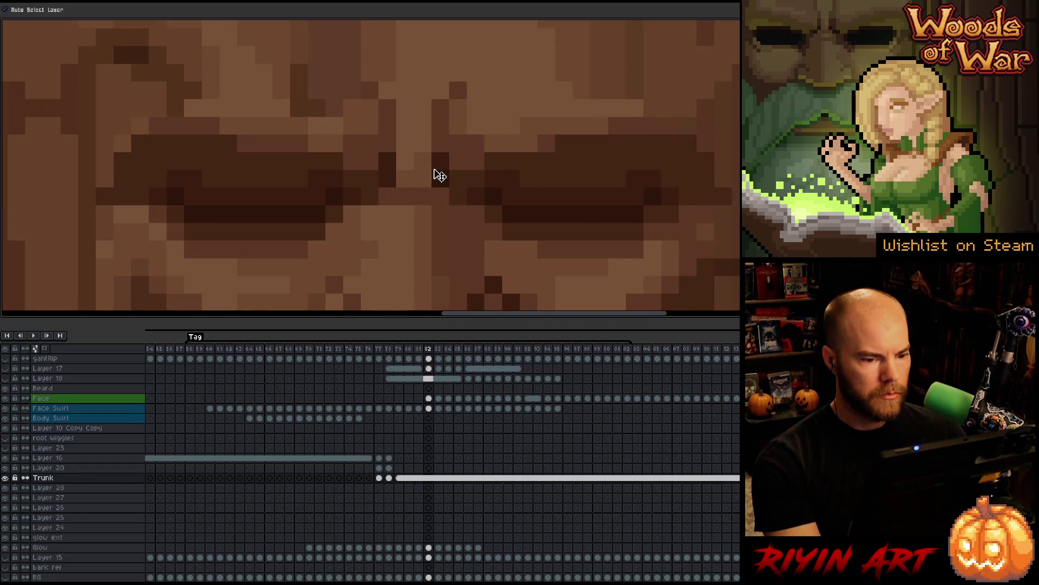
scroll(439, 175, "down", 4)
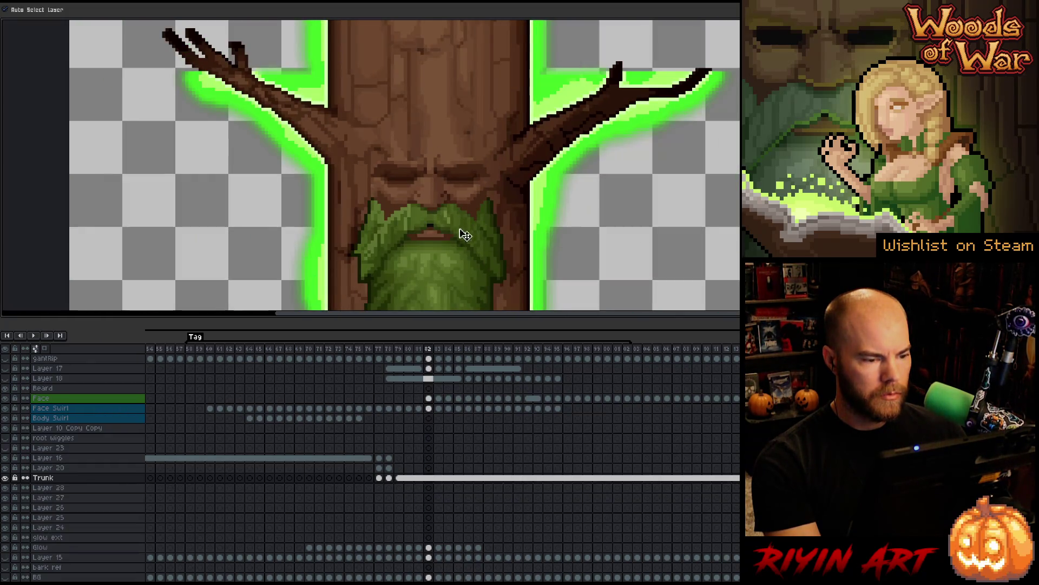
scroll(450, 203, "up", 2)
scroll(434, 186, "down", 4)
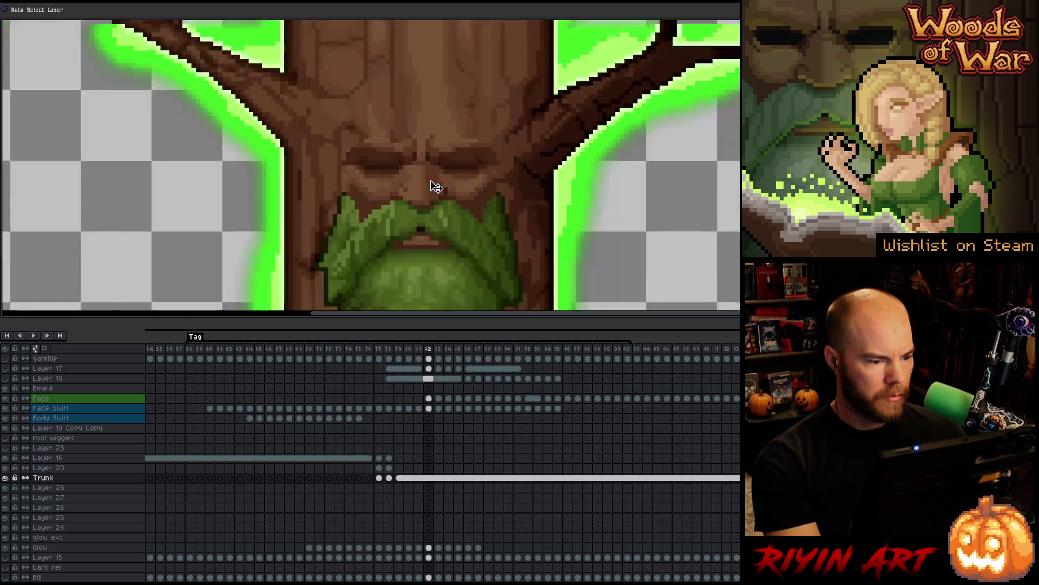
scroll(370, 165, "up", 3)
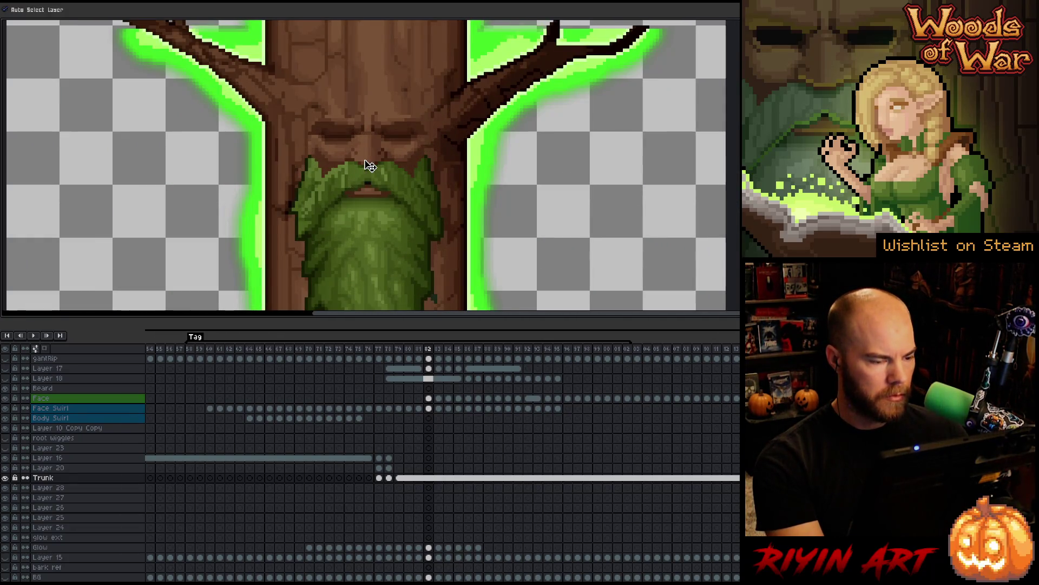
key("Left")
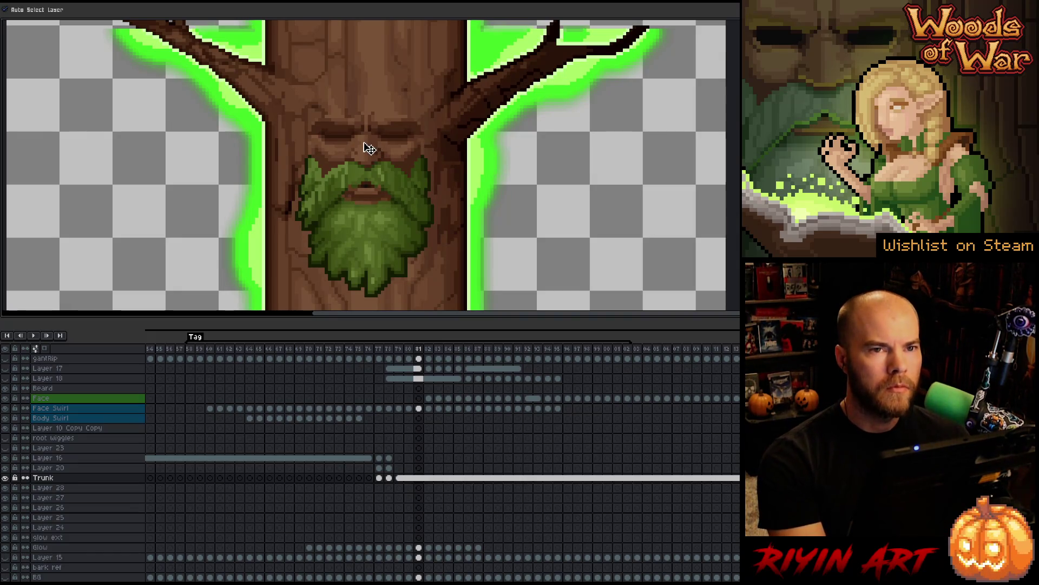
scroll(376, 143, "up", 1)
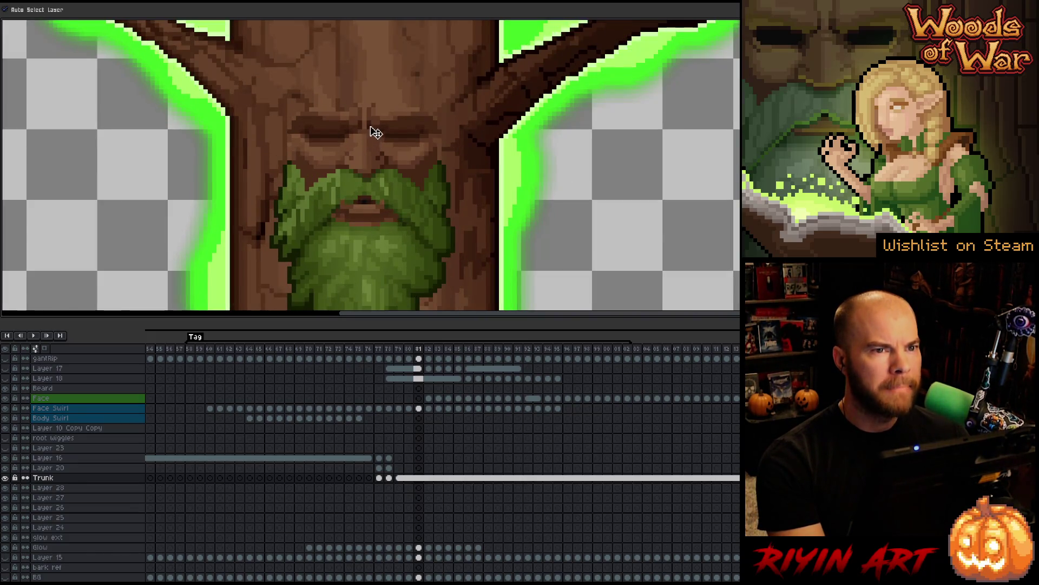
scroll(376, 134, "down", 1)
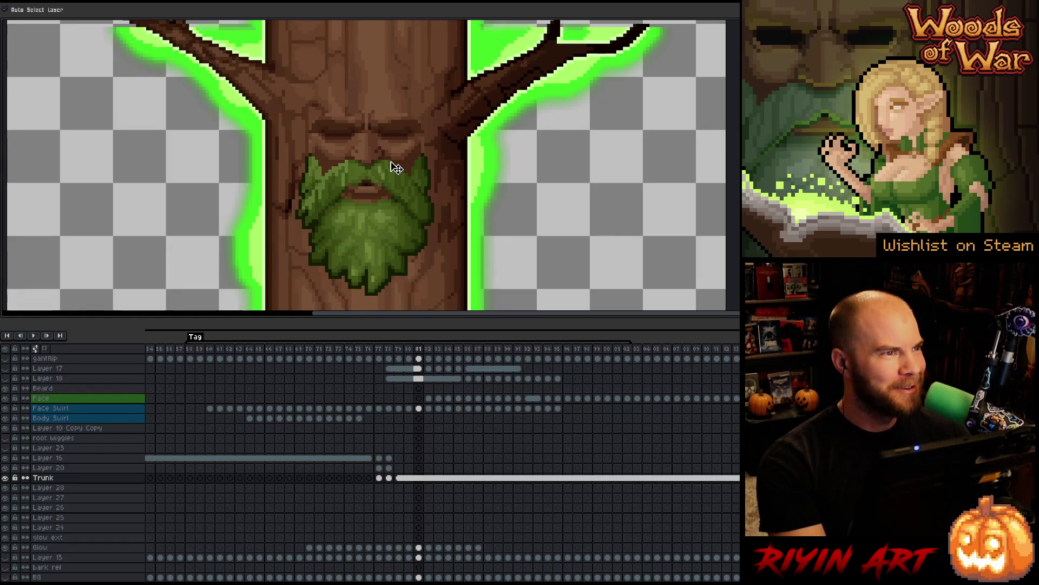
scroll(396, 163, "down", 1)
scroll(398, 177, "up", 1)
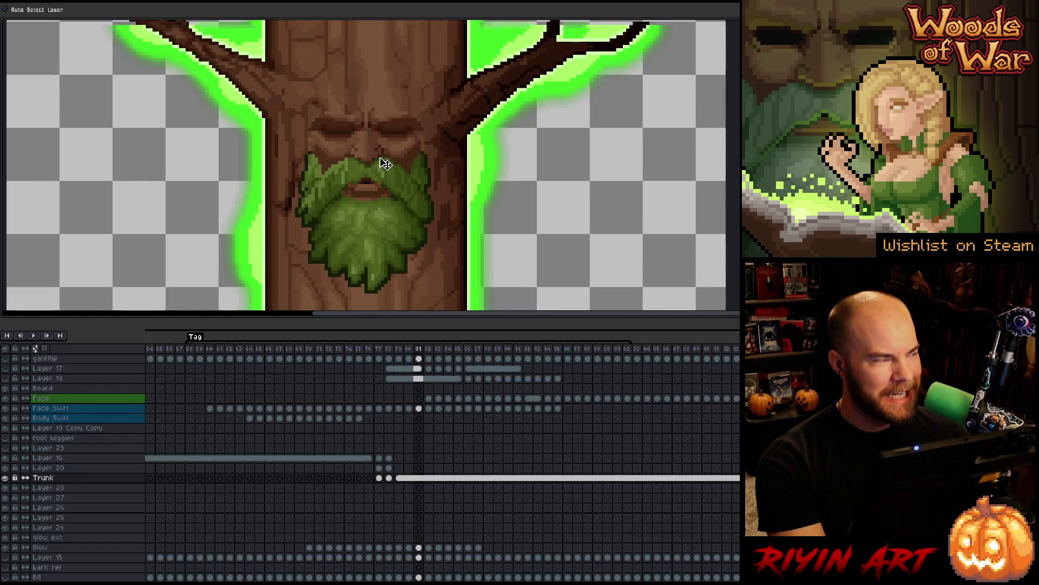
scroll(377, 162, "up", 1)
scroll(375, 159, "up", 1)
scroll(375, 160, "down", 1)
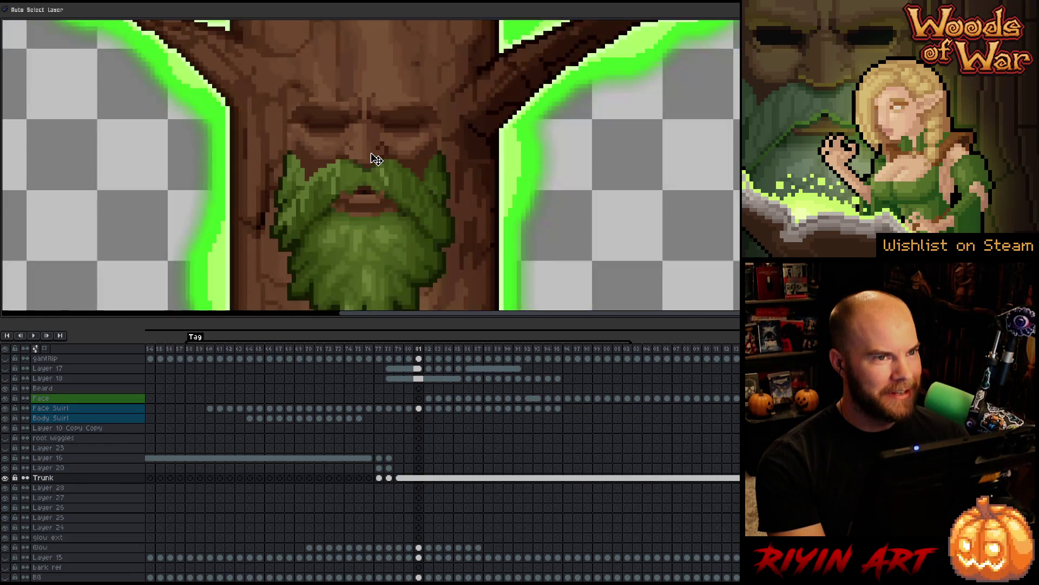
scroll(395, 169, "up", 1)
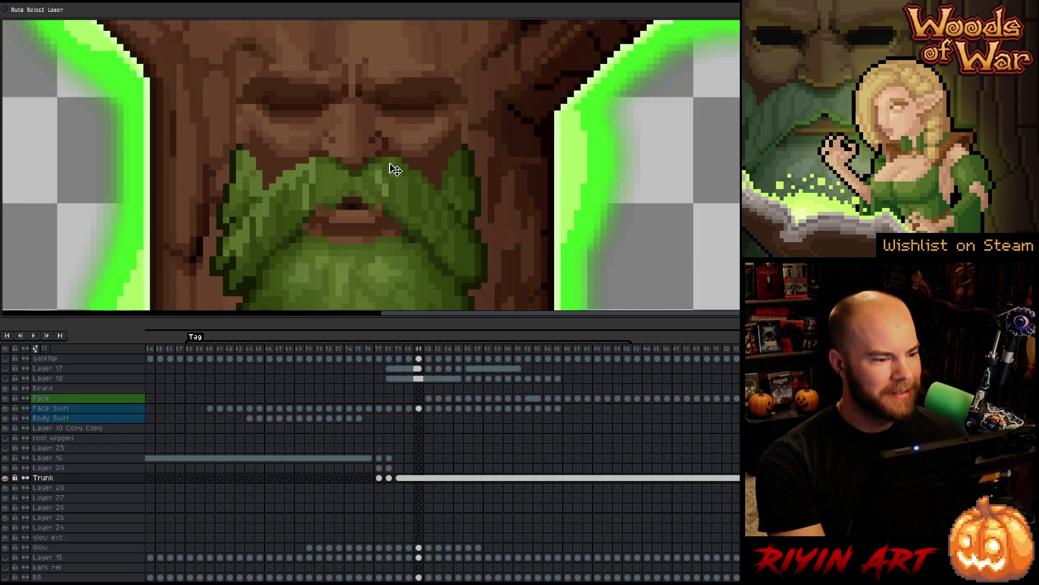
scroll(395, 170, "down", 2)
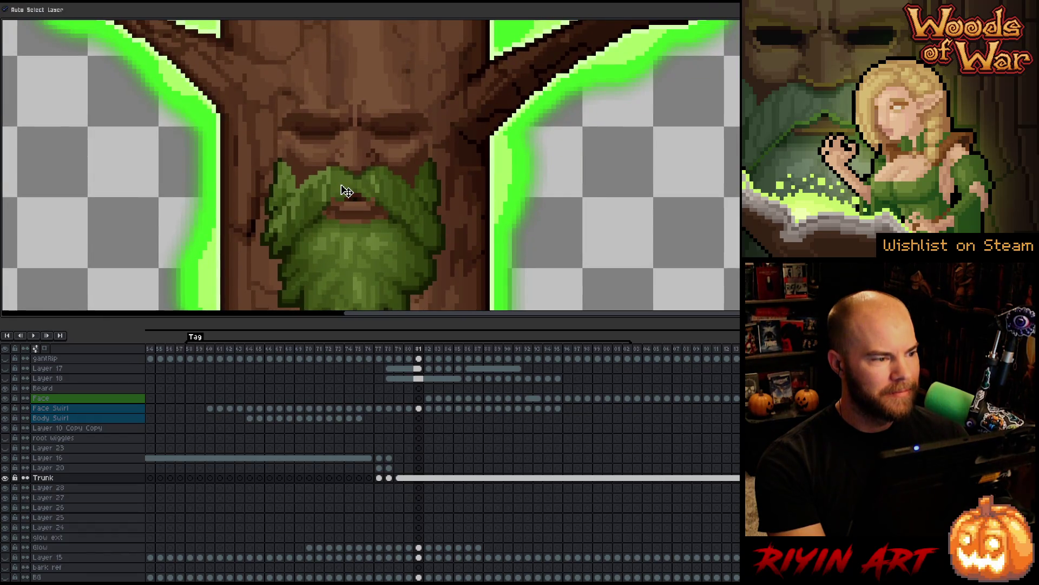
key("Left")
key("Left")
key("Left")
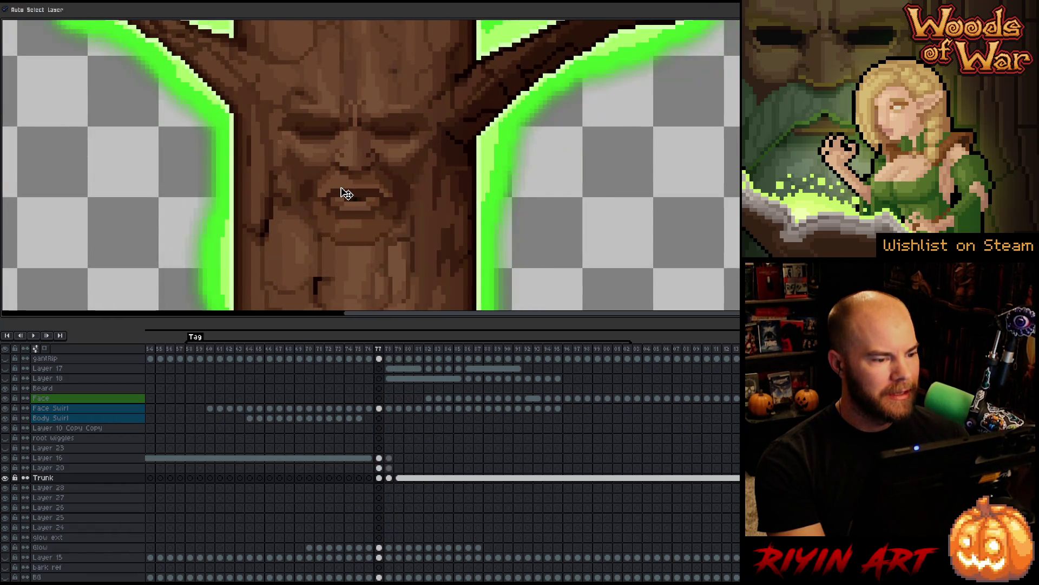
key("Right")
key("Right")
key("Right")
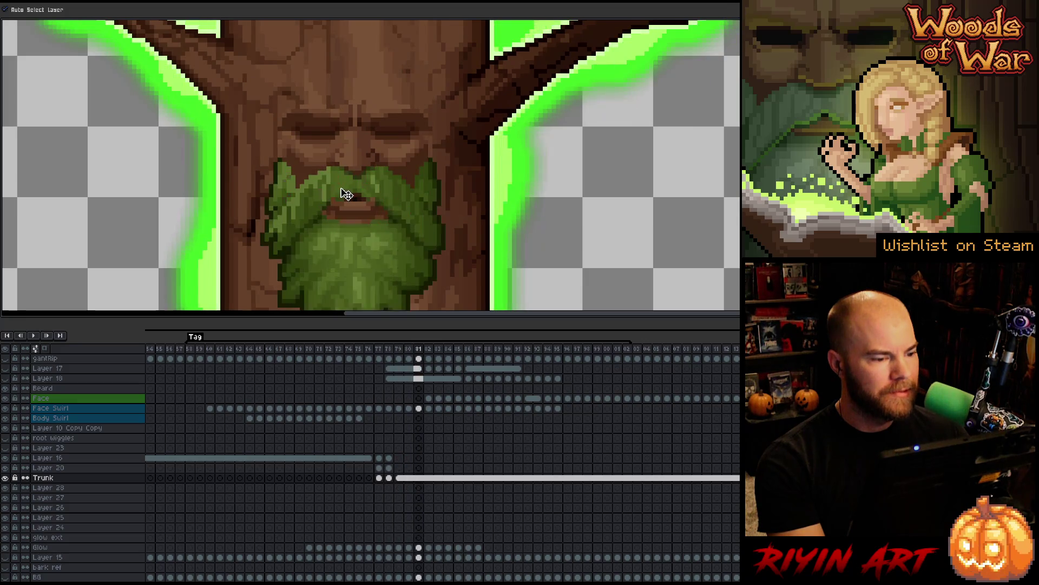
key("Left")
key("Left")
key("Left")
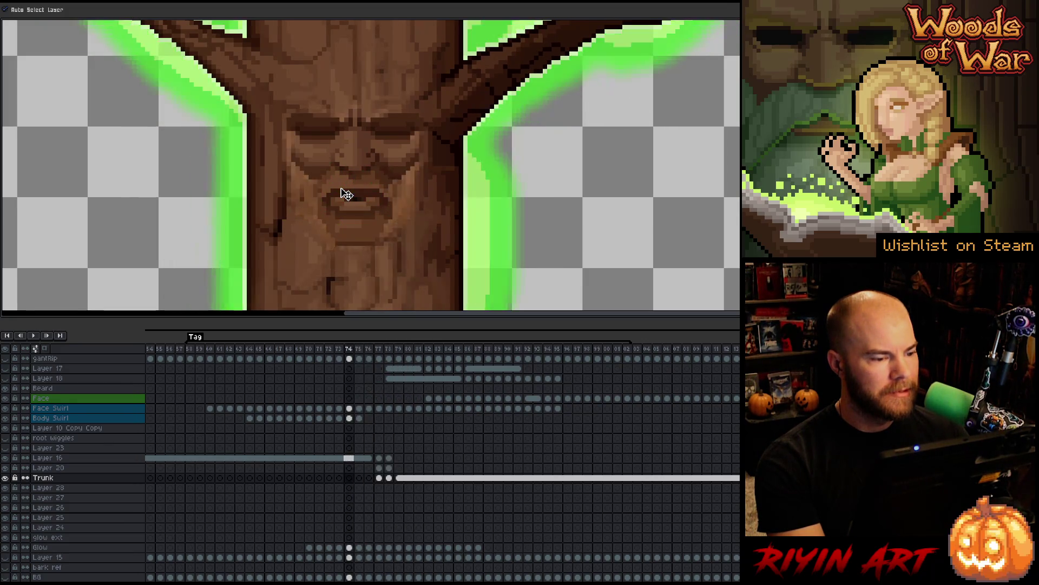
key("Left")
key("Left")
key("Left")
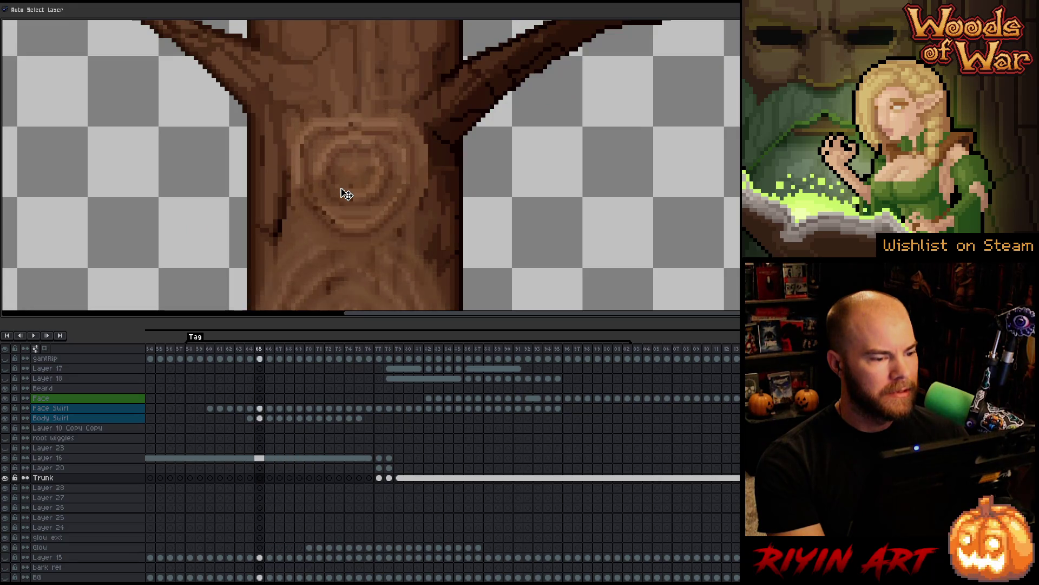
key("Right")
key("Right")
key("Right")
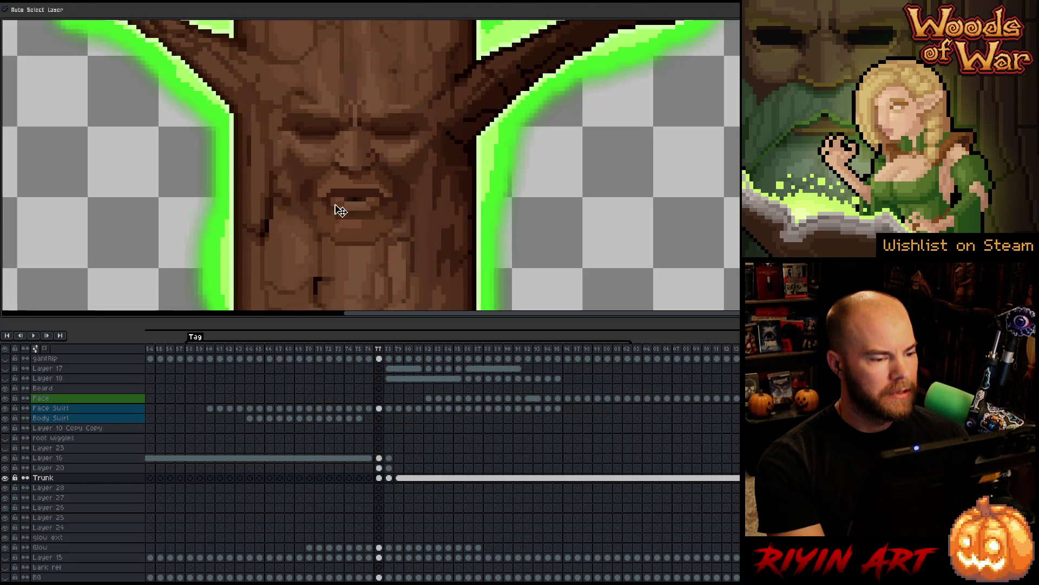
key("Right")
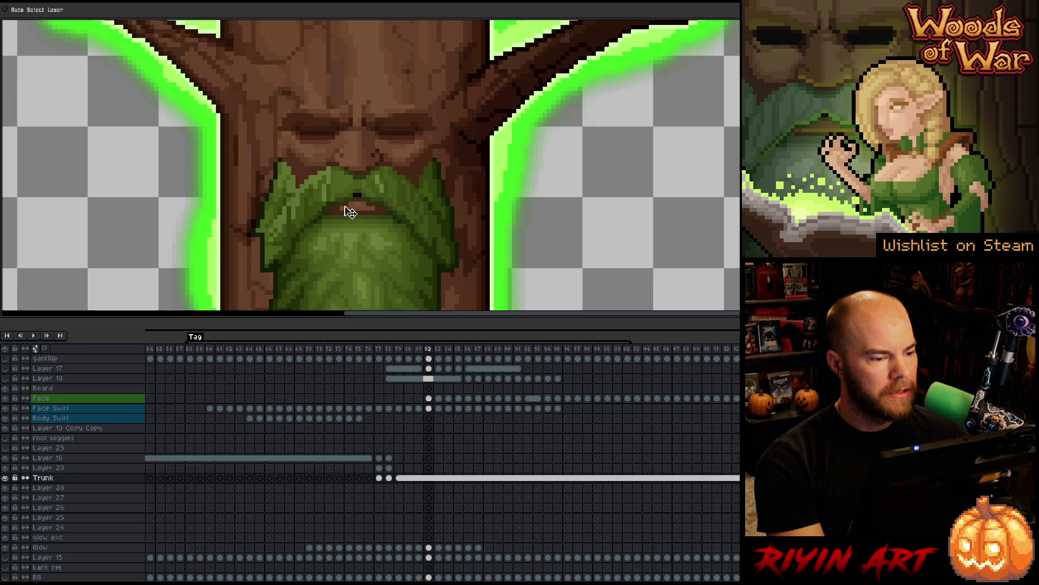
key("Left")
key("Left")
key("Left")
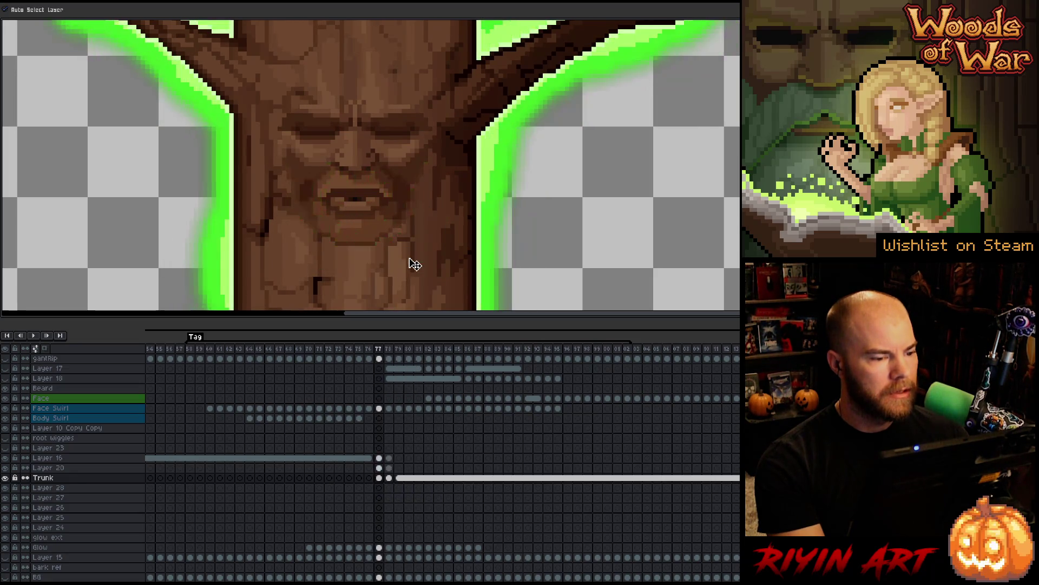
key("Right")
key("Right")
key("Right")
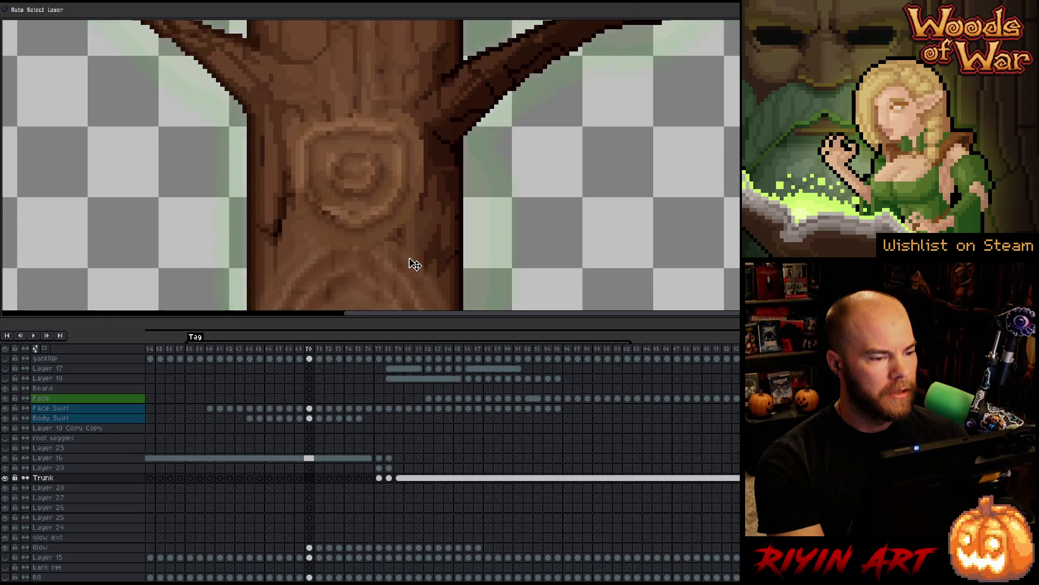
key("Left")
key("Left")
key("Left")
key("Right")
key("Right")
key("Right")
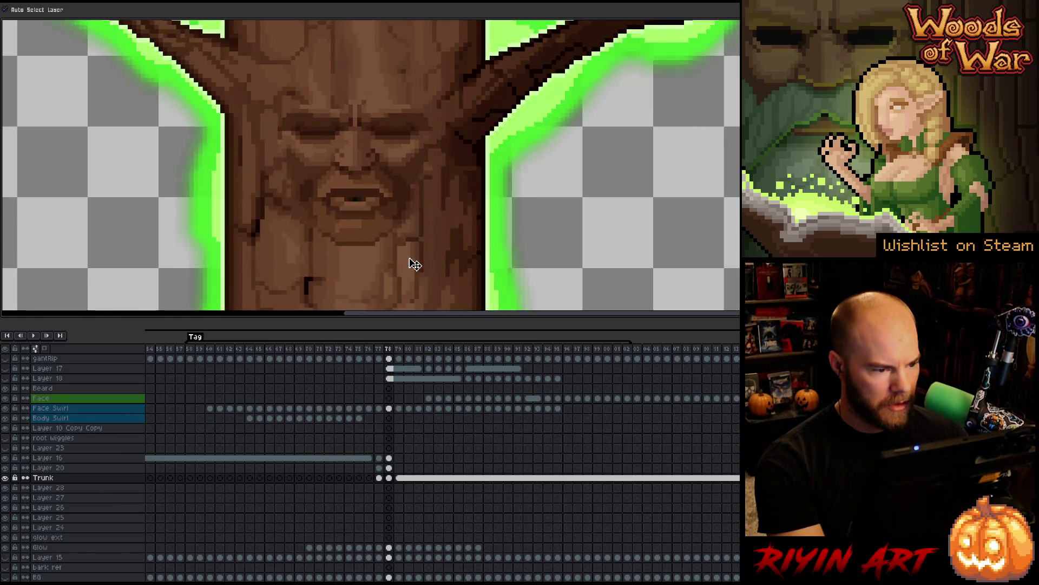
key("Left")
key("Left")
key("Left")
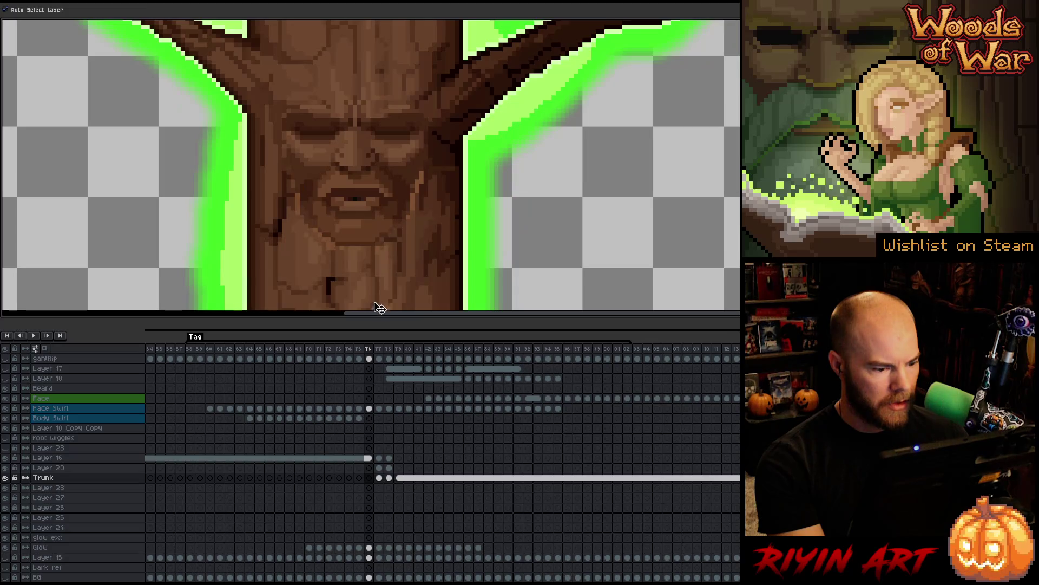
key("Right")
key("Right")
key("Left")
key("Right")
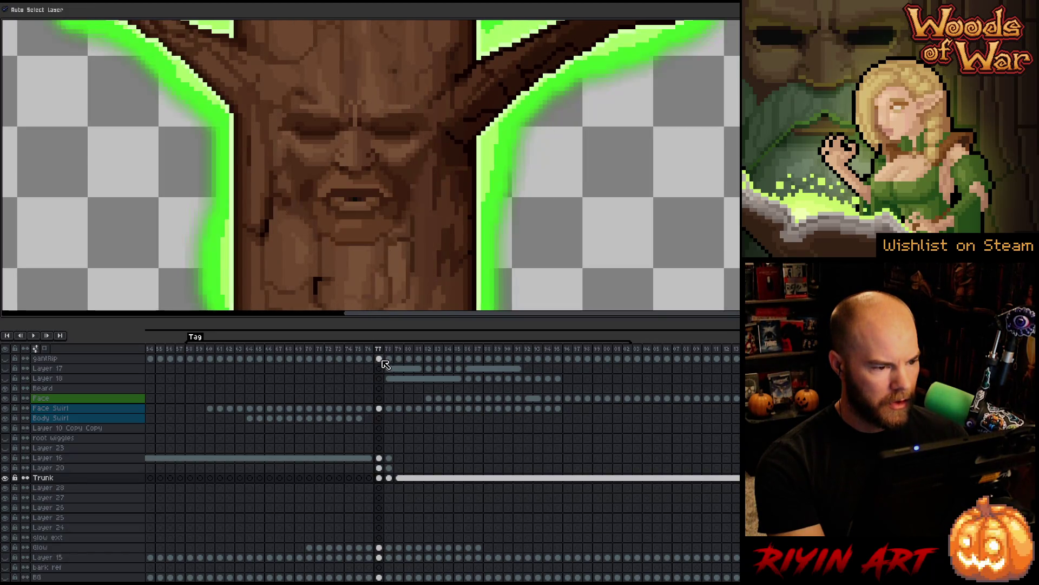
key("Right")
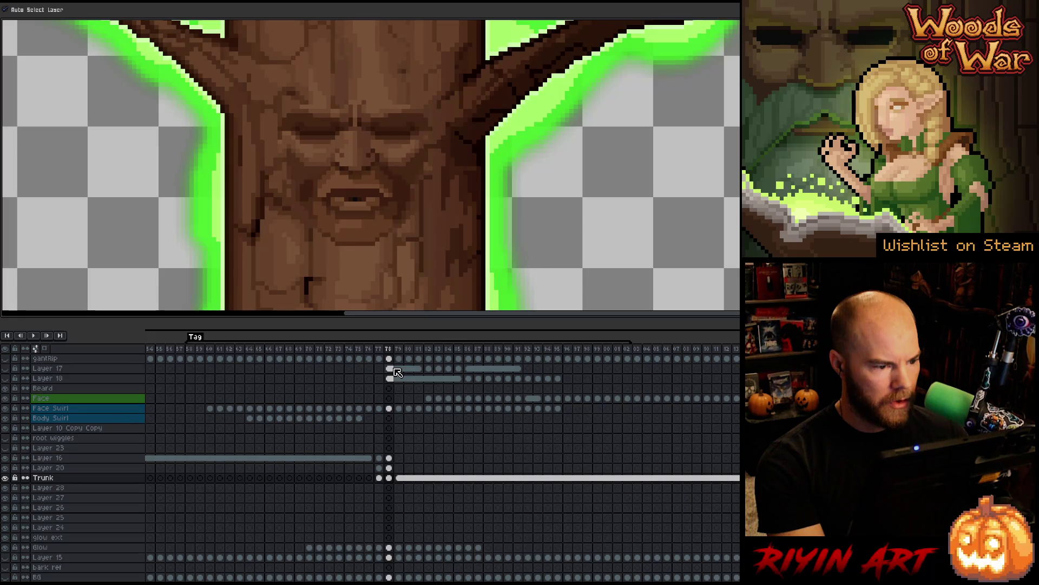
key("Right")
key("Left")
key("Left")
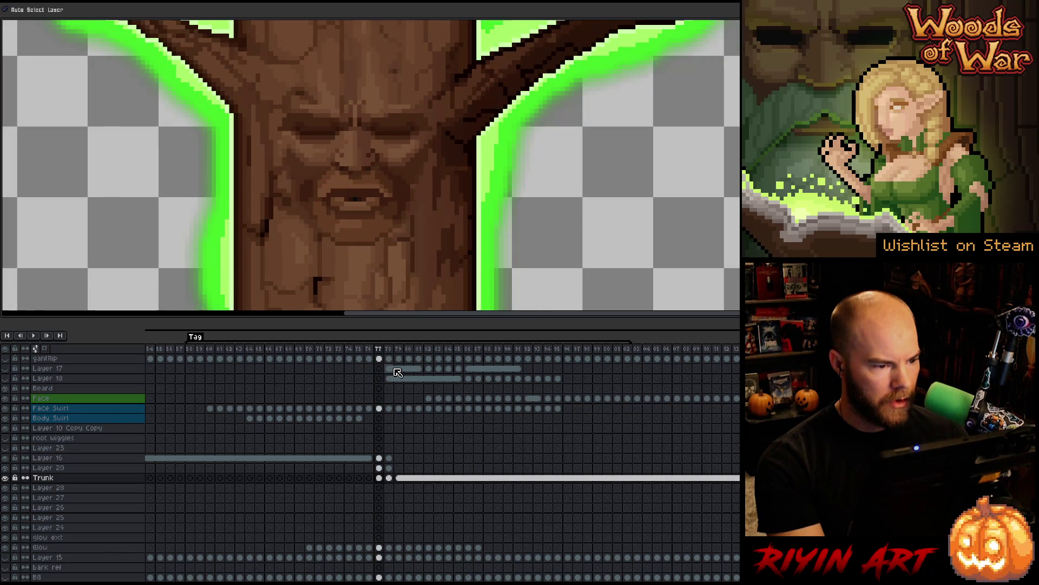
key("Left")
key("Right")
key("Right")
key("Right")
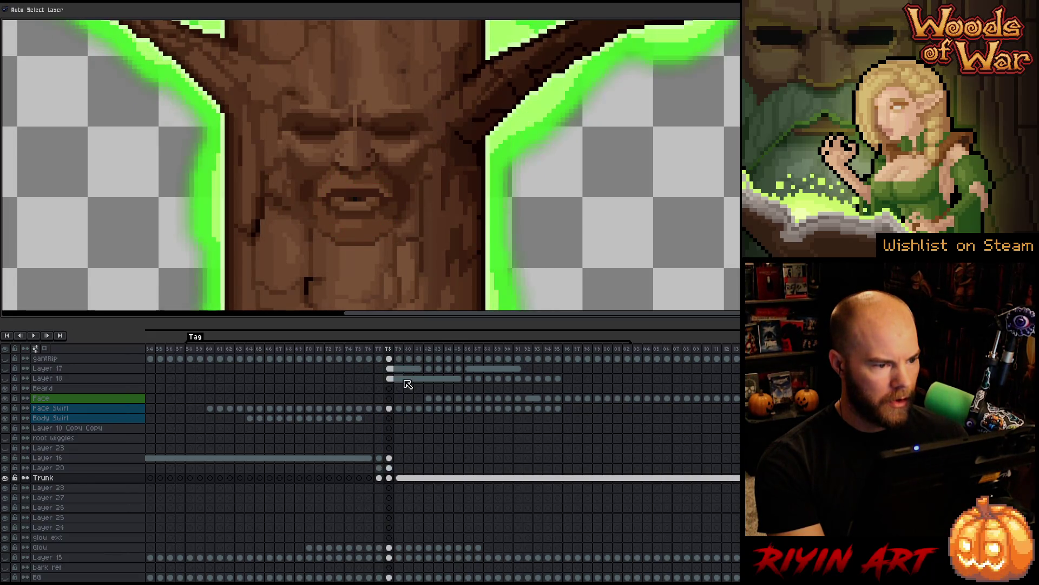
key("Right")
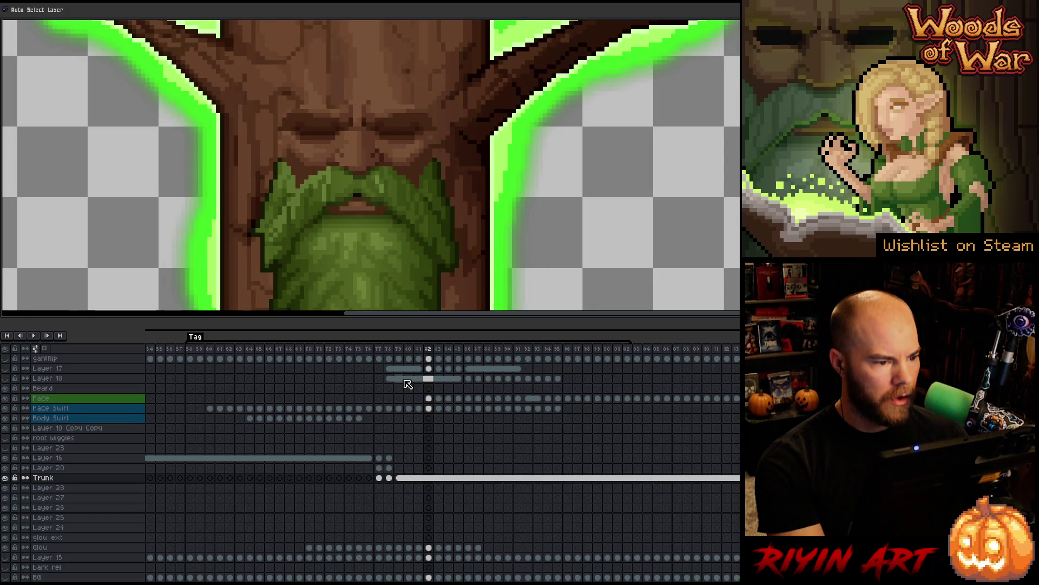
key("Left")
key("Left")
key("Left")
key("Left")
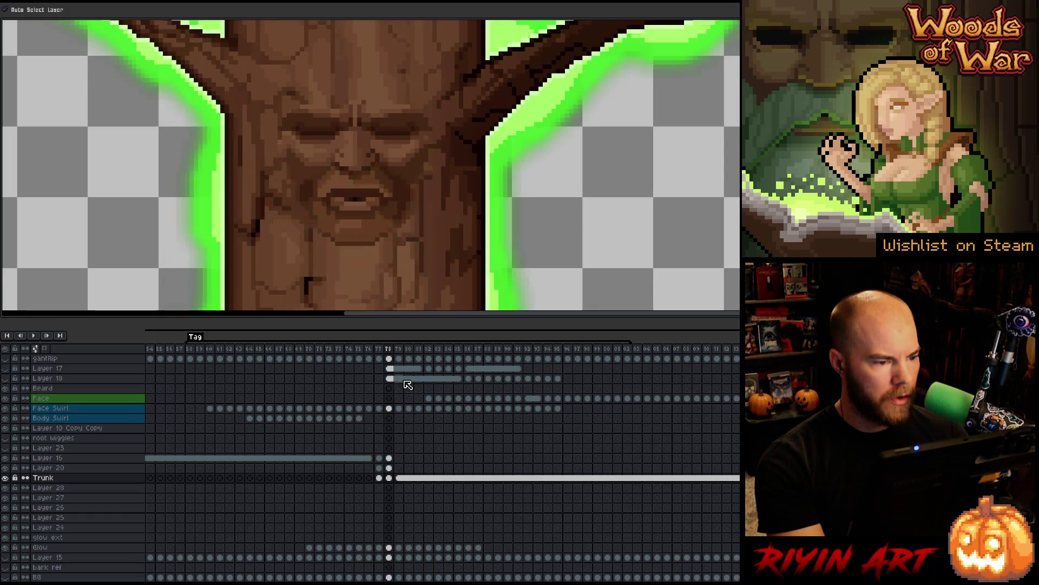
key("Left")
key("Left")
key("Left")
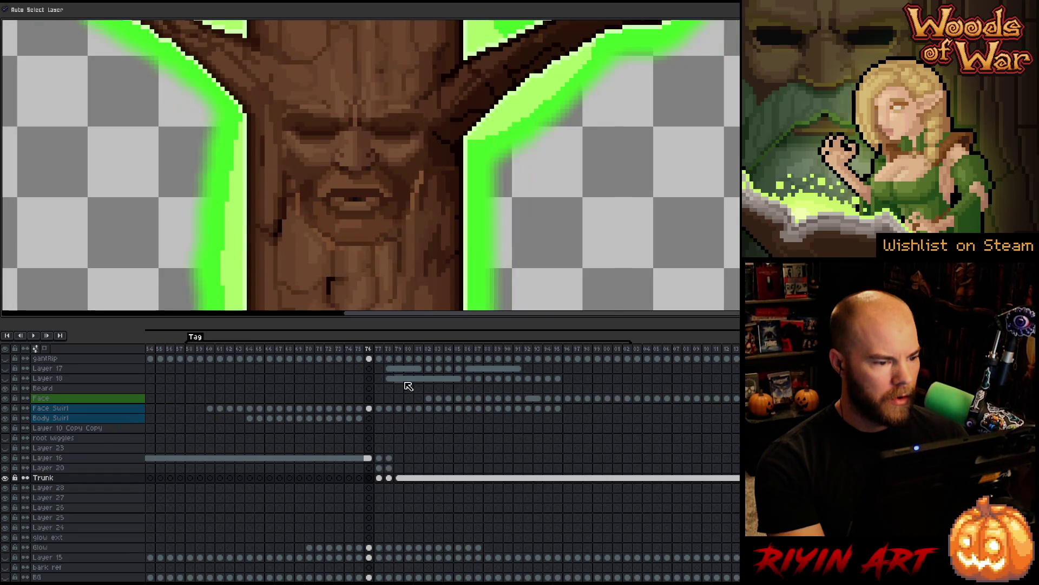
key("Left")
key("Left")
key("Left")
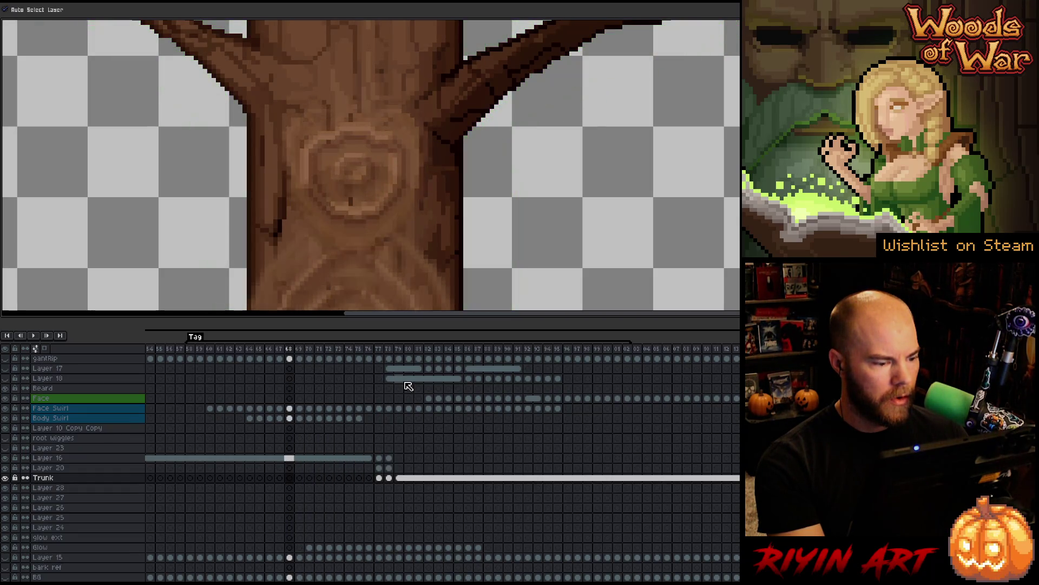
key("Right")
key("Right")
key("Right")
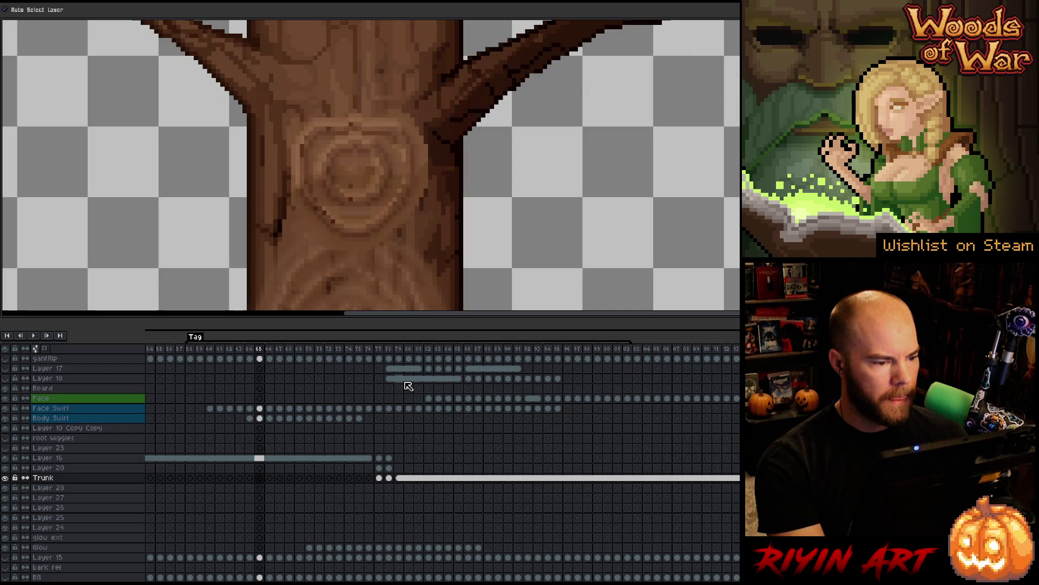
key("Right")
key("Right")
key("Right")
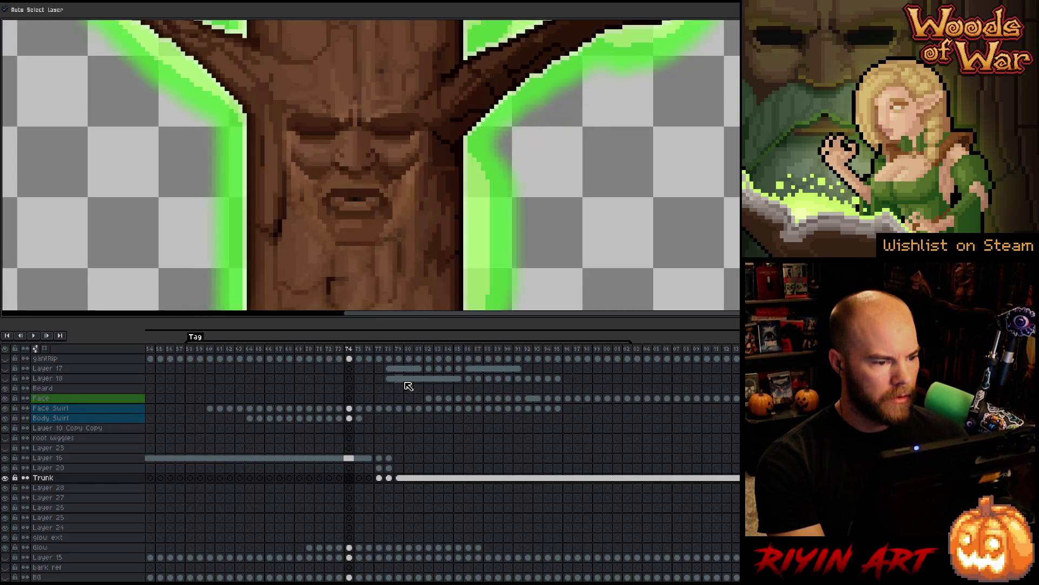
key("Left")
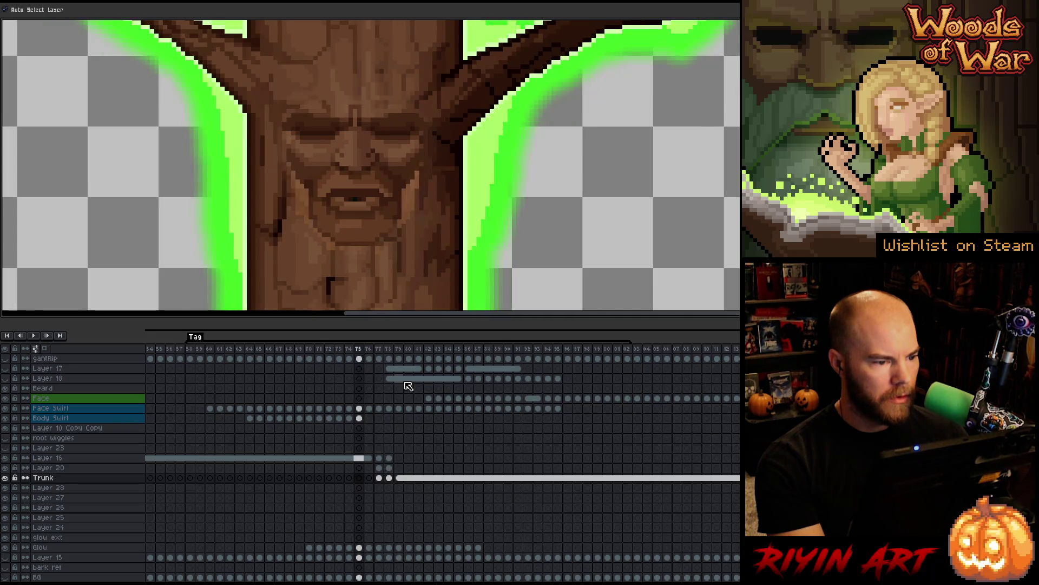
key("Left")
key("Right")
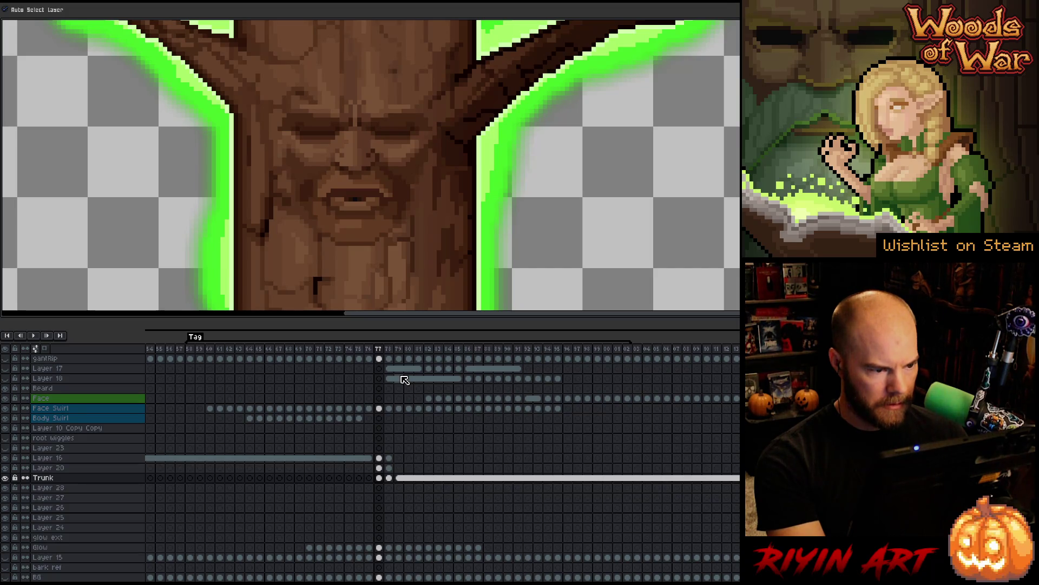
key("Right")
key("Right")
key("Right")
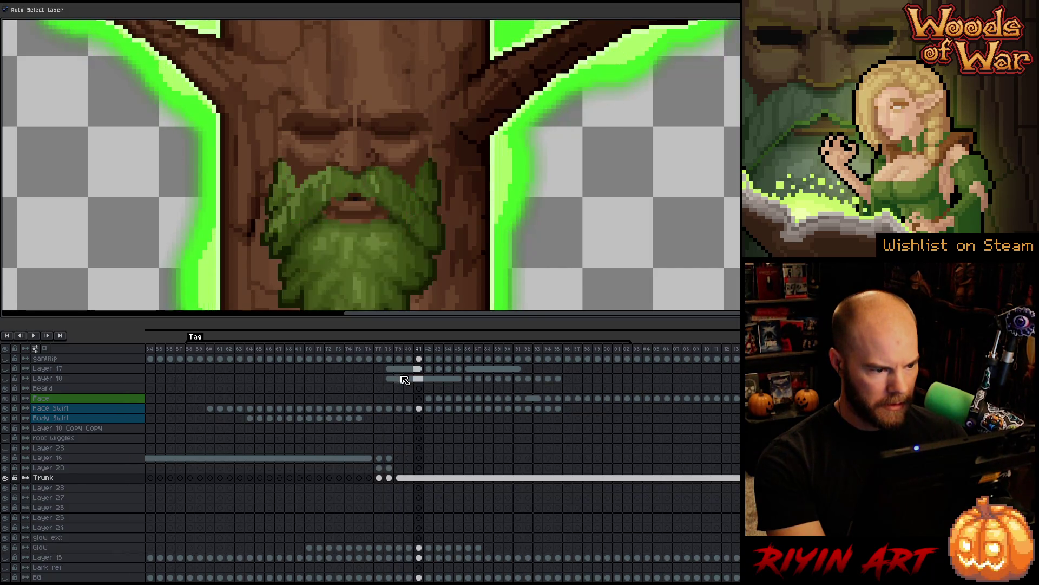
key("Left")
key("Left")
key("Left")
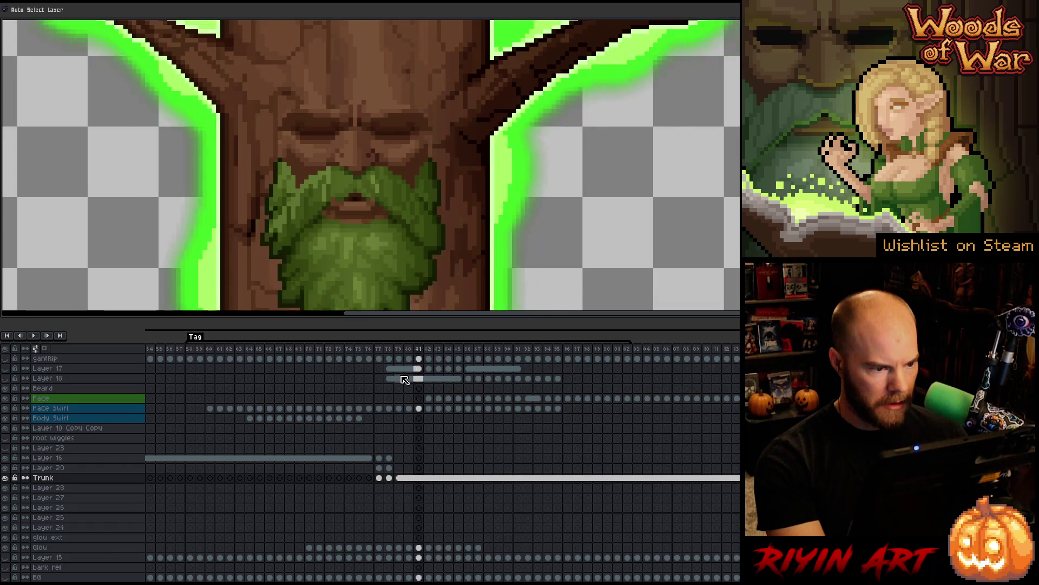
key("Right")
key("Right")
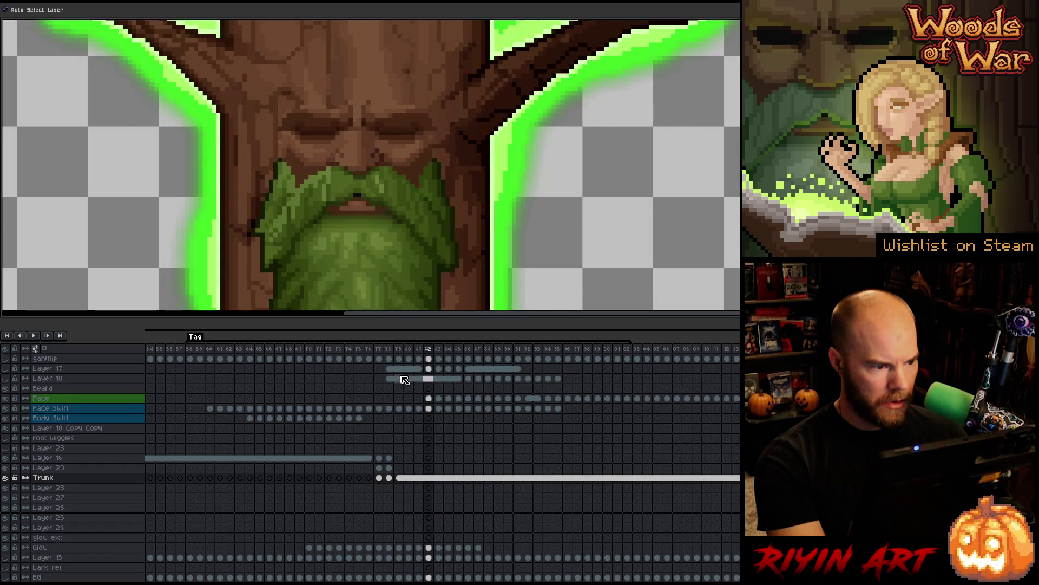
key("Left")
key("Right")
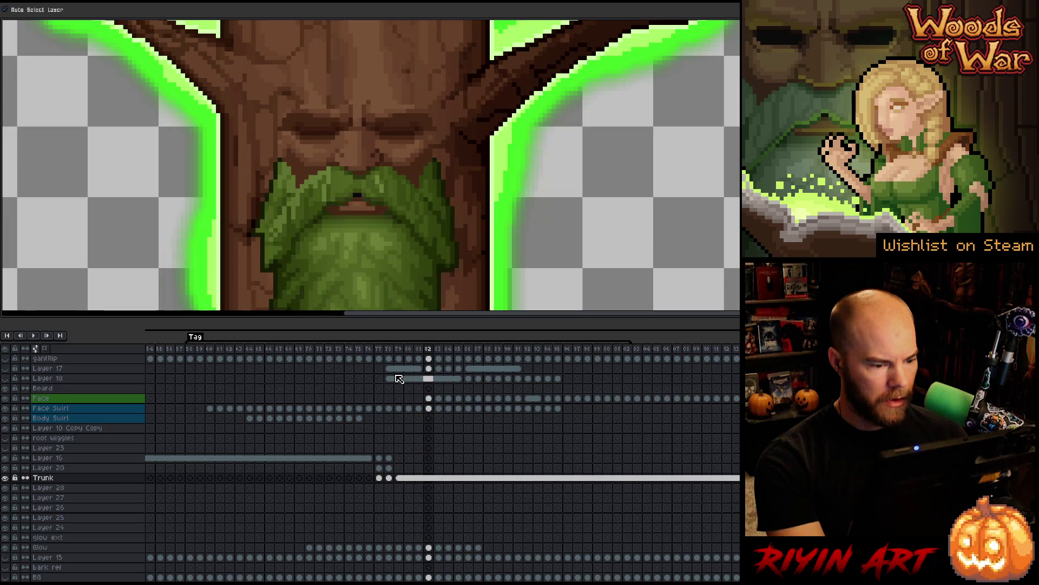
key("Left")
key("Right")
scroll(382, 223, "down", 3)
scroll(386, 239, "up", 2)
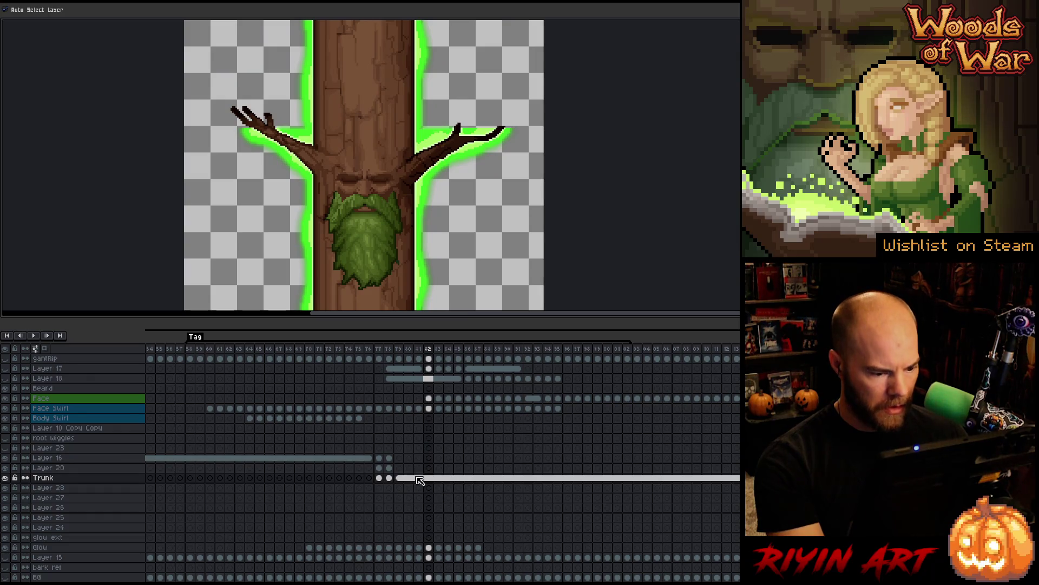
- Move the Layer 16, Layer 20 and Trunk cels one frame earlier and preview frames 80–85
key("Left")
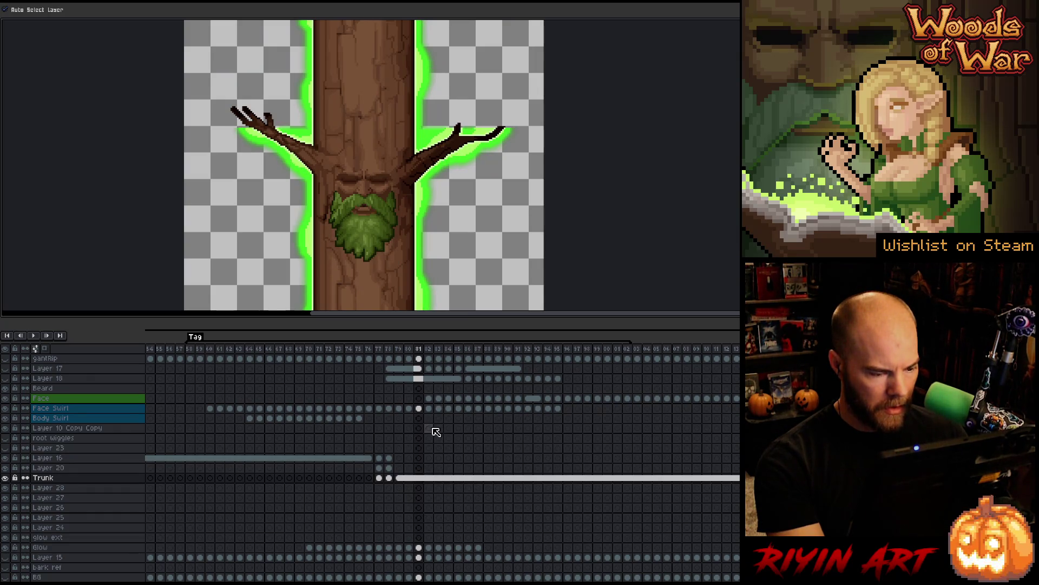
mouse_move(321, 461)
left_mouse_down()
mouse_move(483, 480)
mouse_move(463, 478)
mouse_move(528, 460)
mouse_move(508, 461)
left_mouse_up()
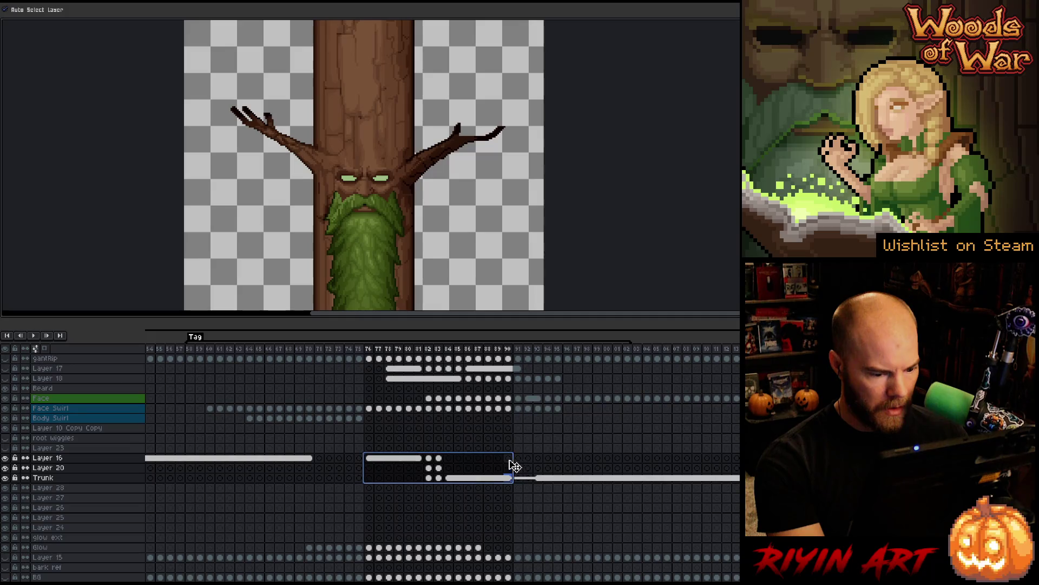
left_click_drag(504, 466, 499, 464)
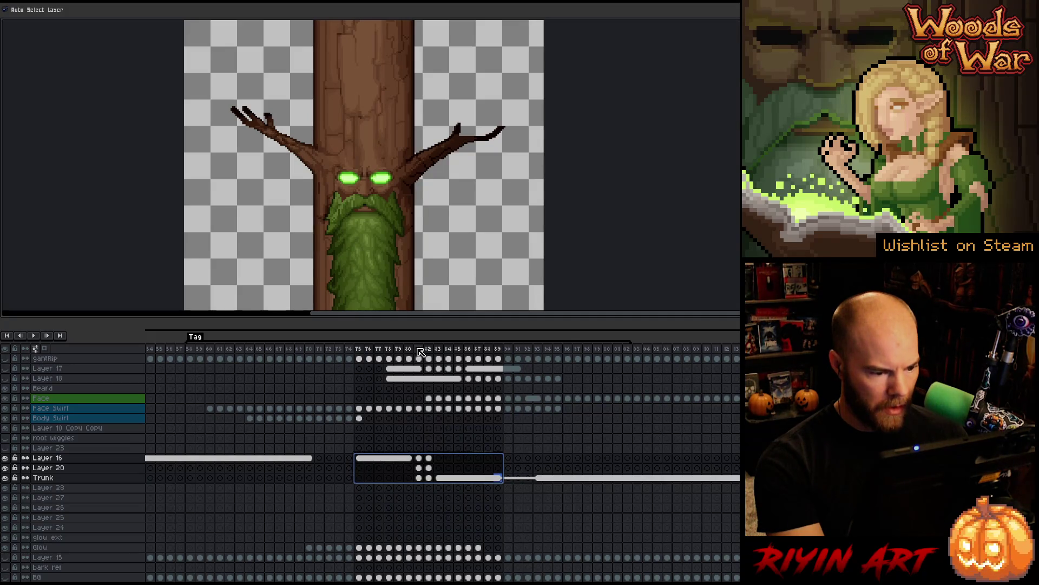
left_click_drag(415, 352, 461, 357)
- Link Layer 16's cels across frames 70–80 into one cel and play the animation
mouse_move(307, 458)
left_mouse_down()
mouse_move(410, 458)
mouse_move(541, 479)
mouse_move(736, 478)
left_mouse_up()
right_click(410, 459)
left_click(447, 493)
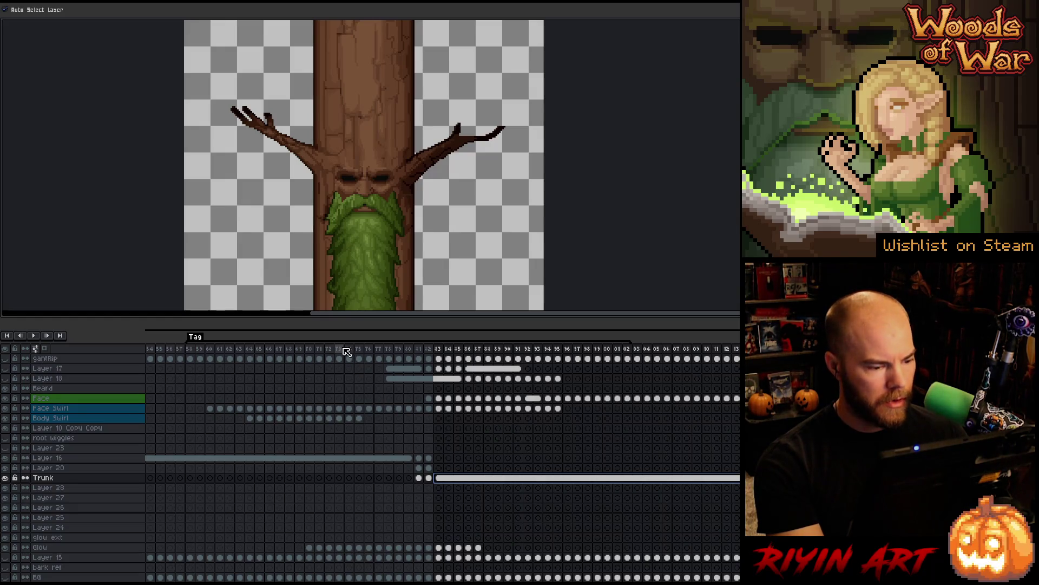
key("Return")
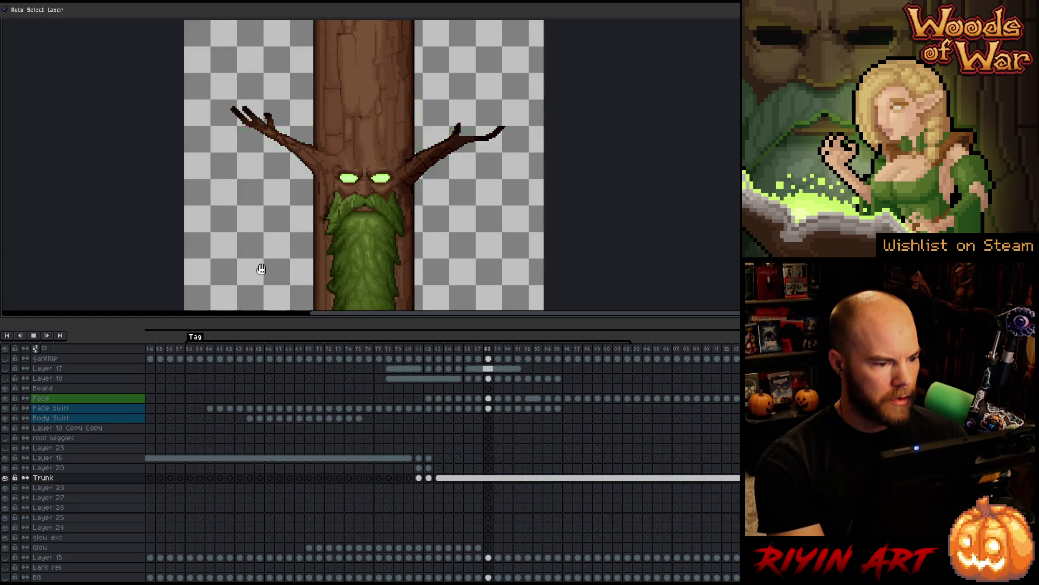
- Zoom in on the trunk, select the Glow cels from frame 76 and shift them one frame later
scroll(265, 260, "down", 3)
key("v")
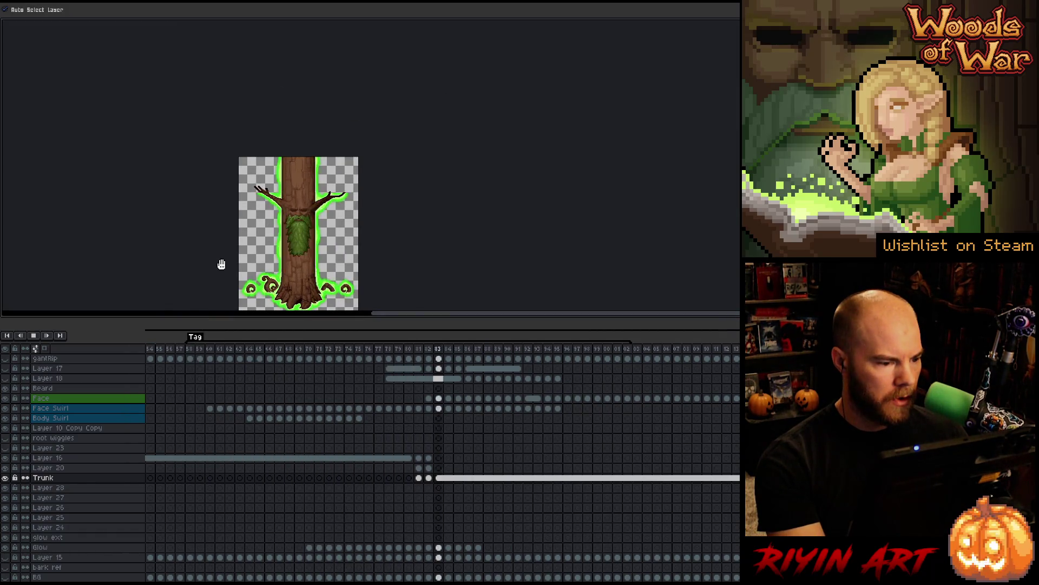
left_click_drag(225, 244, 284, 180)
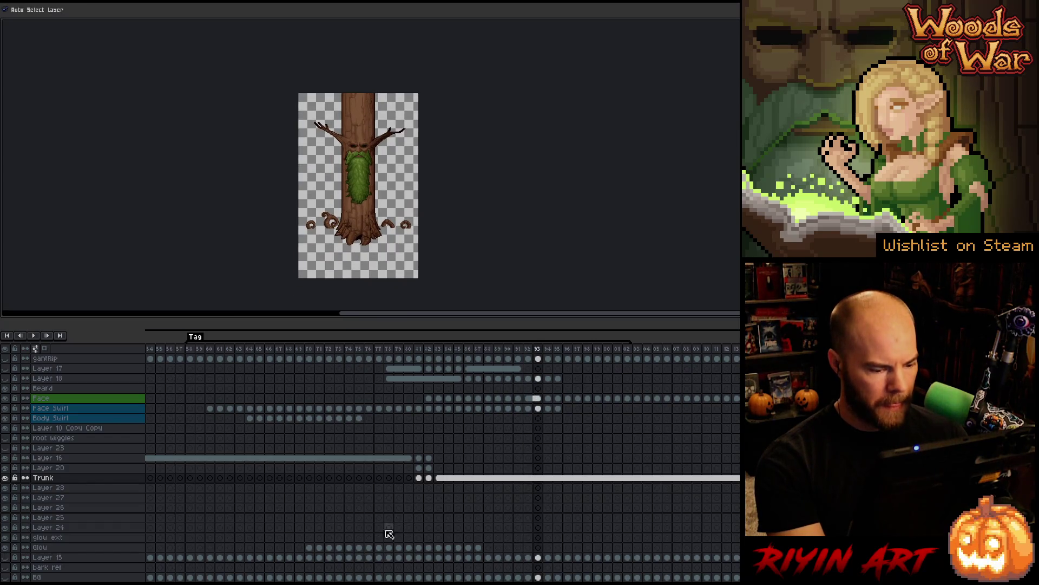
left_click_drag(314, 553, 533, 550)
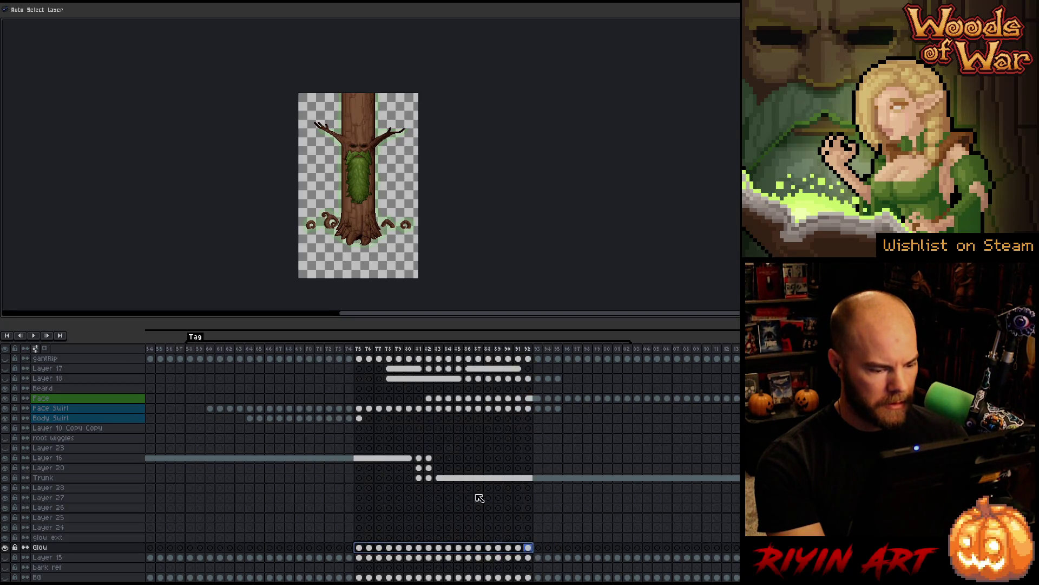
left_click_drag(402, 350, 421, 350)
scroll(342, 141, "up", 4)
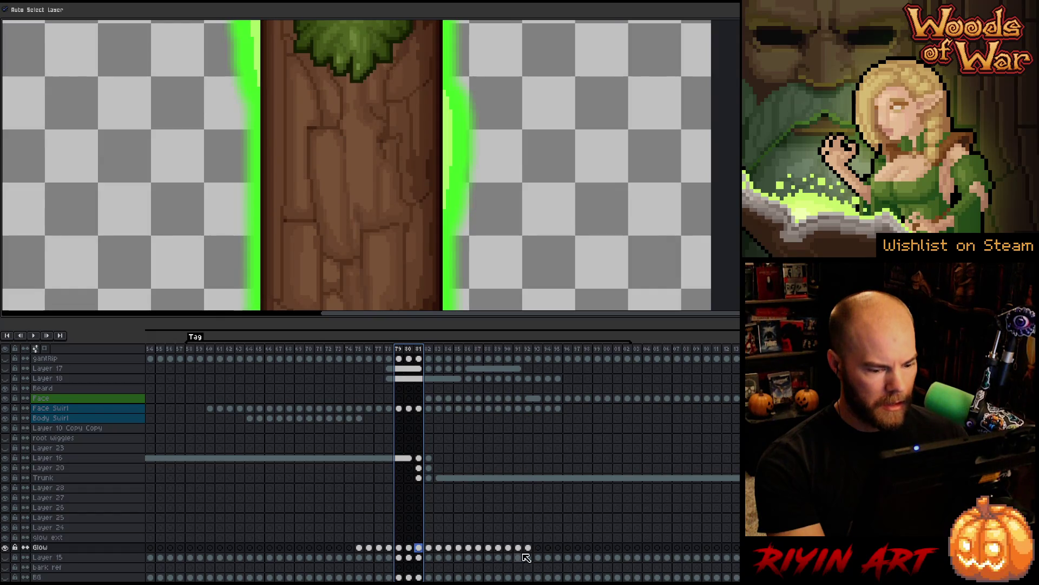
mouse_move(528, 548)
left_mouse_down()
mouse_move(364, 549)
mouse_move(378, 550)
left_mouse_up()
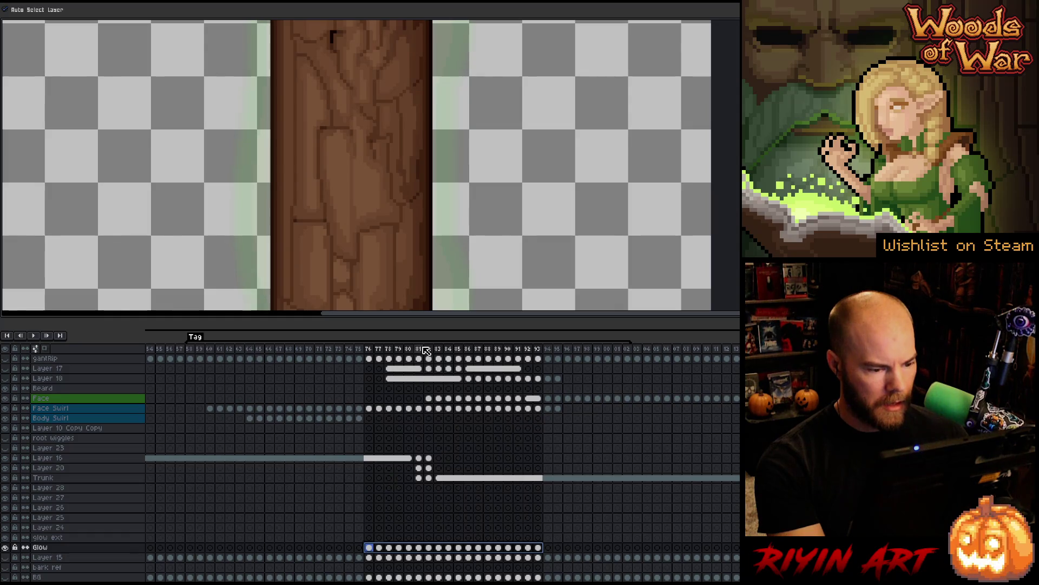
left_click(423, 350)
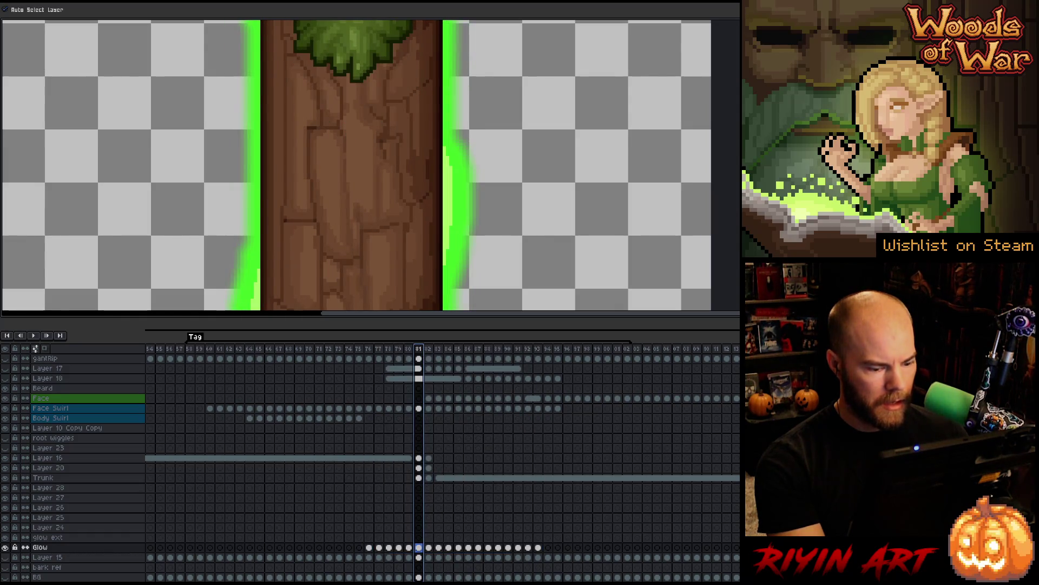
left_click(371, 548, "shift")
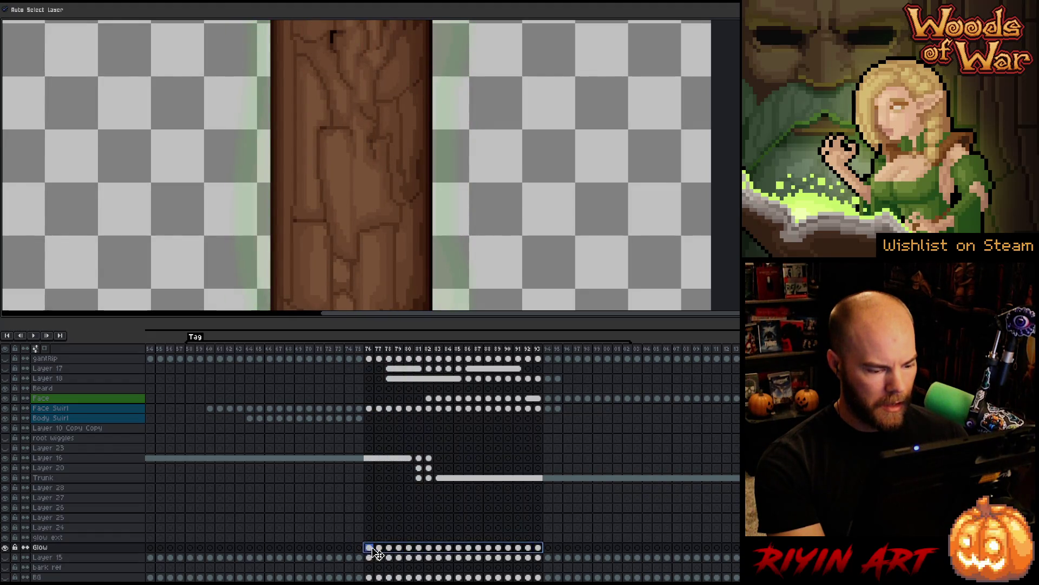
left_click_drag(381, 552, 392, 551)
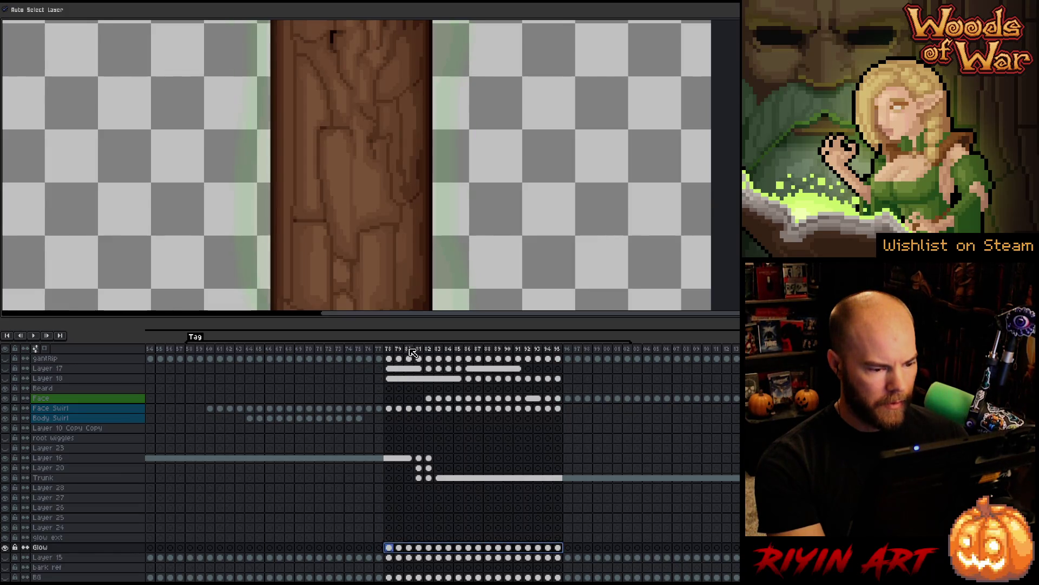
- Select the Glow cels spanning frames 73–90 and shift them one more frame later
left_click_drag(411, 351, 439, 352)
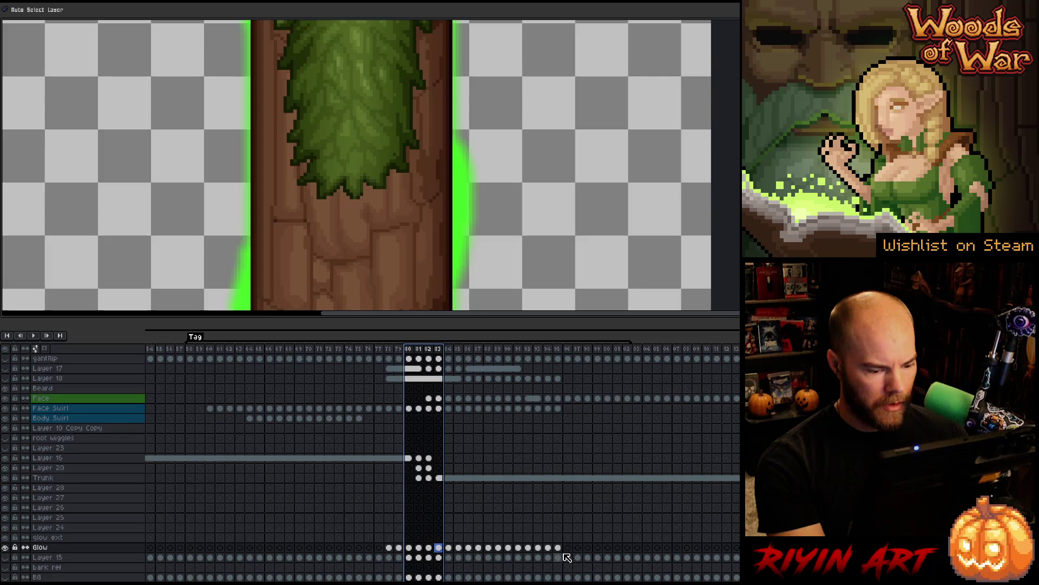
left_click_drag(559, 548, 350, 552)
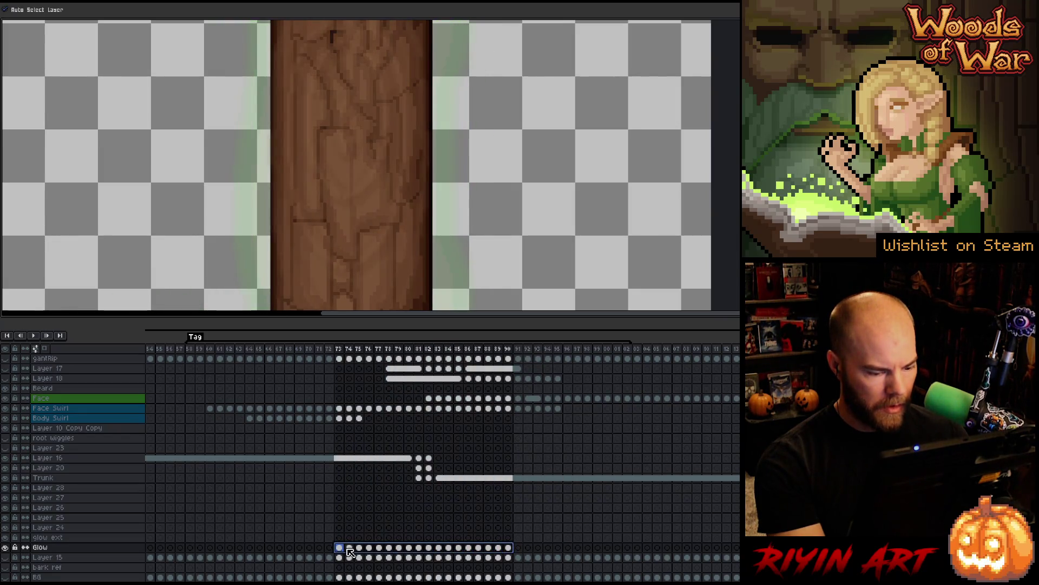
left_click(413, 349)
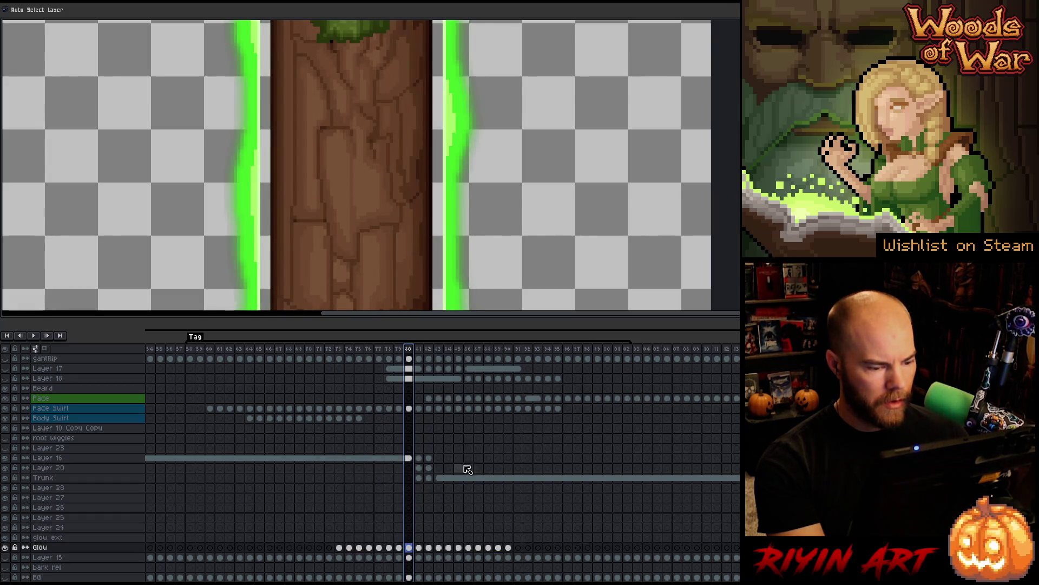
left_click(401, 548)
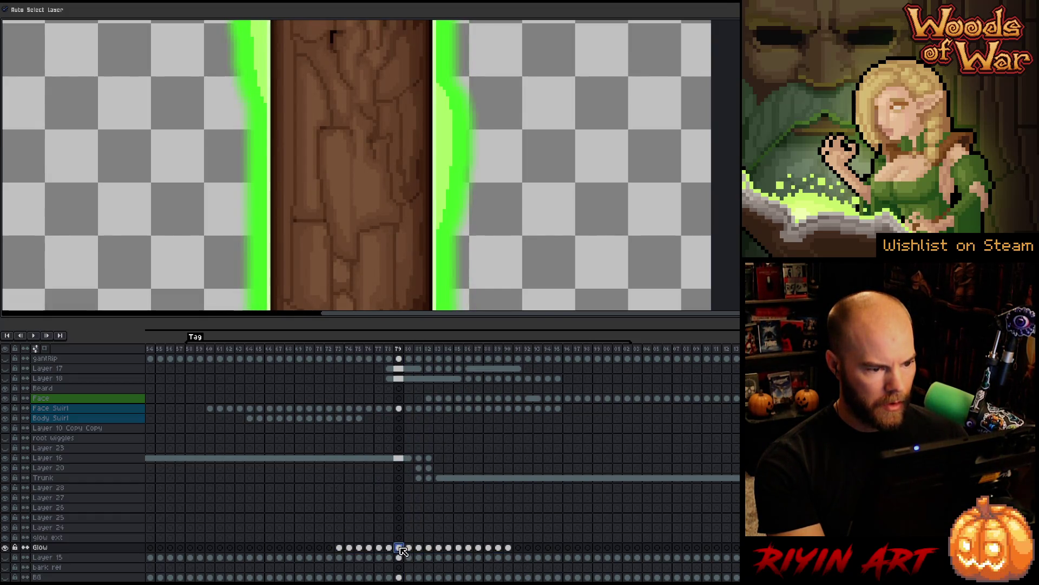
left_click(508, 548)
left_click(341, 549, "shift")
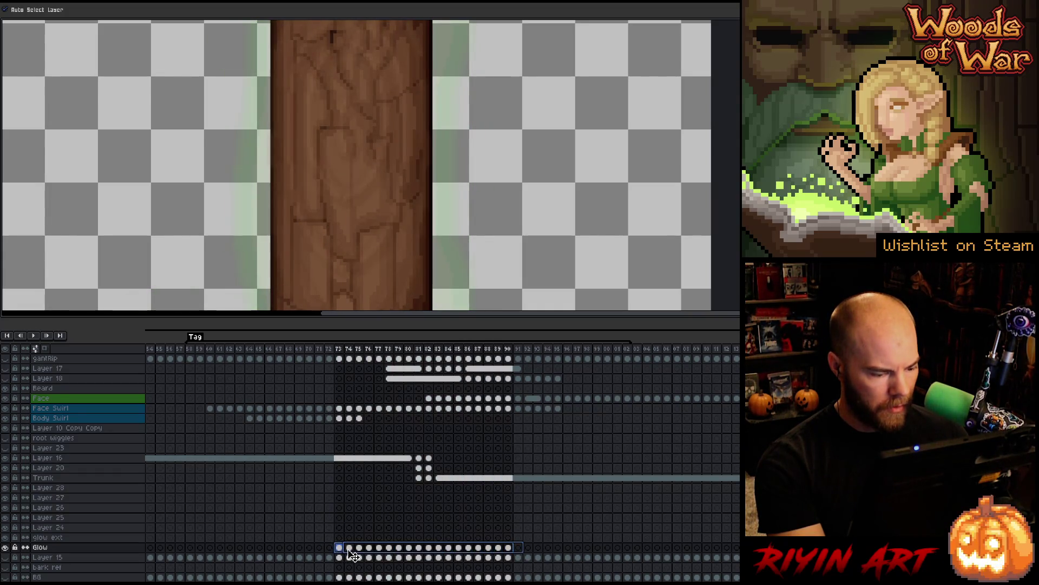
left_click_drag(351, 555, 361, 553)
- Check frames 80–82 and frame 73, then rewind to the start of the animation
mouse_move(409, 351)
left_mouse_down()
mouse_move(439, 352)
mouse_move(375, 353)
left_mouse_up()
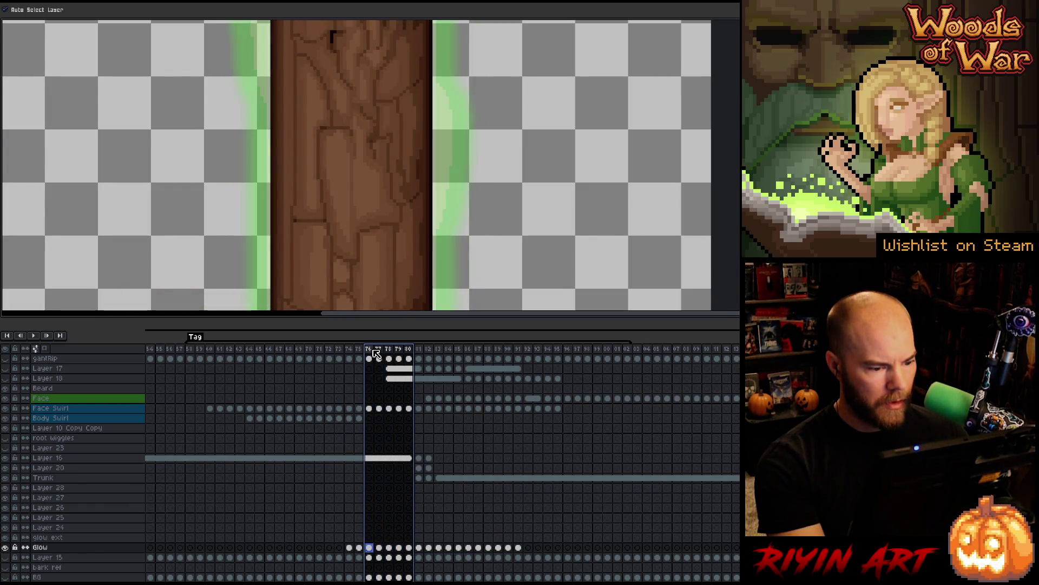
left_click(338, 351)
scroll(291, 222, "down", 2)
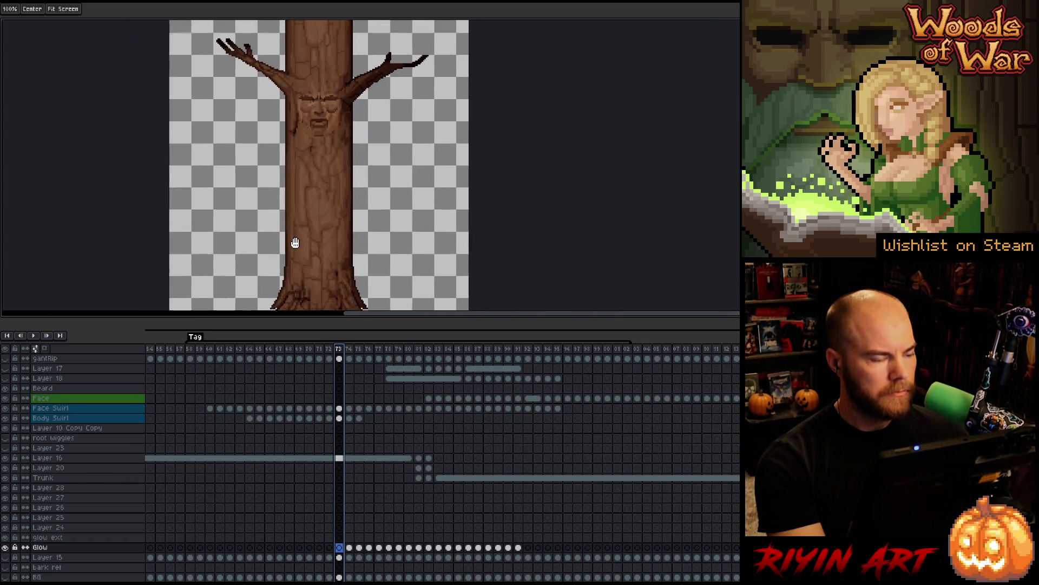
scroll(295, 243, "down", 1)
left_click(299, 359)
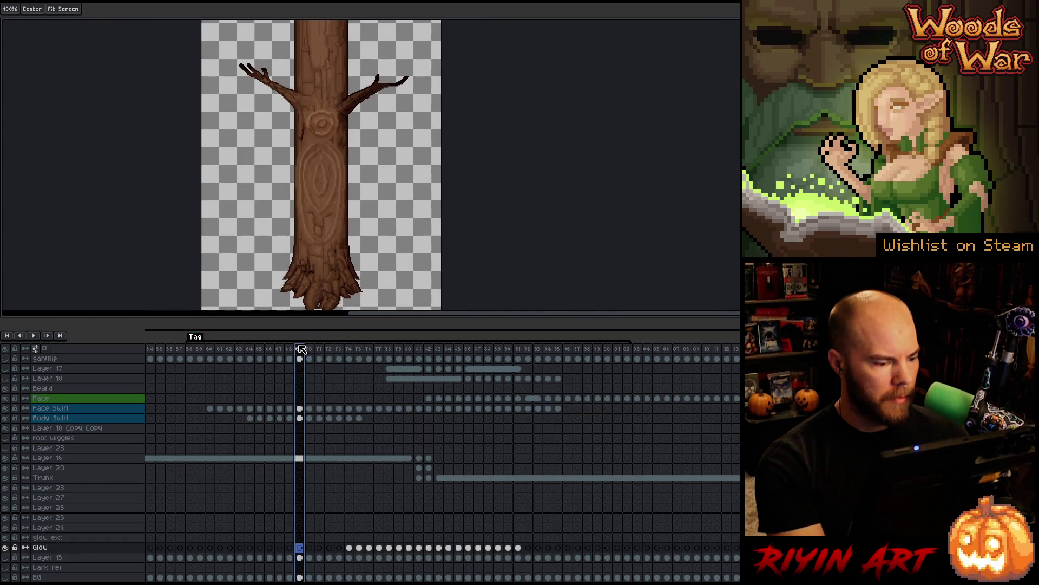
- Play and stop the animation, save with Ctrl+S, then replay it to review the timing
key("Return")
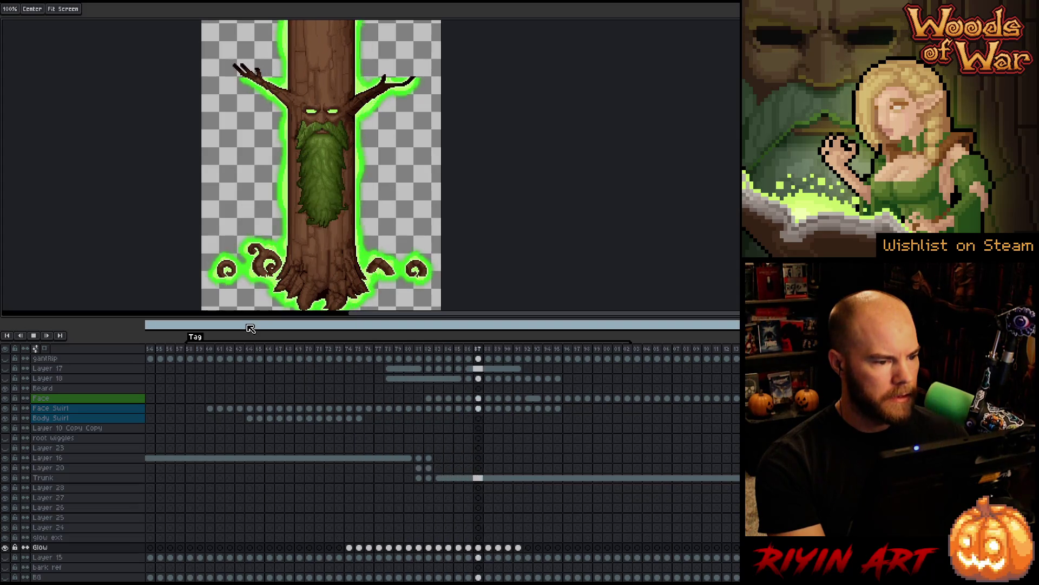
key("v")
key("Return")
key("ctrl+s")
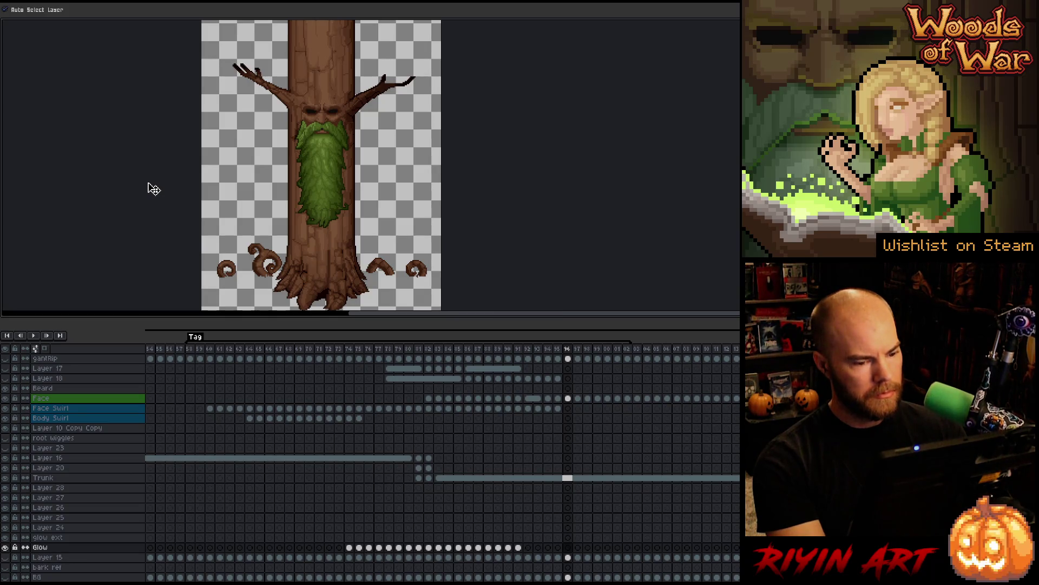
key("Return")
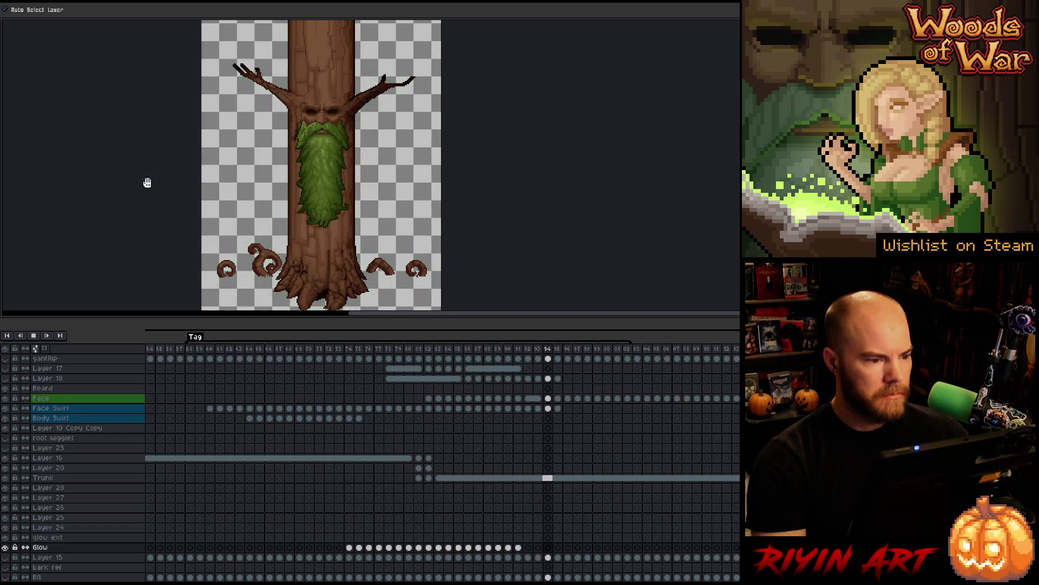
scroll(324, 177, "up", 3)
scroll(318, 156, "down", 2)
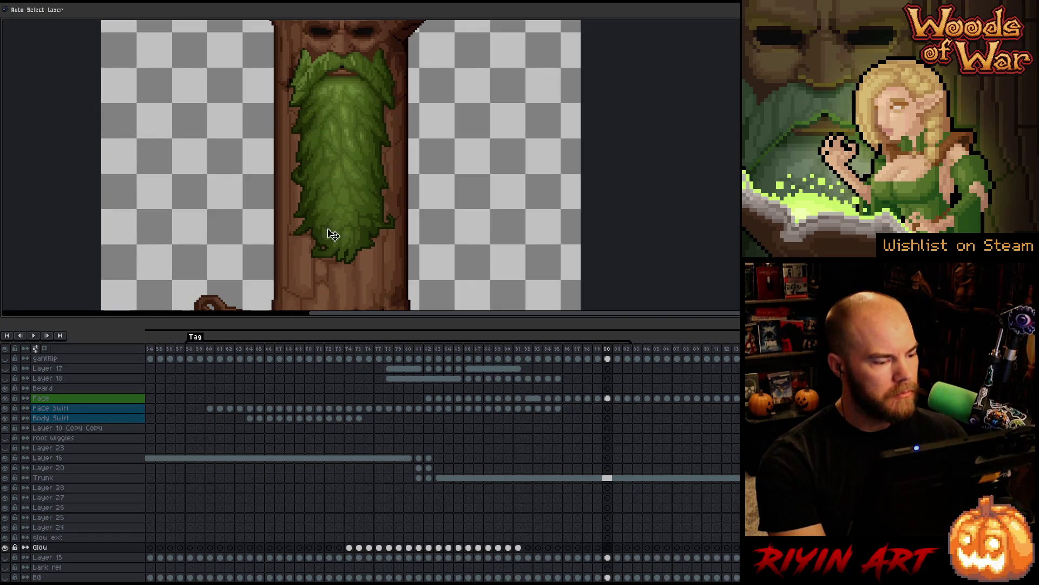
scroll(367, 141, "up", 2)
left_click(357, 139)
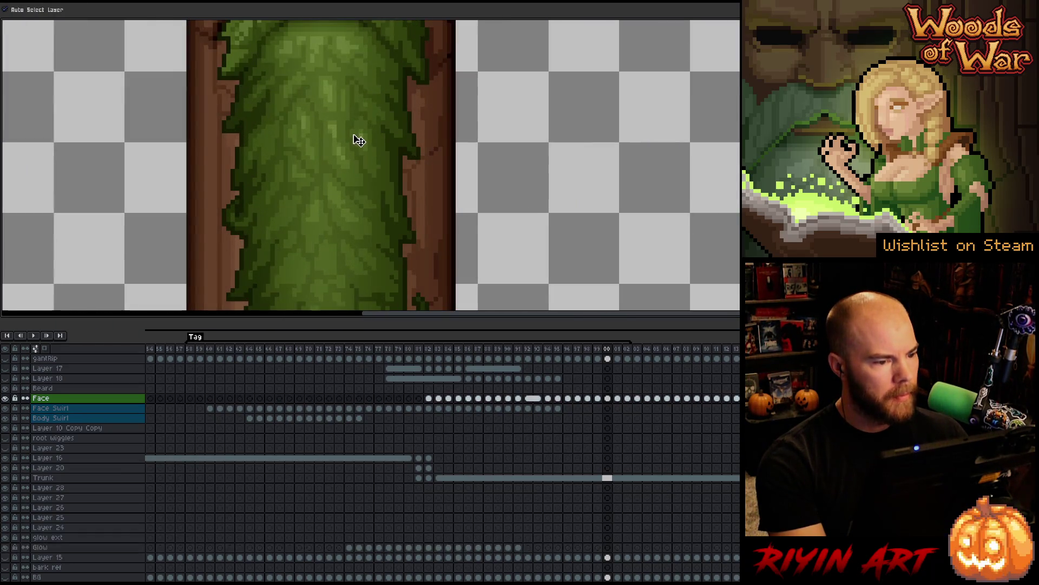
scroll(333, 183, "down", 3)
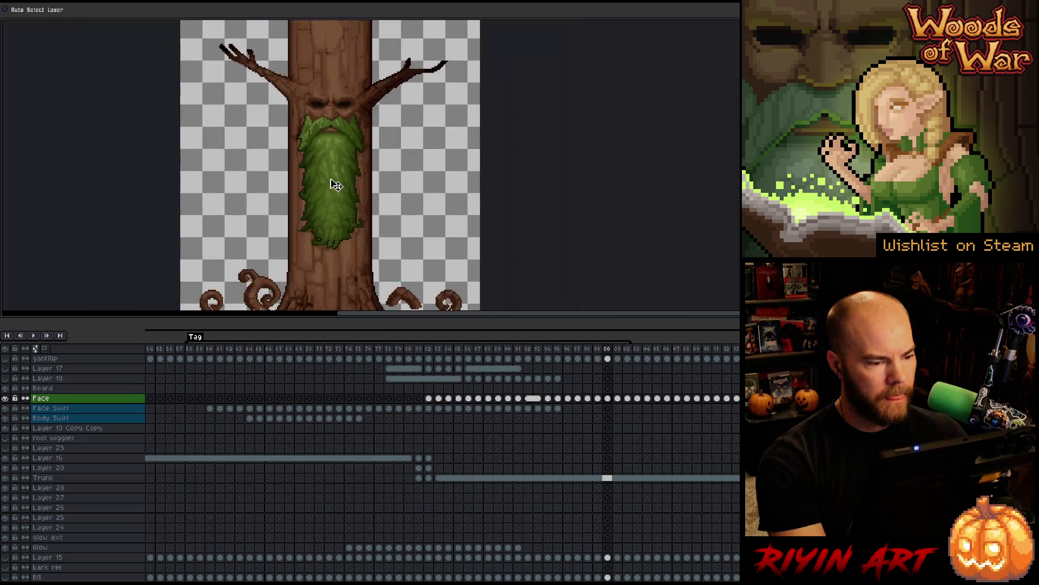
scroll(330, 180, "up", 2)
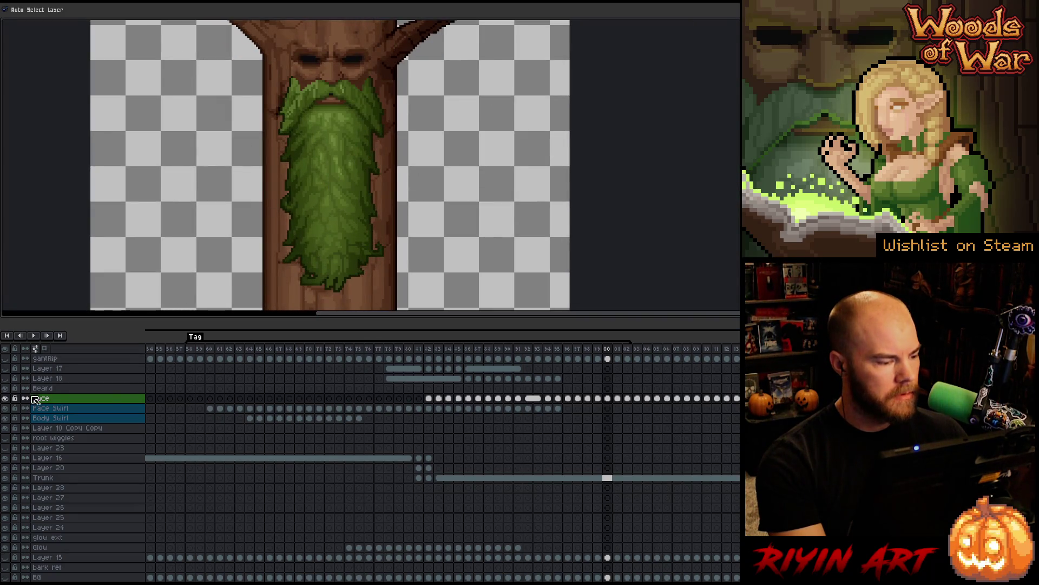
left_click(8, 398)
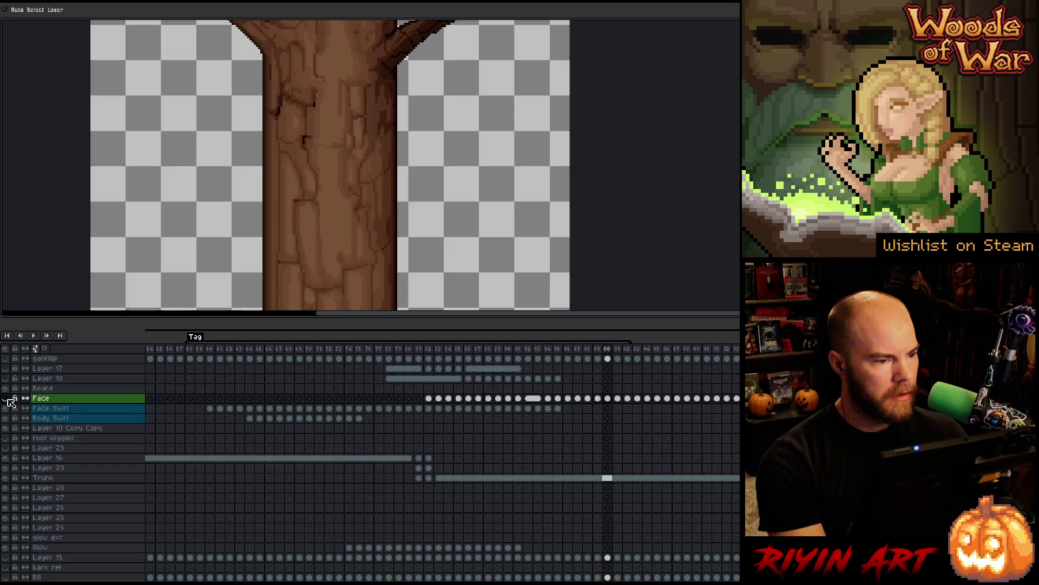
left_click(8, 398)
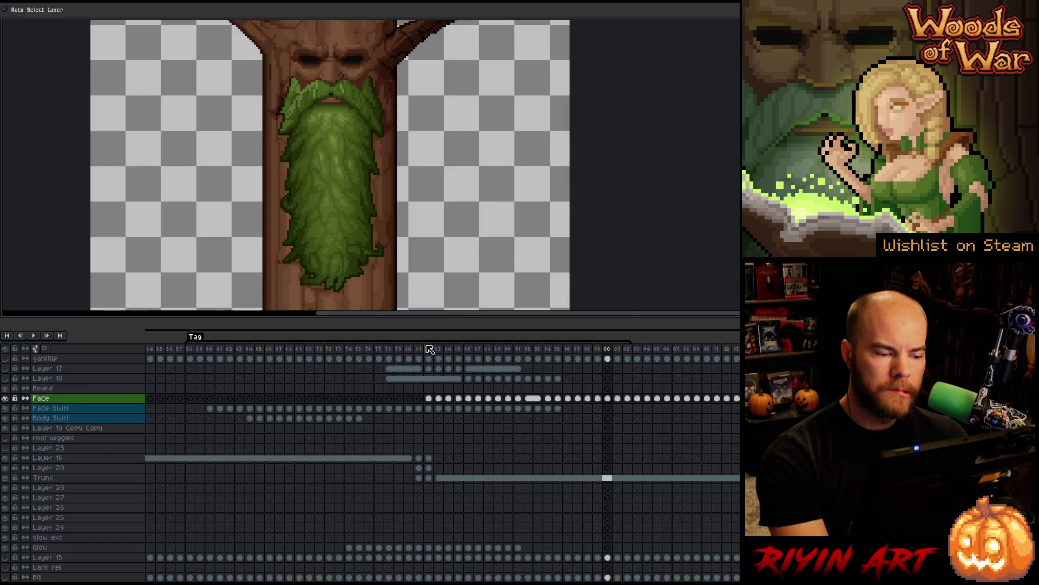
mouse_move(413, 349)
left_mouse_down()
mouse_move(477, 355)
mouse_move(416, 369)
mouse_move(501, 372)
mouse_move(393, 374)
mouse_move(522, 374)
left_mouse_up()
scroll(339, 145, "down", 3)
- Play the animation from an earlier frame, then restore the full workspace with Ctrl+F
scroll(338, 145, "up", 3)
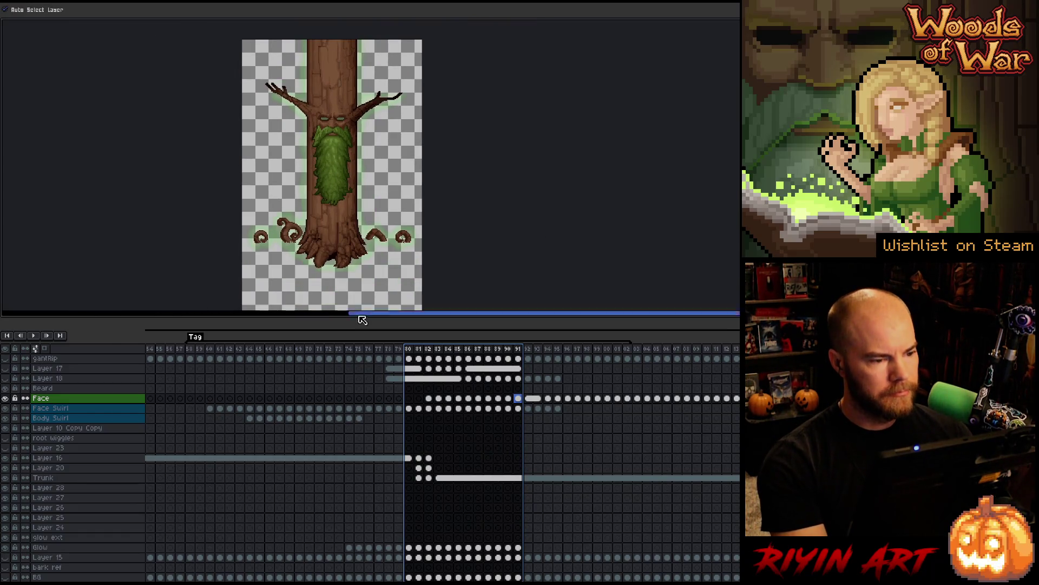
left_click(198, 352)
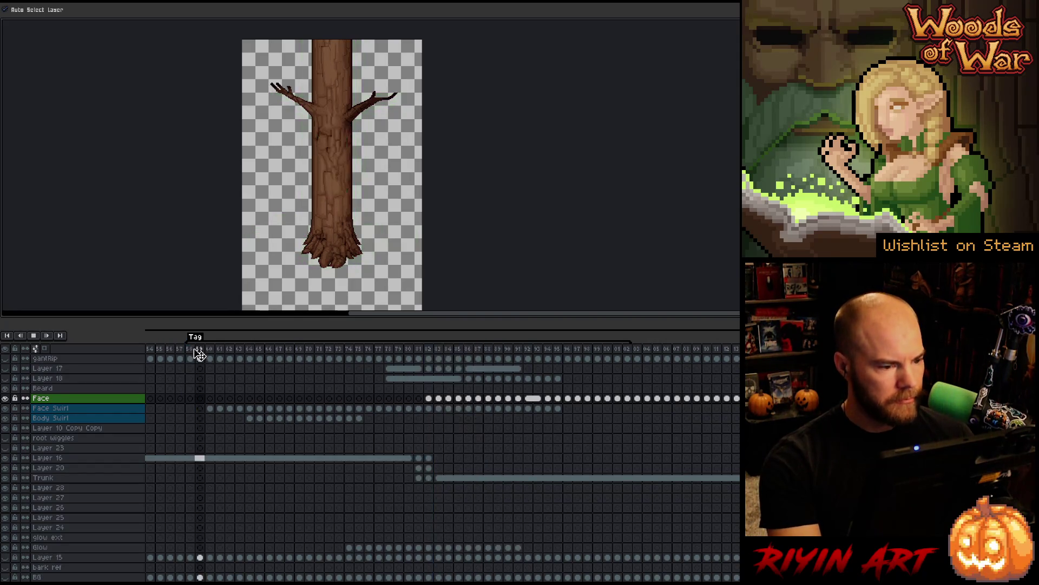
key("Return")
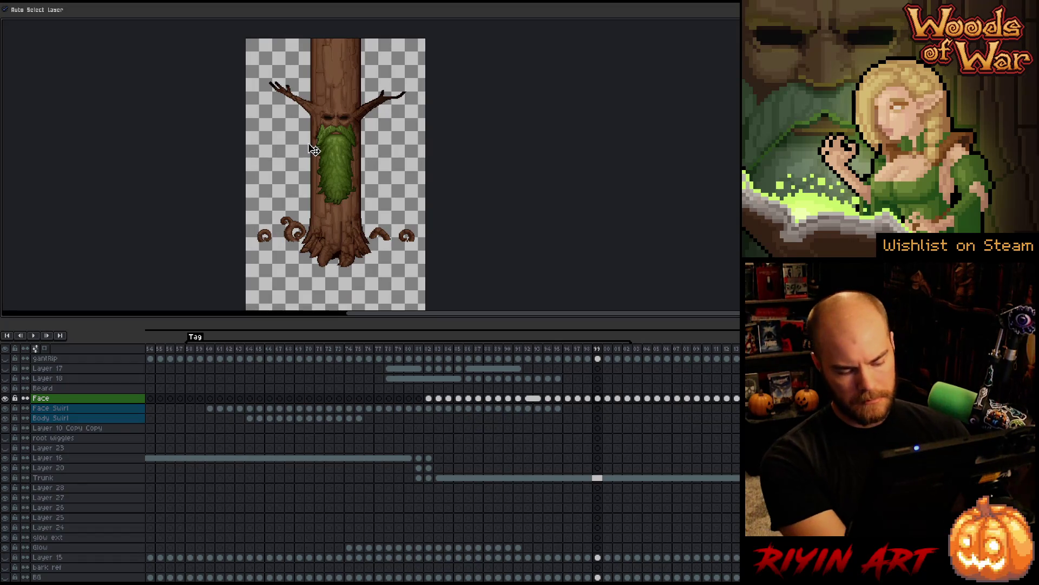
key("ctrl+f")
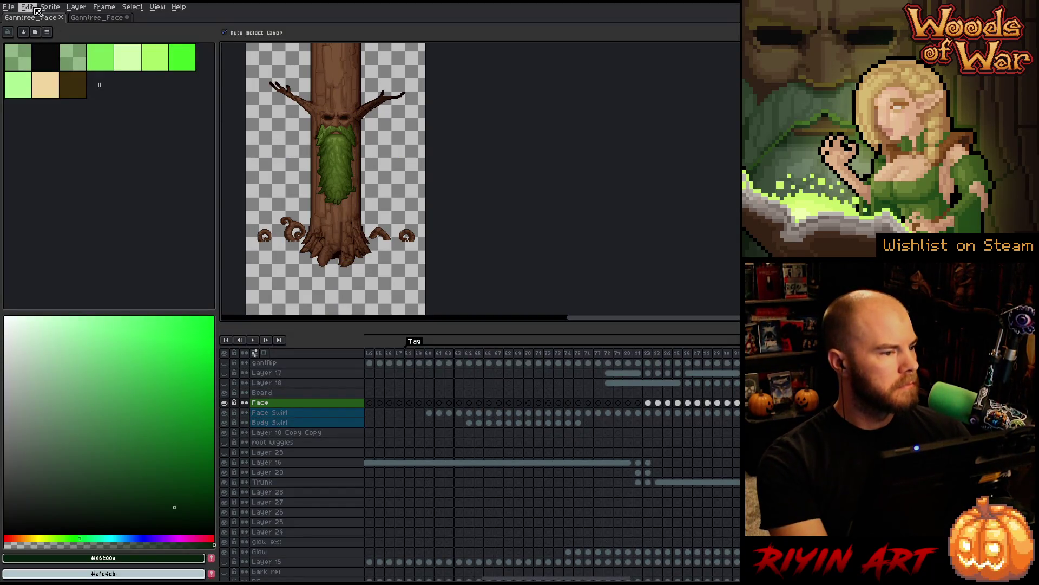
- Switch to the second Ganntree_Face document and view frames 32 and 95
left_click(97, 18)
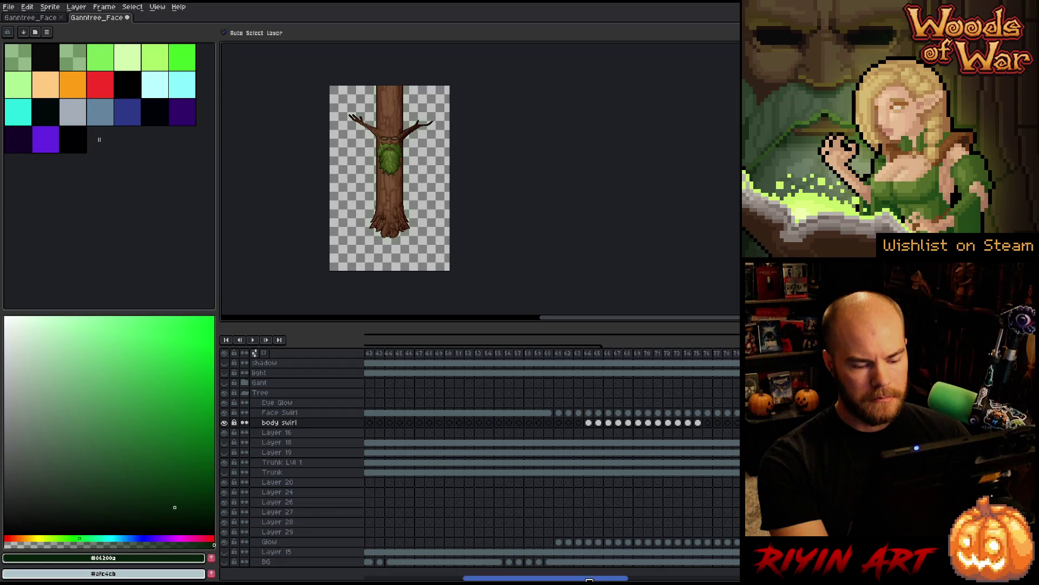
mouse_move(589, 580)
left_mouse_down()
mouse_move(541, 514)
mouse_move(547, 471)
mouse_move(504, 406)
left_mouse_up()
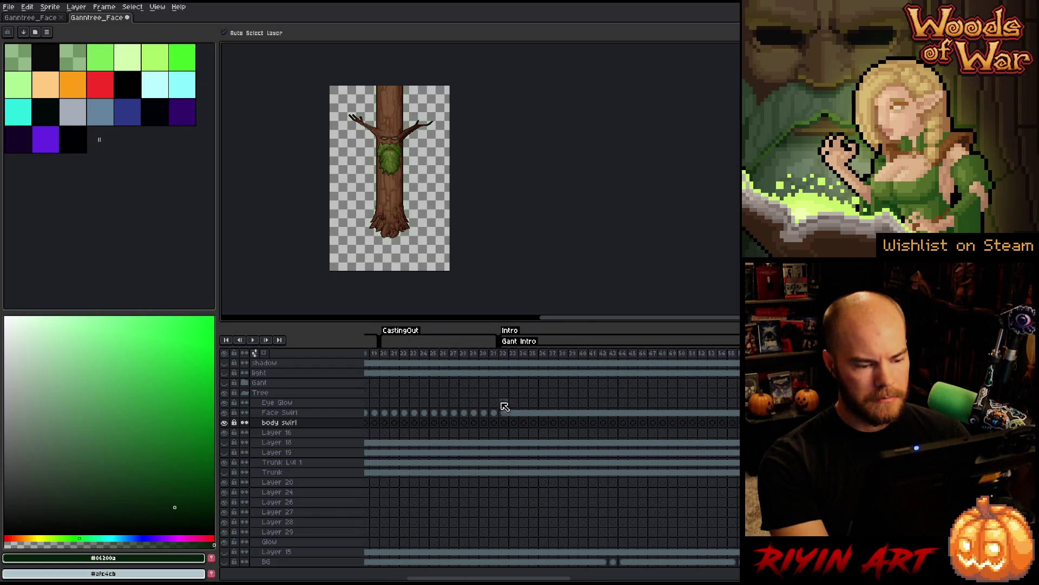
left_click(507, 354)
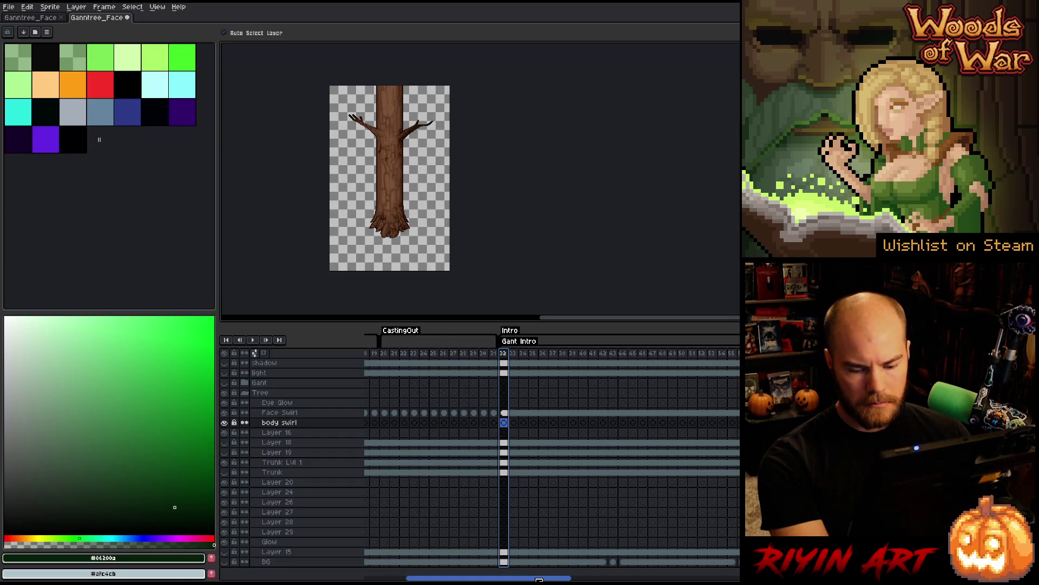
left_click_drag(540, 580, 650, 566)
left_click(667, 355)
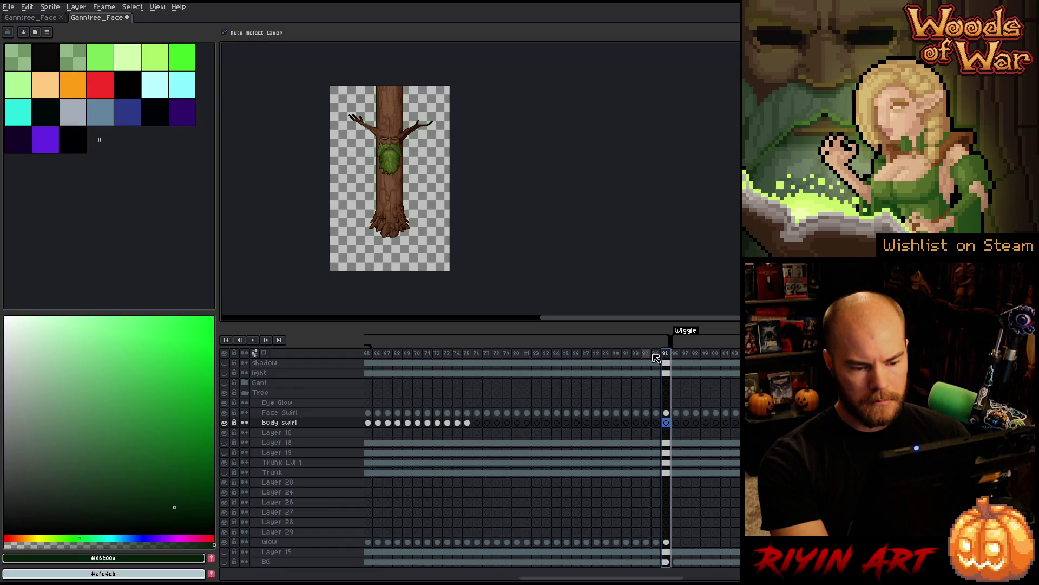
- Select frames 76–93, then return to frame 95 alone
left_click_drag(653, 356, 508, 357)
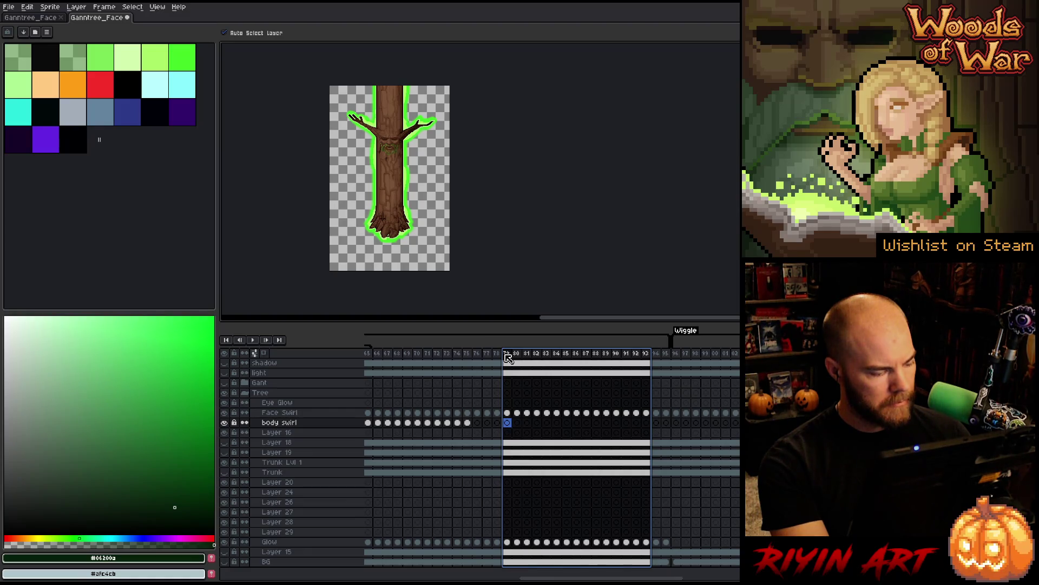
mouse_move(507, 357)
left_mouse_down()
mouse_move(461, 362)
mouse_move(553, 359)
left_mouse_up()
left_click(665, 353)
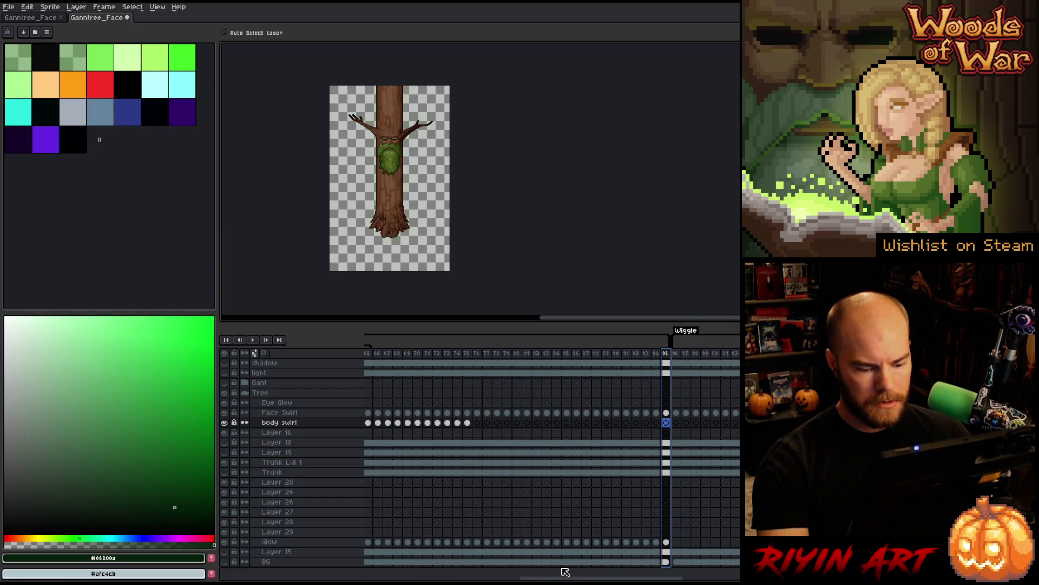
- Return to the first Ganntree_Face document, go to frame 95, and clear a frames 73–94 selection
left_click(40, 19)
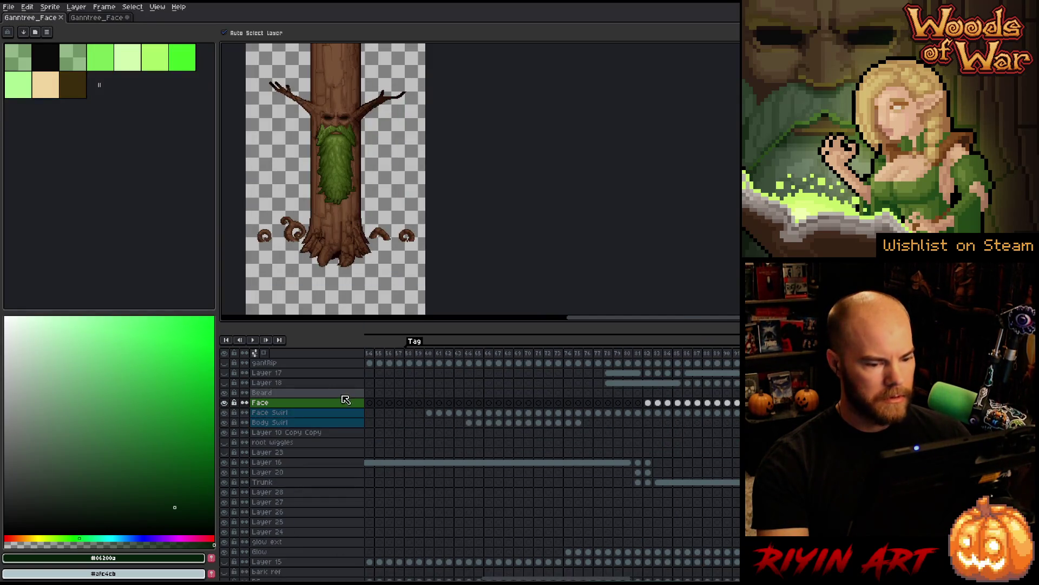
left_click_drag(519, 579, 403, 580)
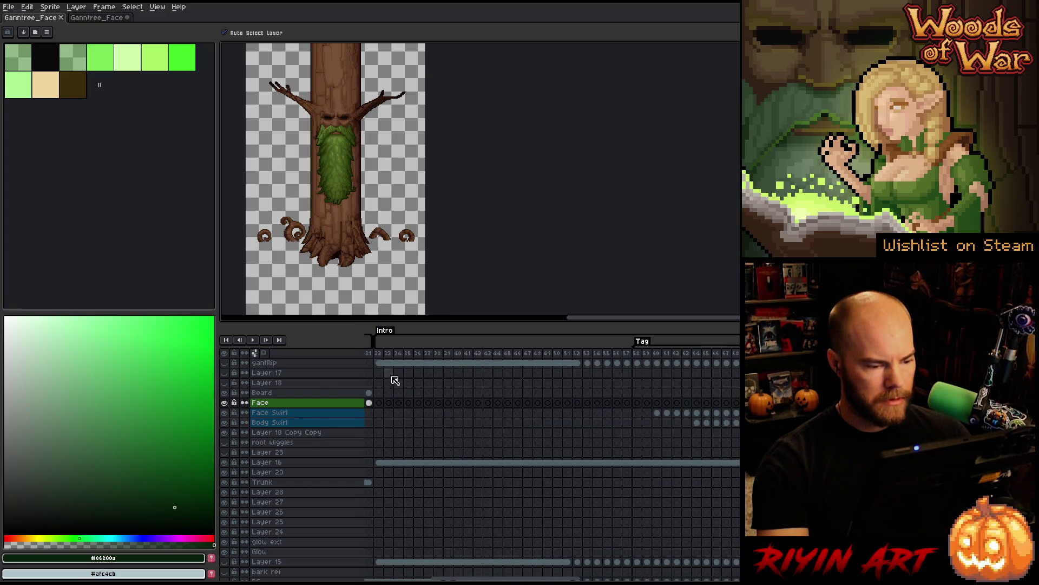
left_click_drag(487, 578, 561, 577)
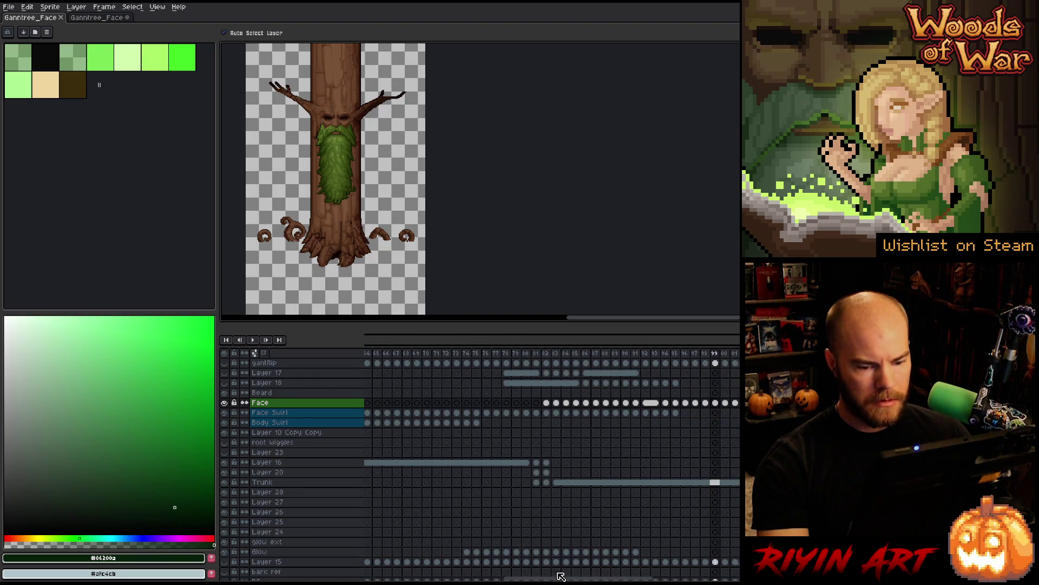
left_click(678, 353)
left_click_drag(455, 354, 684, 358)
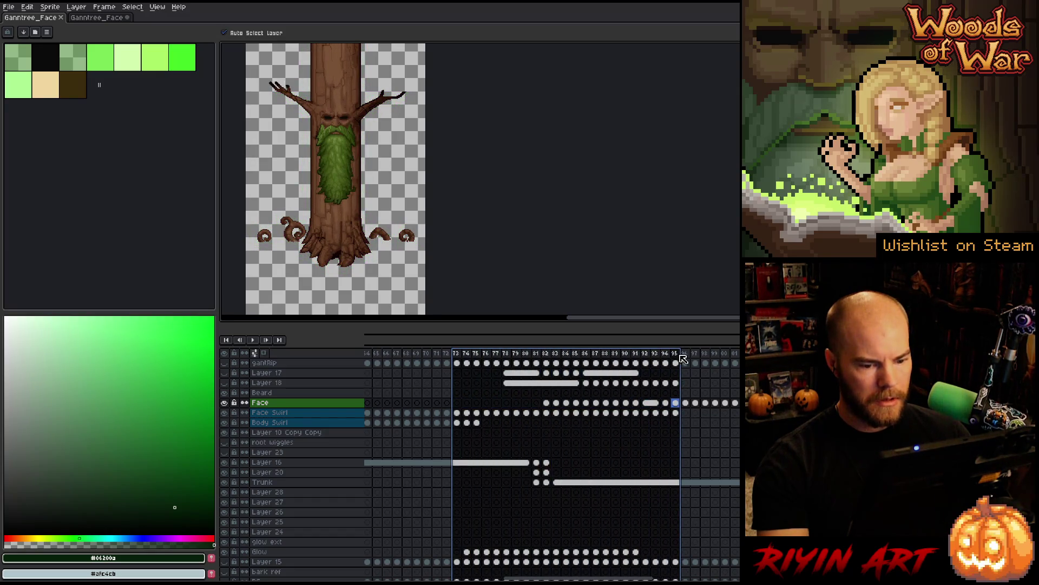
key("Escape")
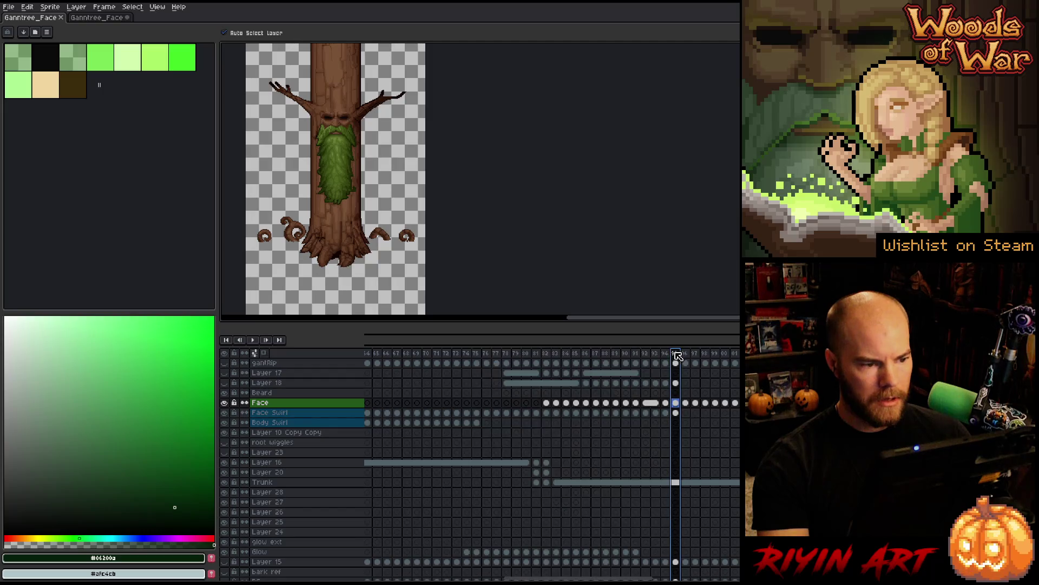
- Step around frames 94–96, select frames 94–96, and bring up their context menu
key("Right")
key("Left")
key("Left")
key("Left")
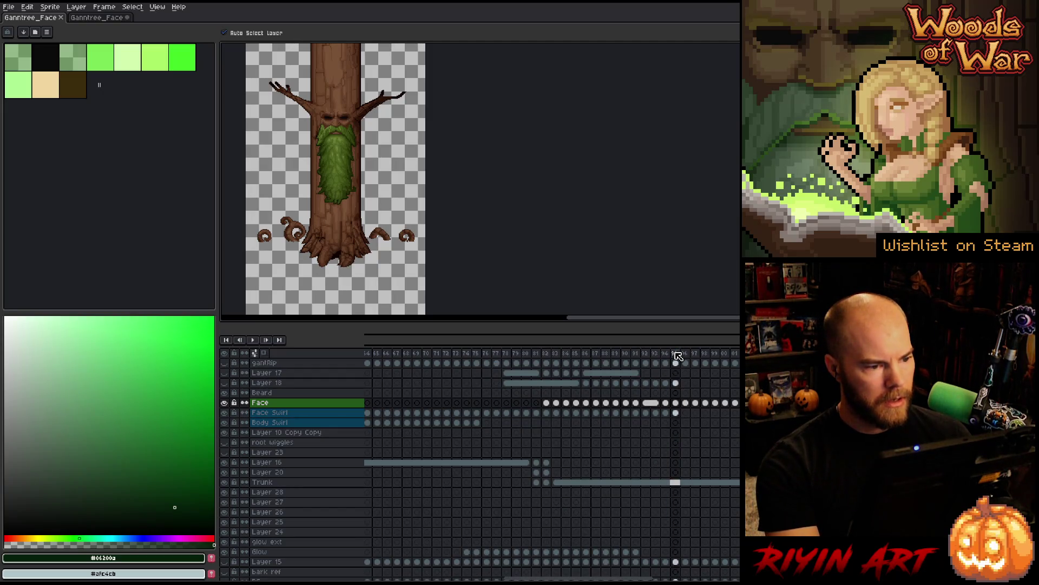
key("Right")
key("Right")
key("Right")
key("Right")
key("Right")
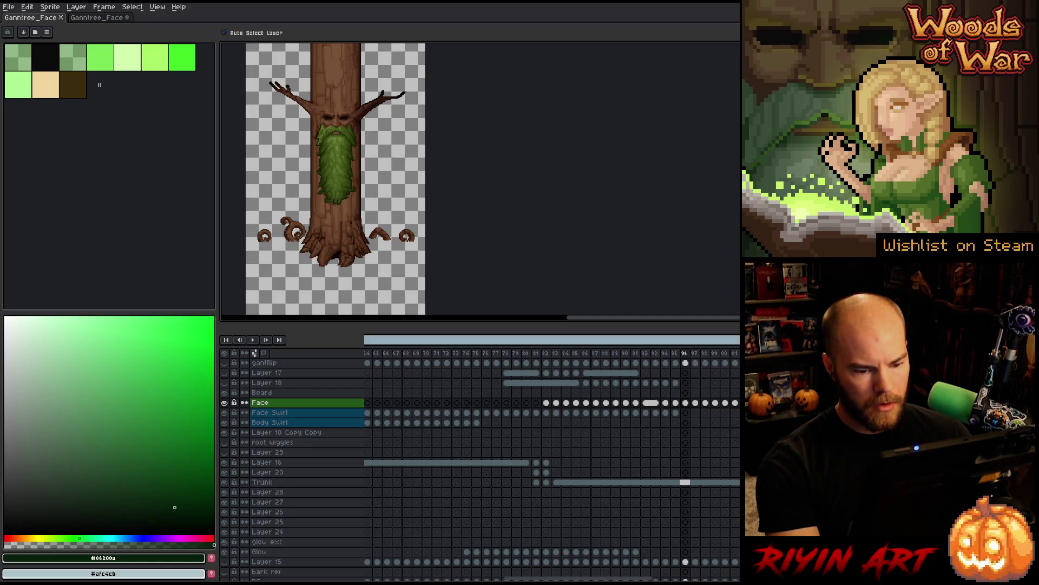
left_click(684, 354)
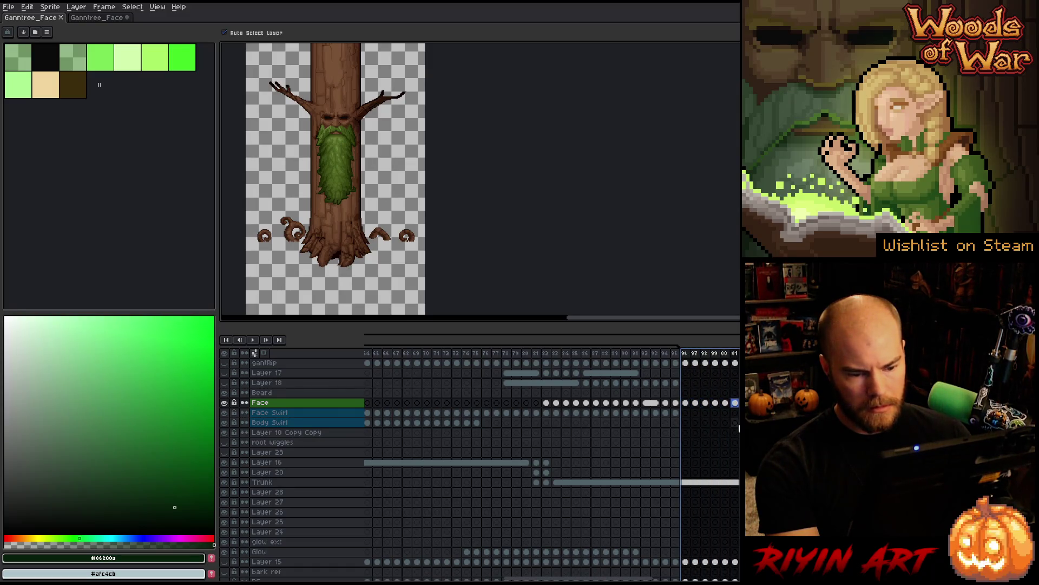
mouse_move(685, 379)
left_mouse_down()
mouse_move(629, 499)
mouse_move(677, 496)
mouse_move(687, 485)
mouse_move(739, 491)
left_mouse_up()
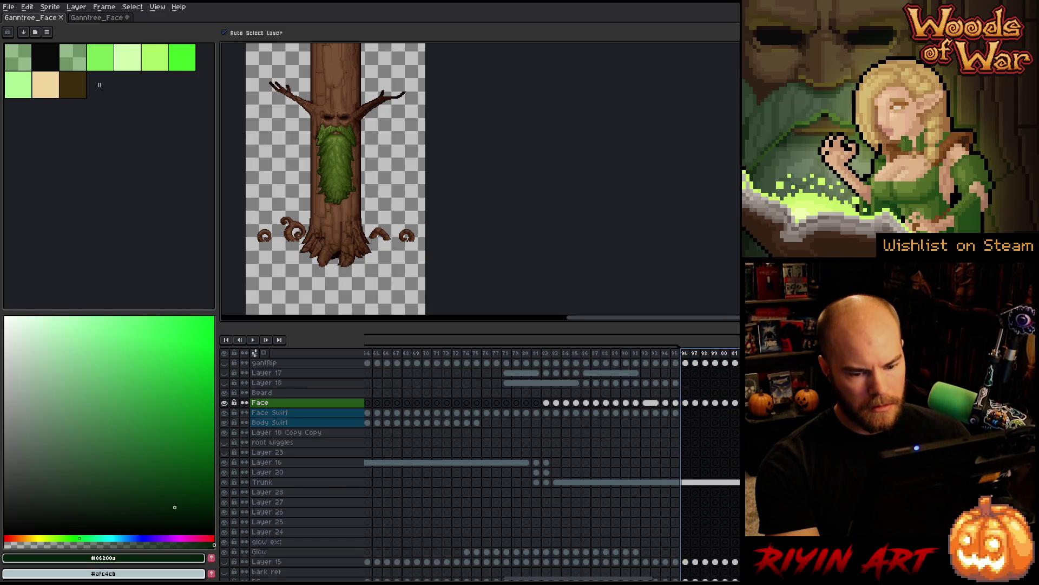
right_click(716, 358)
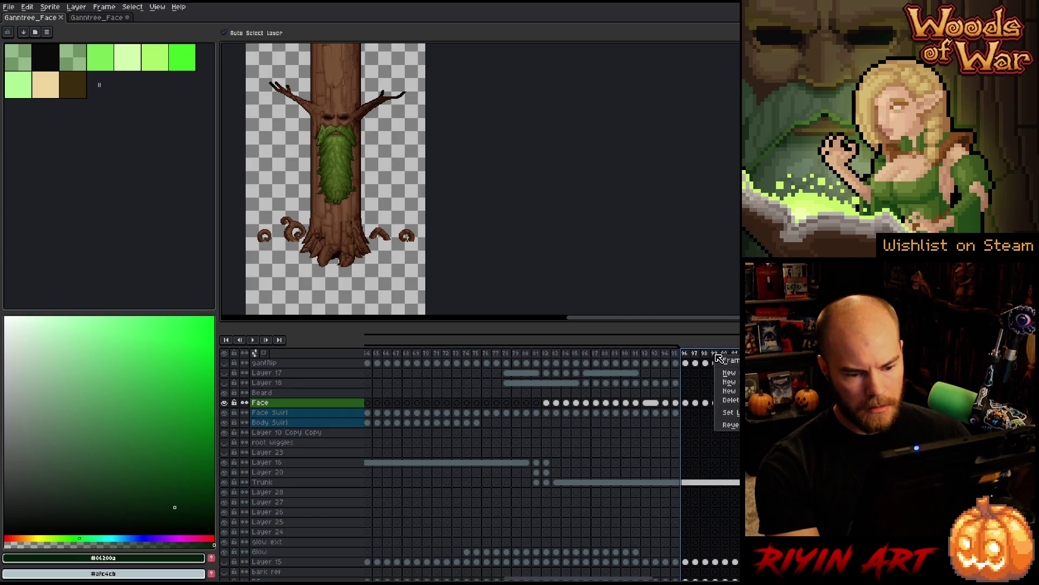
- Clear the cels in frames 94–96, then play and stop the animation to review its timing
left_click(737, 403)
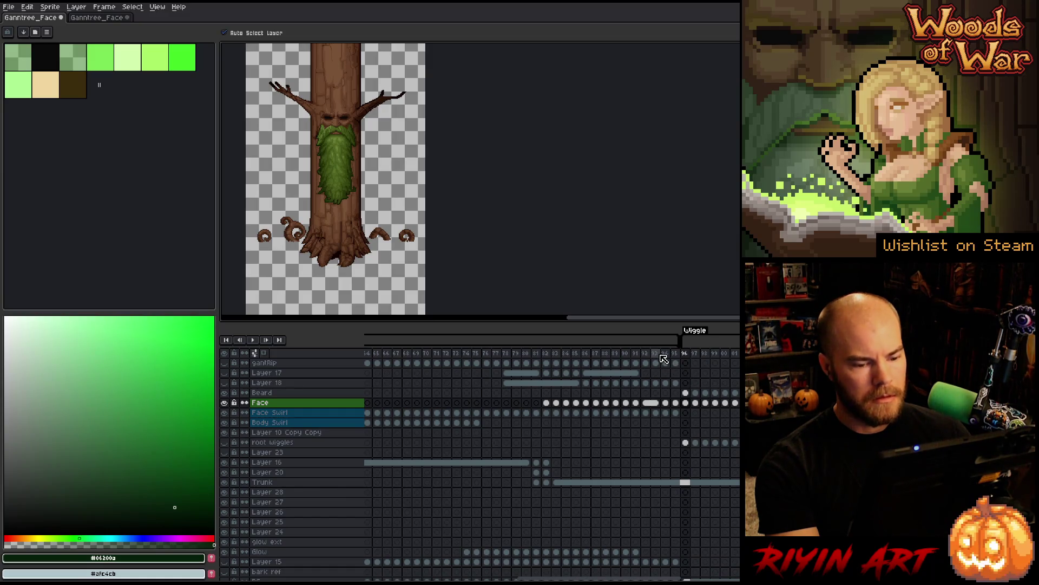
key("Return")
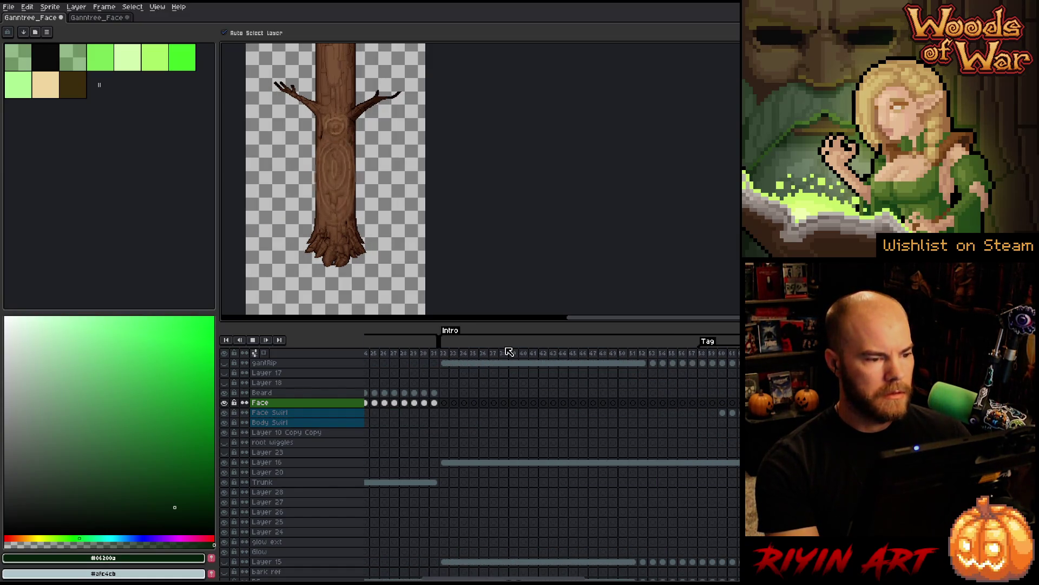
scroll(412, 162, "down", 1)
scroll(334, 155, "up", 1)
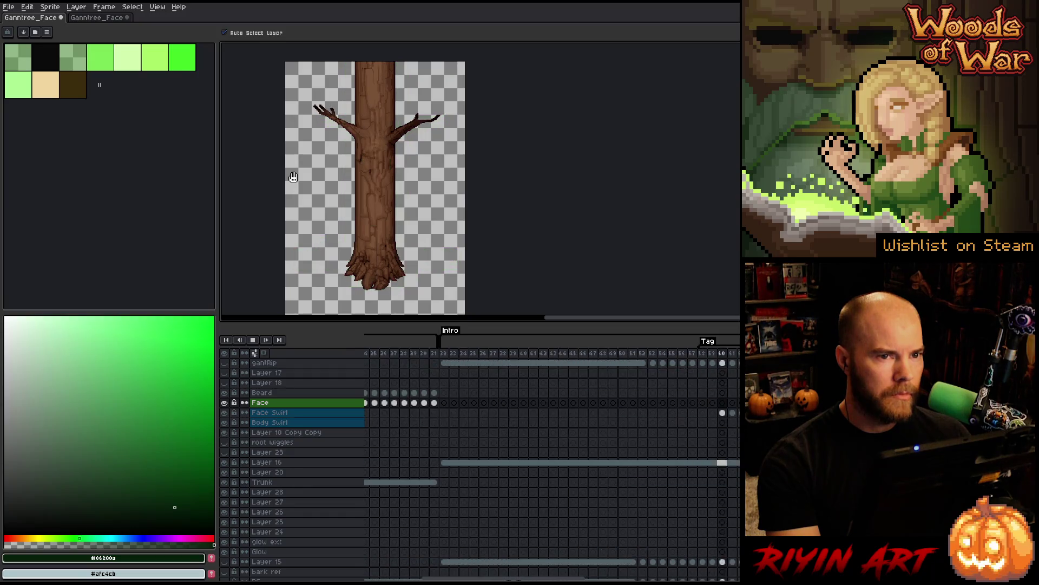
key("Return")
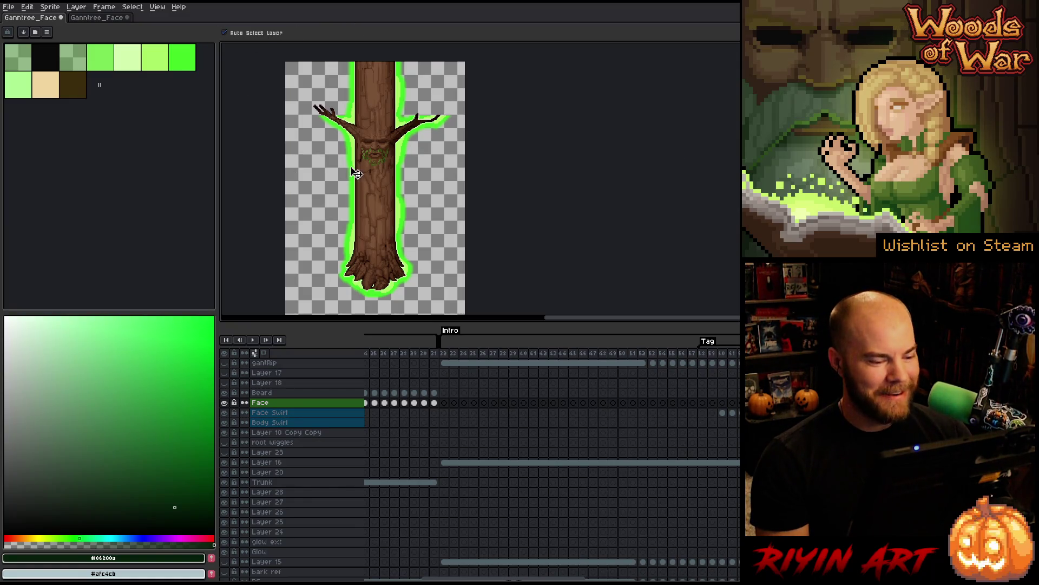
- Pan the canvas left, lower the canvas/timeline splitter, and scroll the timeline right
scroll(334, 181, "left", 2)
scroll(347, 180, "left", 2)
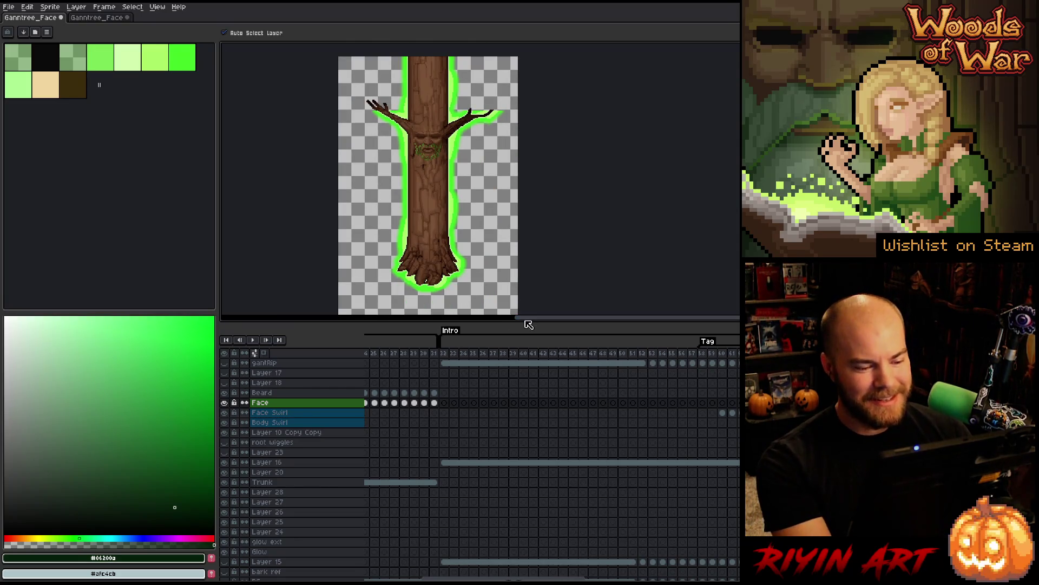
left_click_drag(524, 322, 523, 338)
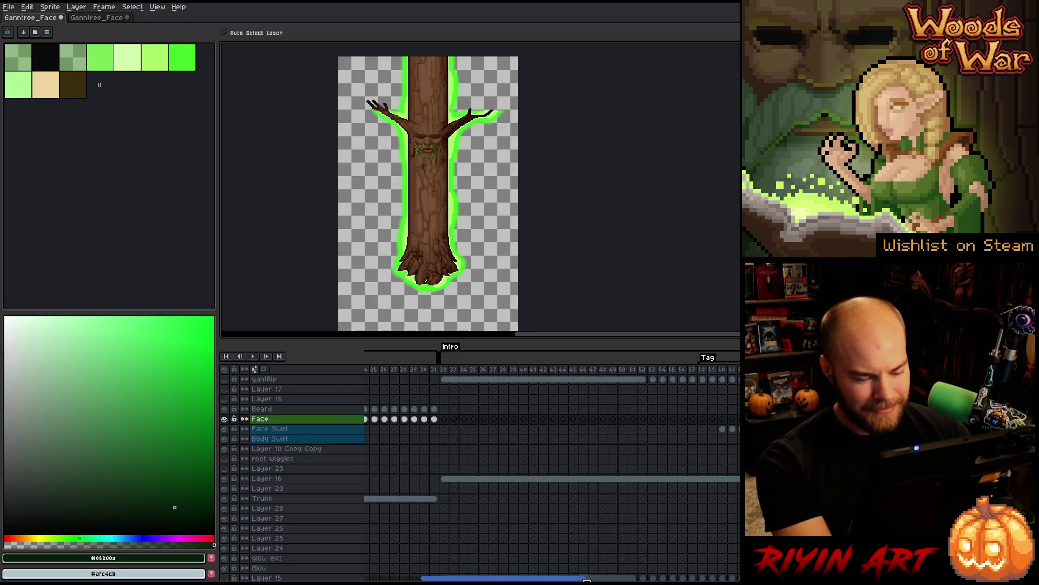
left_click_drag(587, 580, 628, 579)
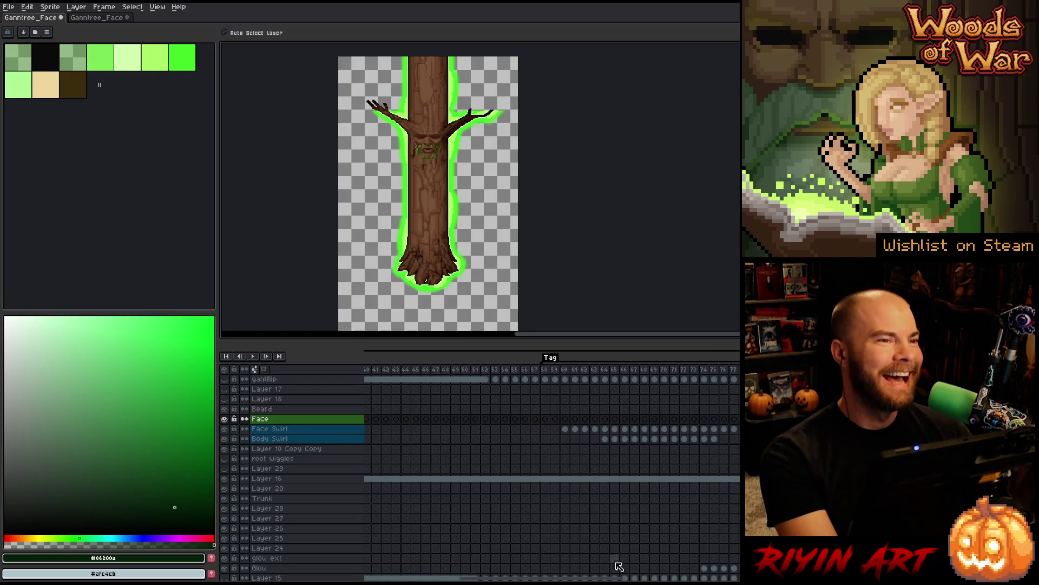
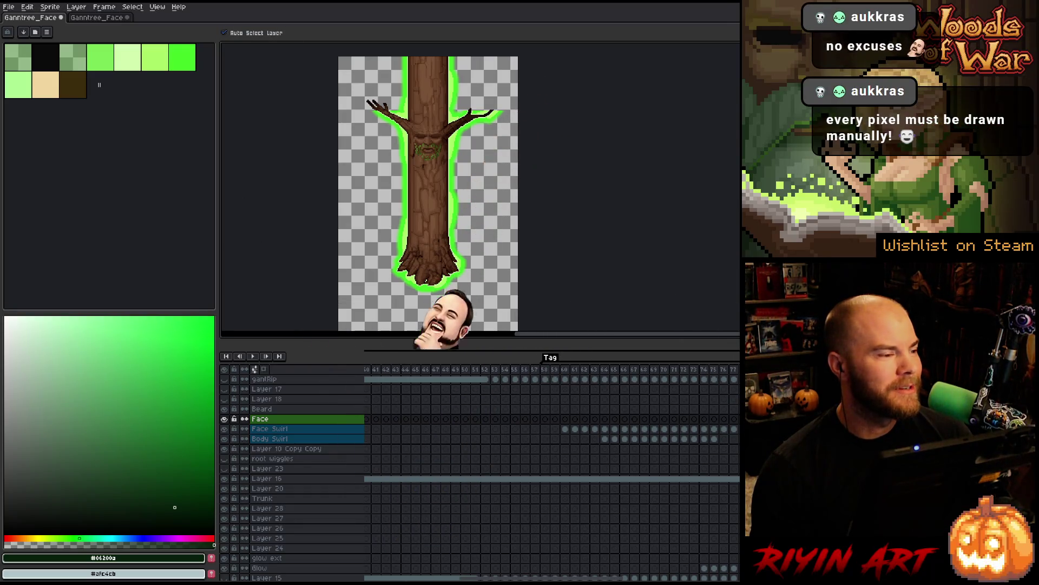
- Open wider_battle_v11.aseprite from the recent files
left_click(7, 8)
mouse_move(33, 37)
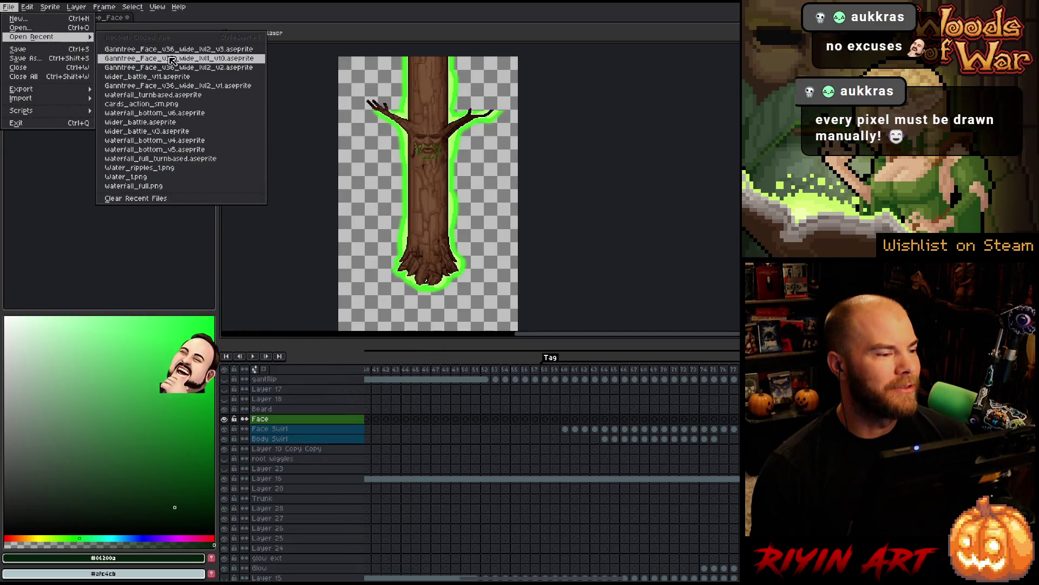
left_click(180, 78)
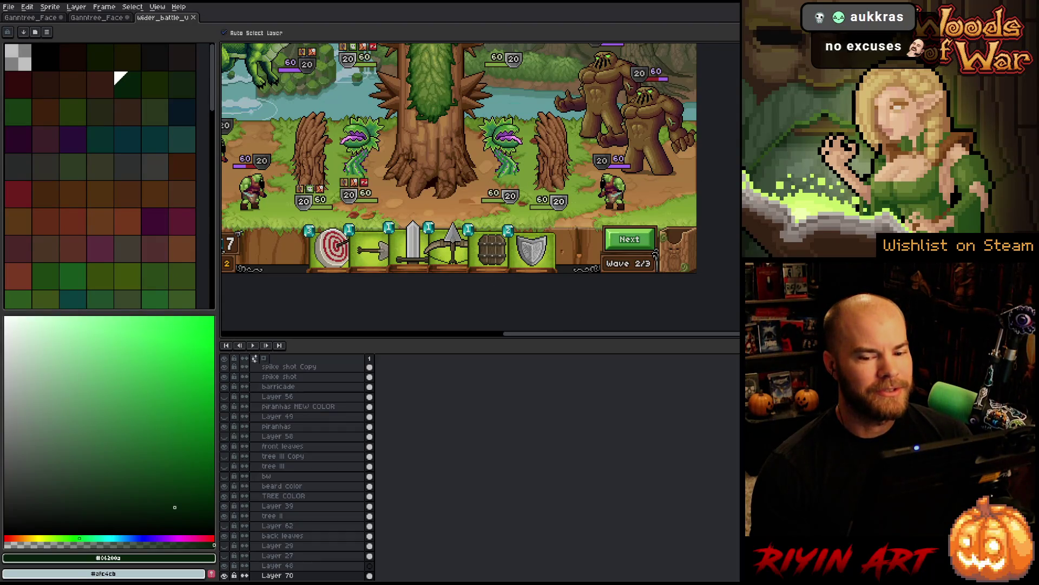
- Enlarge the canvas area and zoom out to frame the whole battle scene with the tree boss
scroll(460, 187, "up", 4)
mouse_move(615, 336)
left_mouse_down()
mouse_move(608, 467)
mouse_move(583, 459)
left_mouse_up()
key("minus")
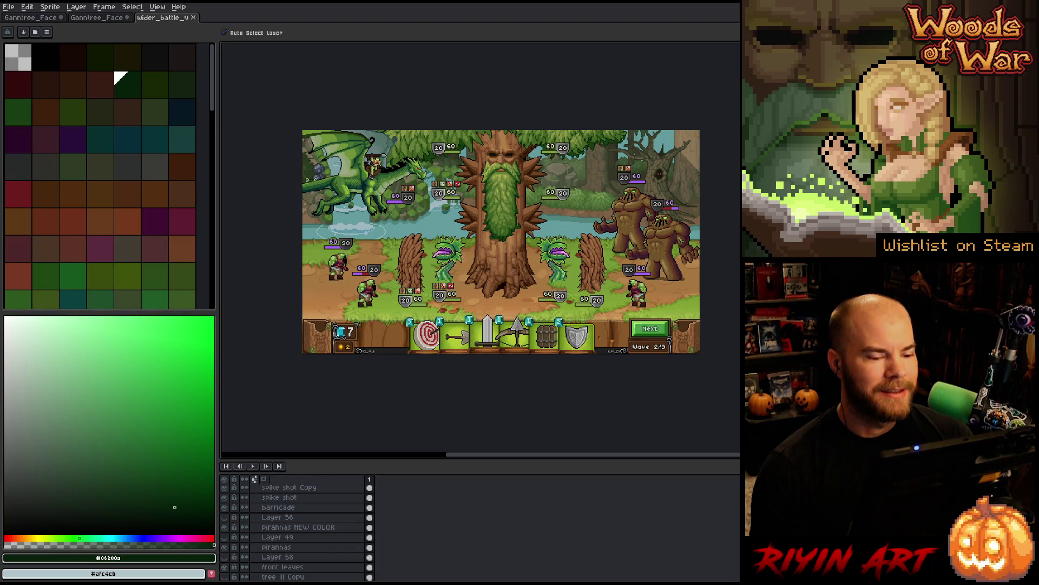
left_click_drag(593, 454, 629, 454)
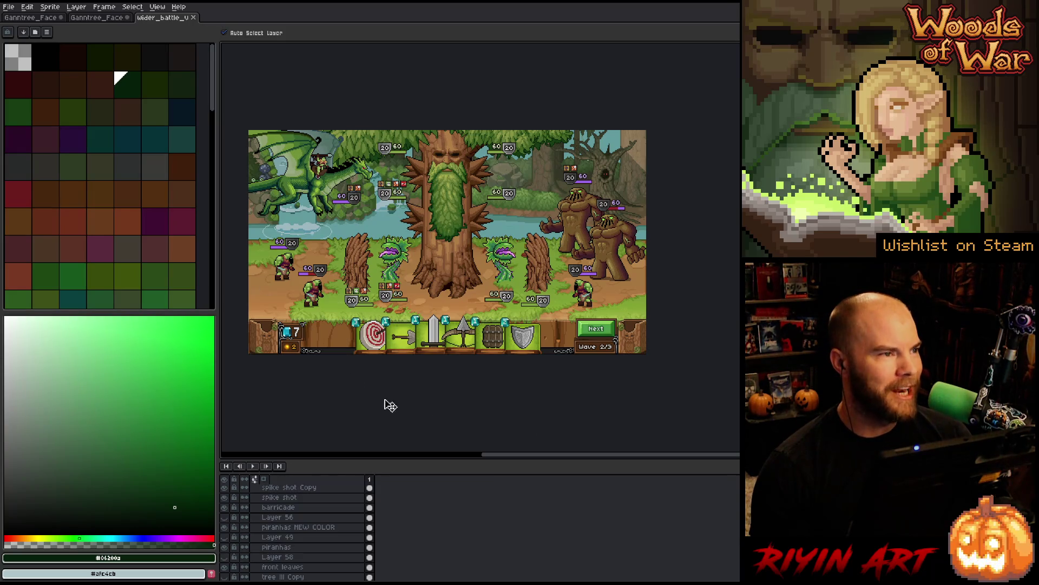
- Switch between the two Ganntree_Face tabs, then close the second one with Don't Save
left_click(98, 19)
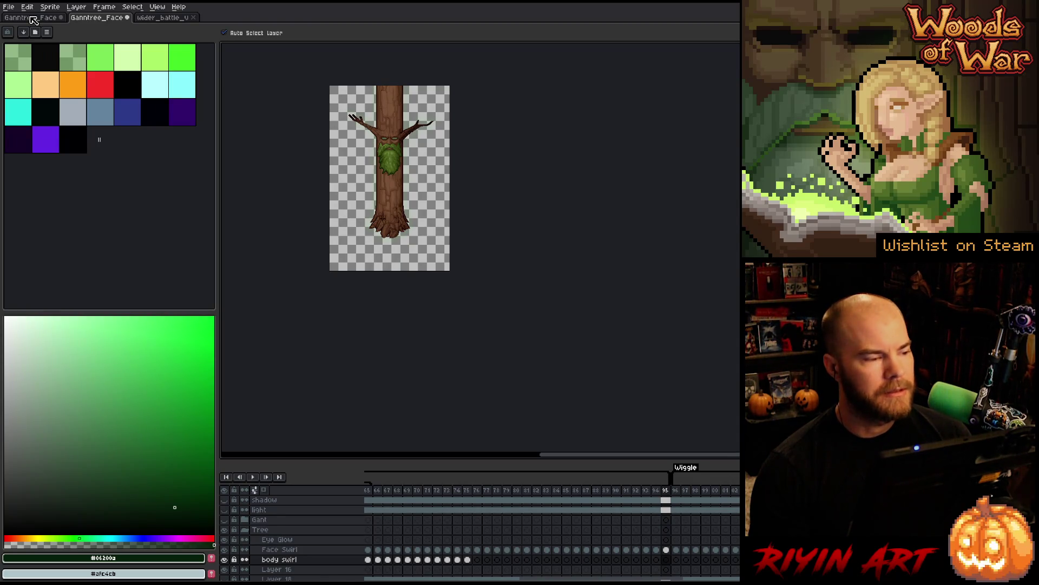
left_click(33, 20)
left_click(98, 20)
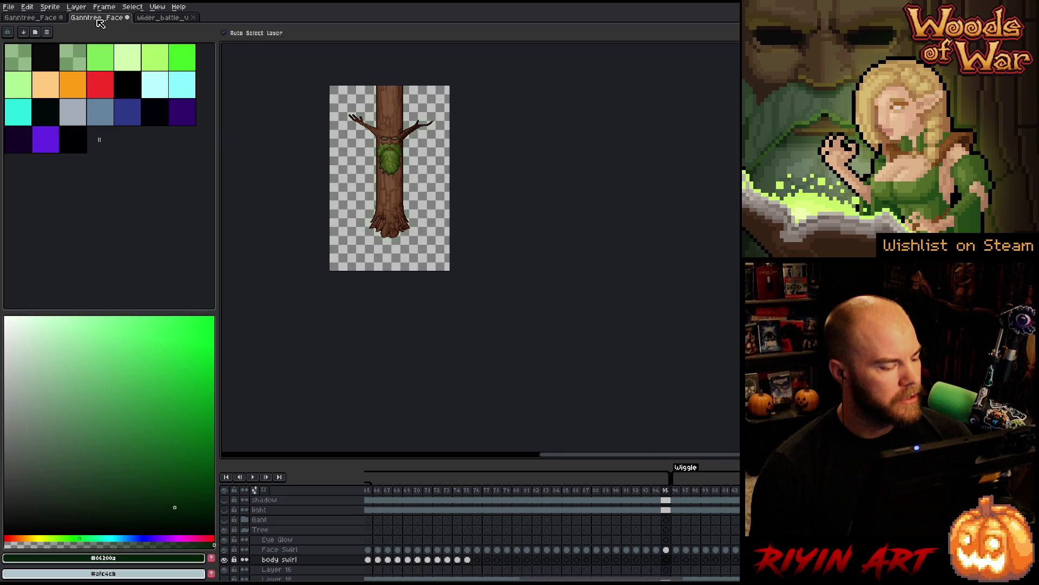
left_click(127, 17)
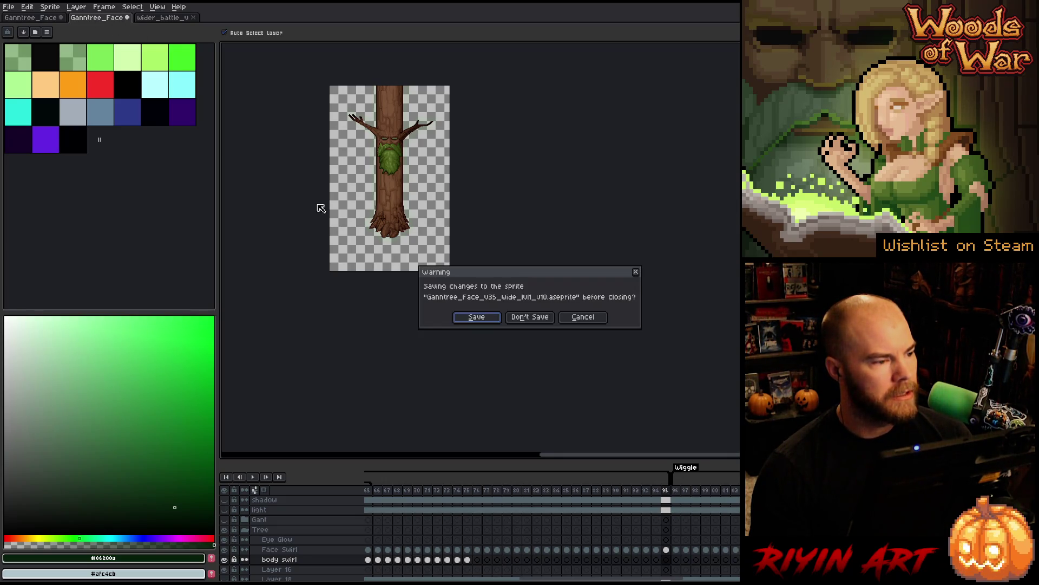
left_click(536, 318)
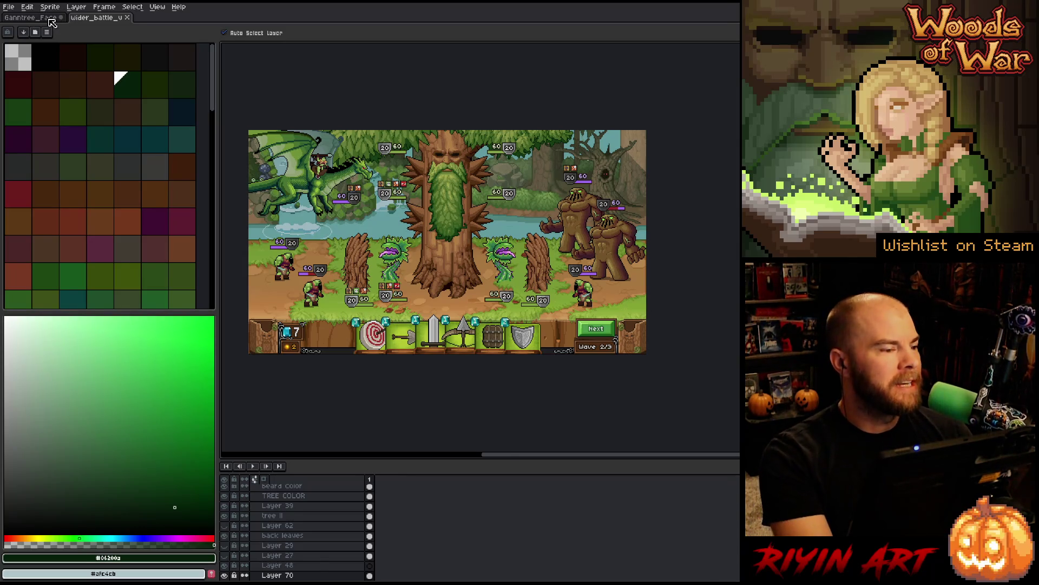
- Close the wider_battle scene and bring the Ganntree_Face tree into view
left_click(51, 18)
left_click(128, 17)
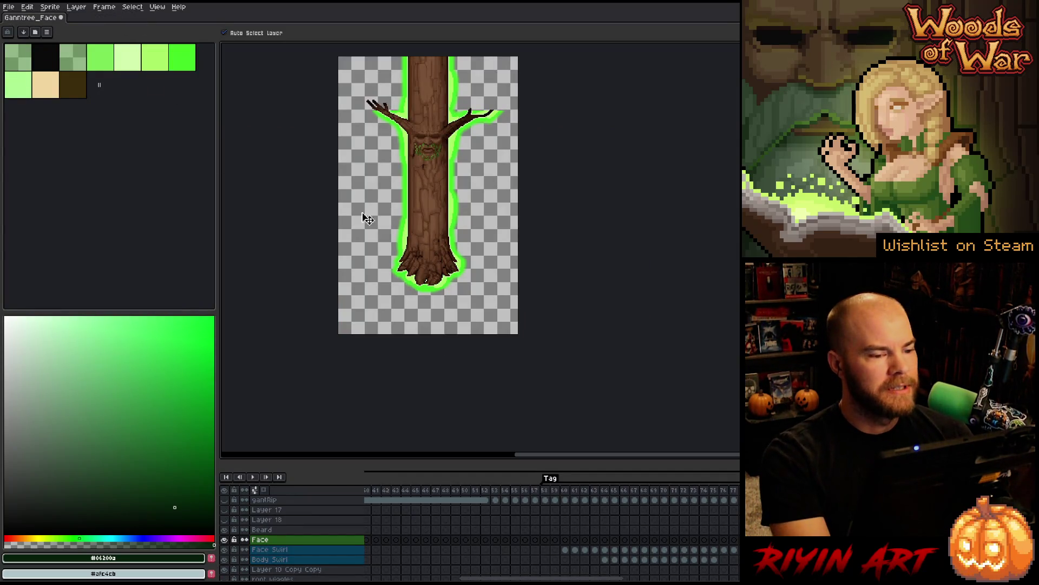
mouse_move(417, 163)
left_mouse_down()
mouse_move(419, 281)
mouse_move(394, 243)
mouse_move(367, 230)
mouse_move(399, 224)
left_mouse_up()
scroll(408, 249, "up", 1)
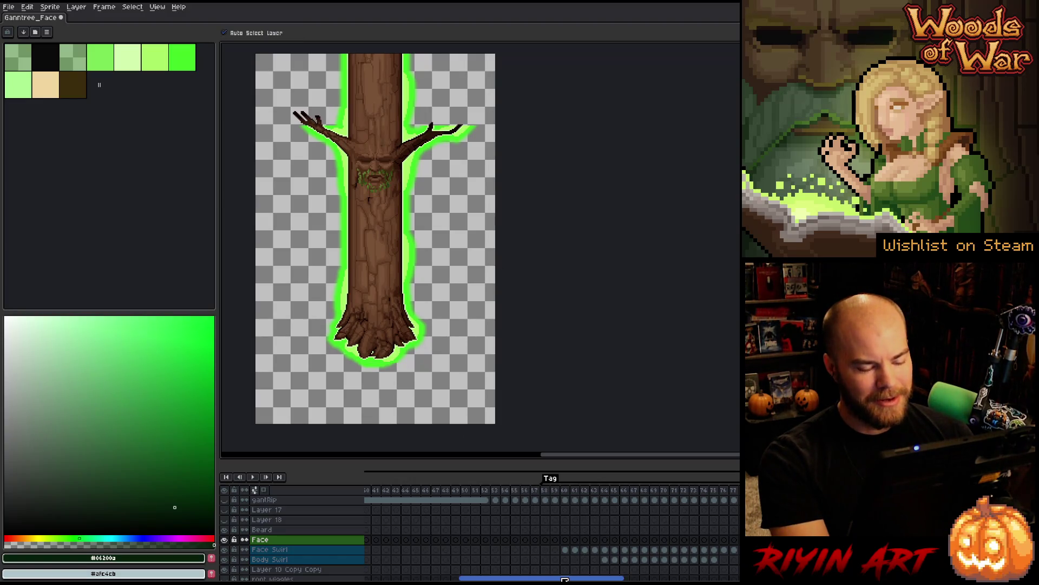
left_click_drag(564, 579, 515, 579)
- Step to faceless frame 50 in the Intro frames, then back to frame 2
left_click_drag(504, 494, 736, 494)
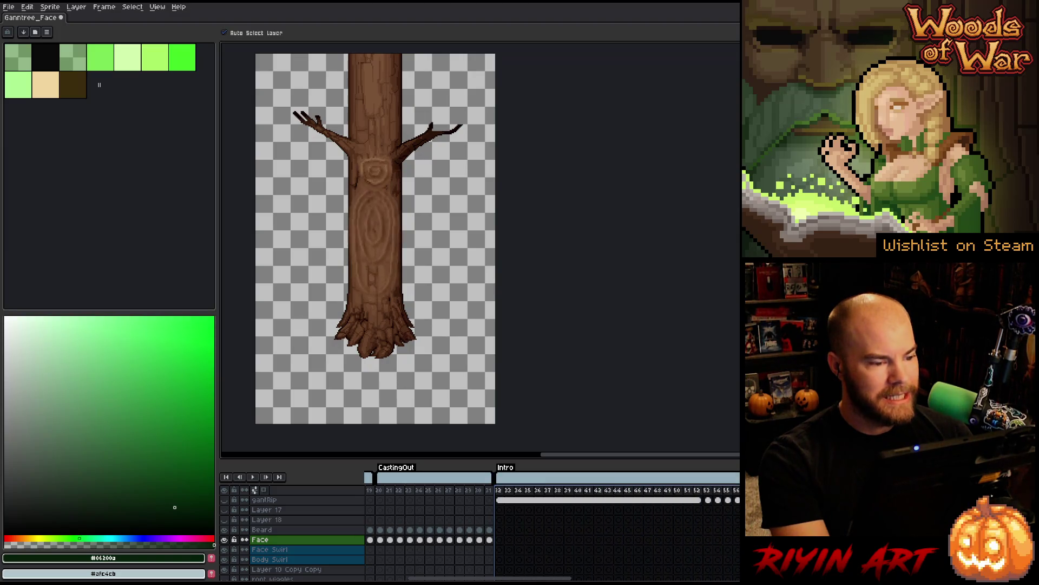
left_click(674, 486)
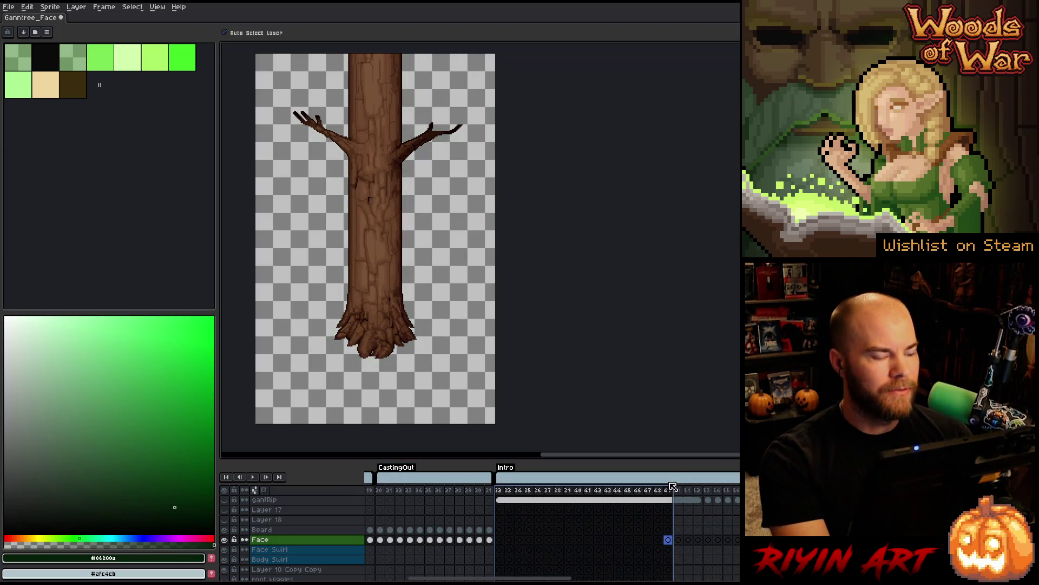
mouse_move(507, 578)
left_mouse_down()
mouse_move(605, 578)
mouse_move(413, 579)
left_mouse_up()
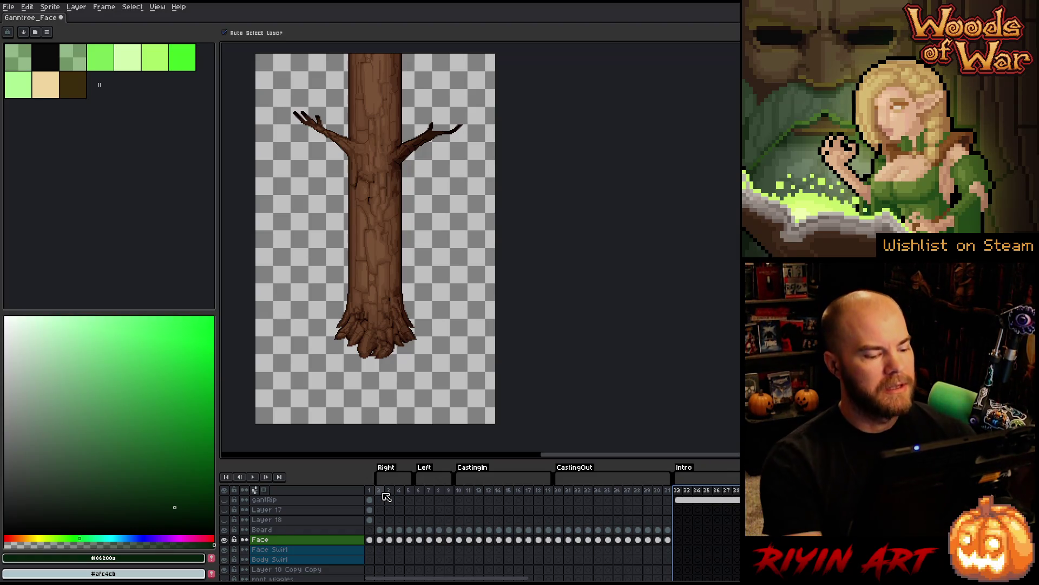
left_click(378, 491)
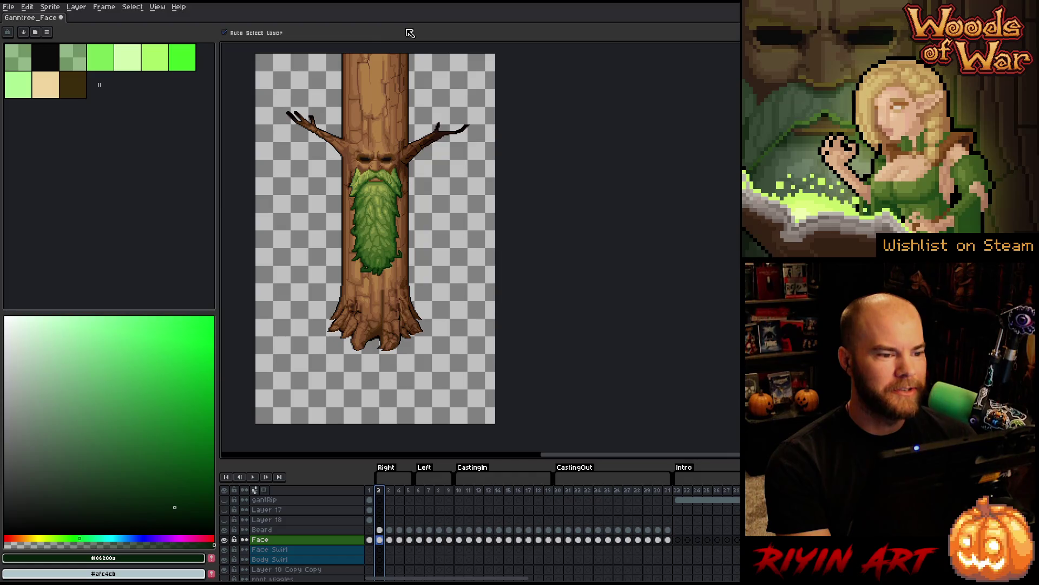
- Select the Face cel at frame 2 and toggle the Face layer off and on to check it
left_click_drag(369, 249, 374, 266)
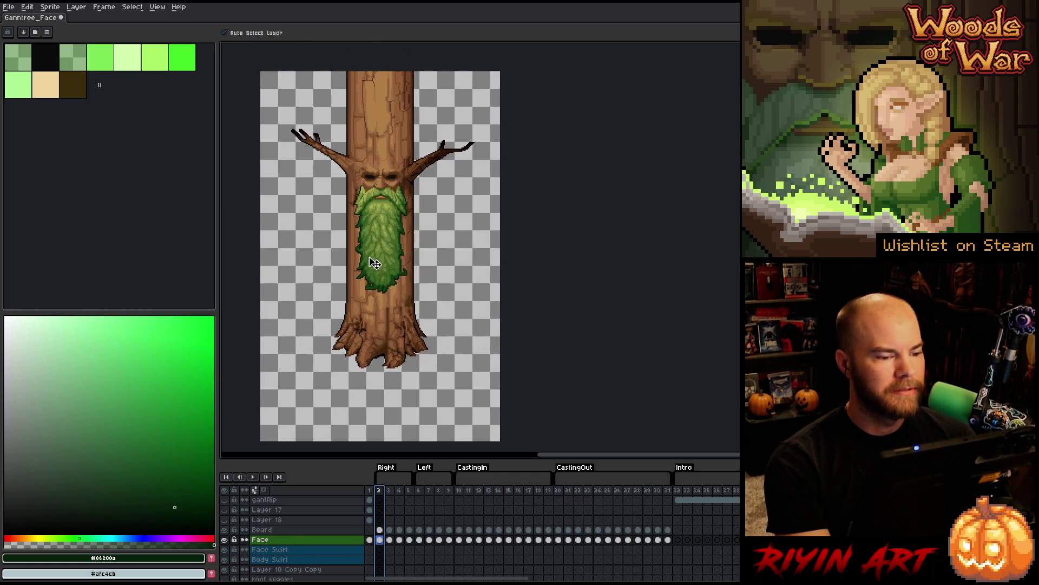
scroll(374, 266, "up", 1)
mouse_move(391, 490)
left_mouse_down()
mouse_move(673, 495)
mouse_move(404, 498)
mouse_move(553, 505)
mouse_move(704, 499)
mouse_move(379, 499)
mouse_move(726, 501)
mouse_move(558, 505)
mouse_move(509, 521)
left_mouse_up()
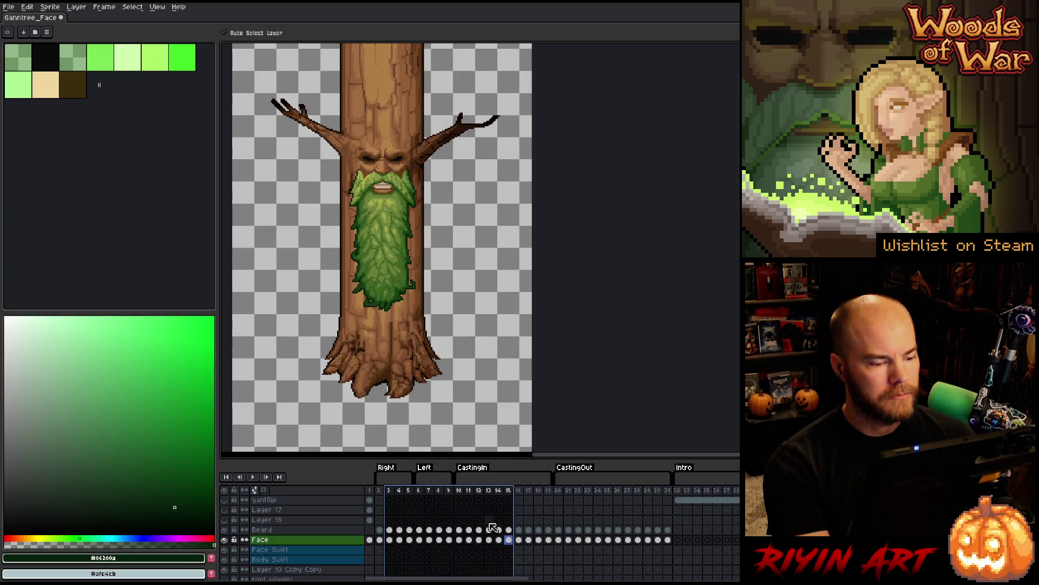
left_click(381, 540)
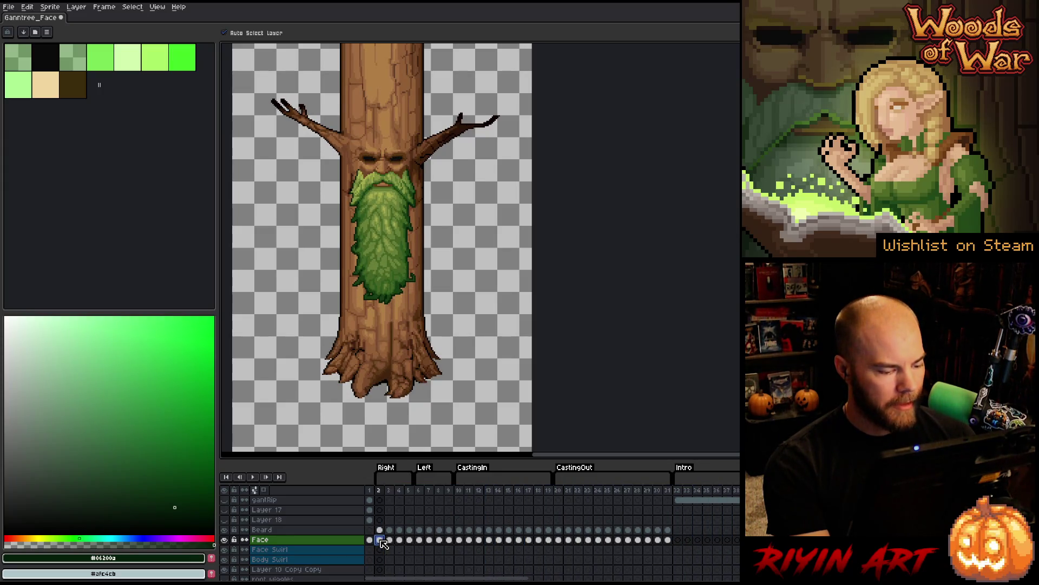
left_click(224, 539)
left_click(224, 539)
scroll(428, 528, "down", 3)
- Toggle the Trunk layer off and on, then go to frame 1
left_click(380, 559)
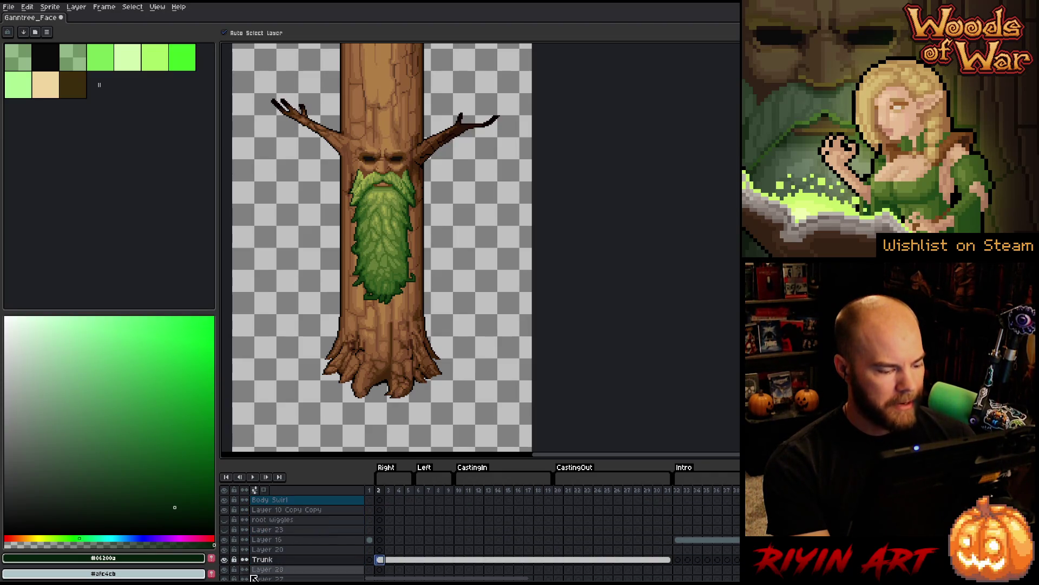
left_click(225, 559)
left_click(225, 560)
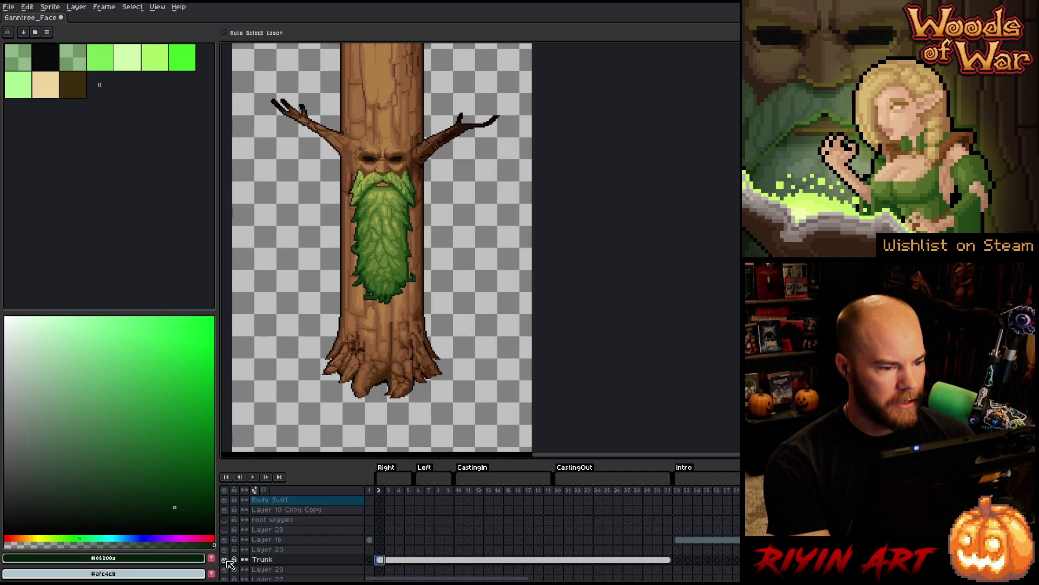
left_click(369, 561)
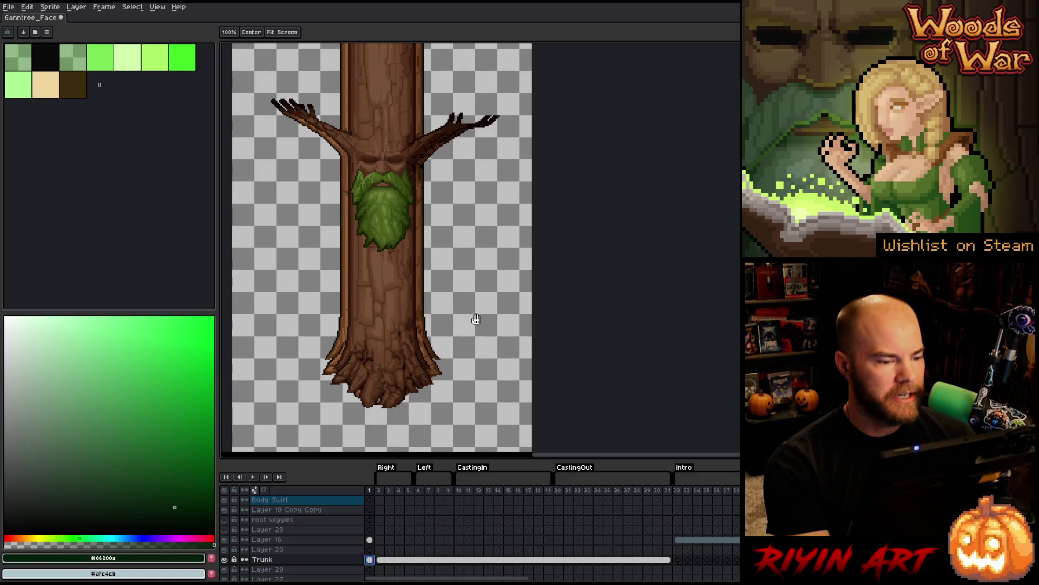
- Select the Trunk row and flick the shading layer on and off, ending with it hidden
scroll(460, 320, "right", 2)
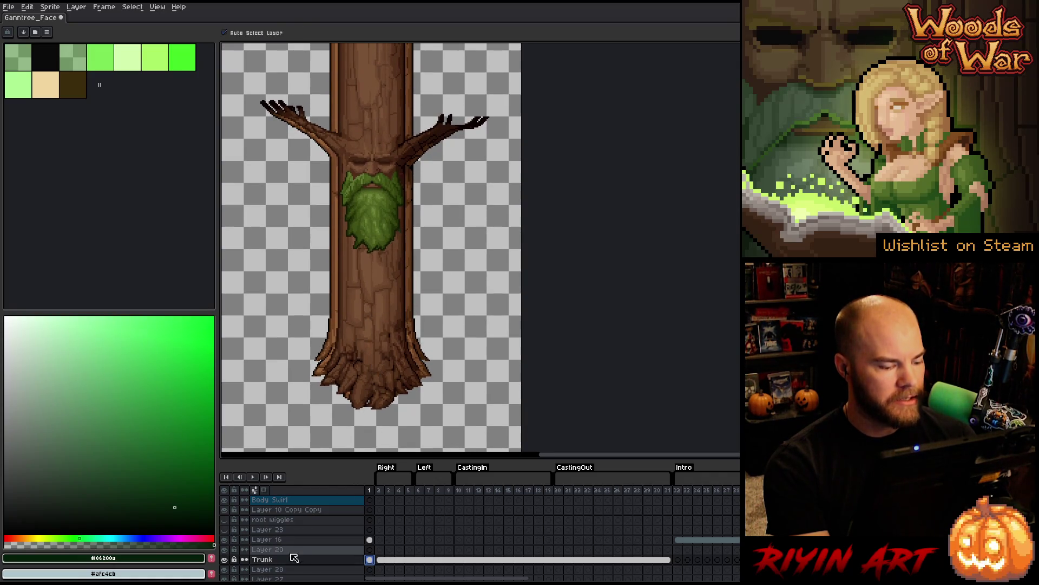
left_click(265, 559)
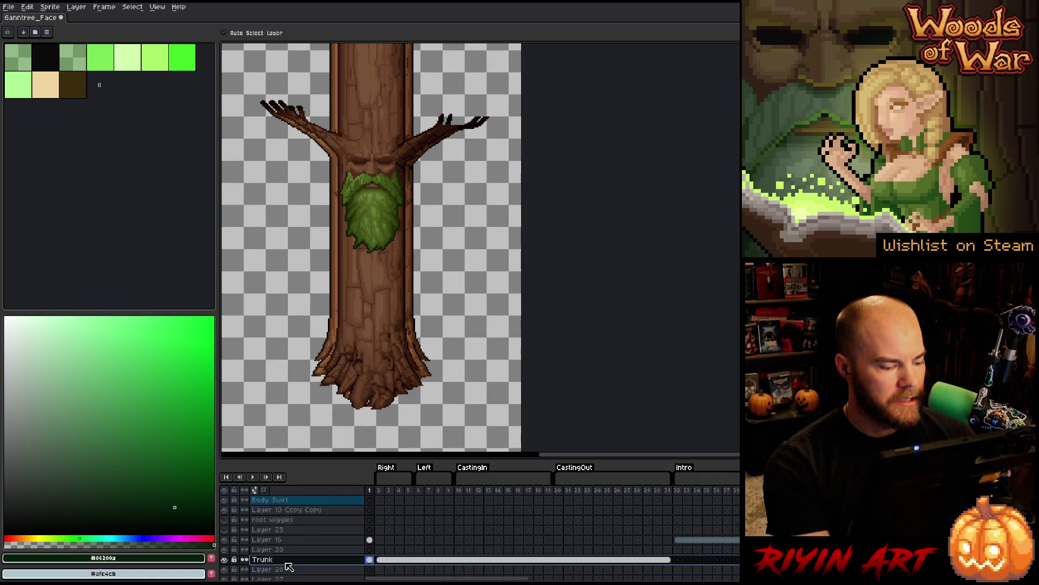
left_click(224, 542)
left_click(224, 541)
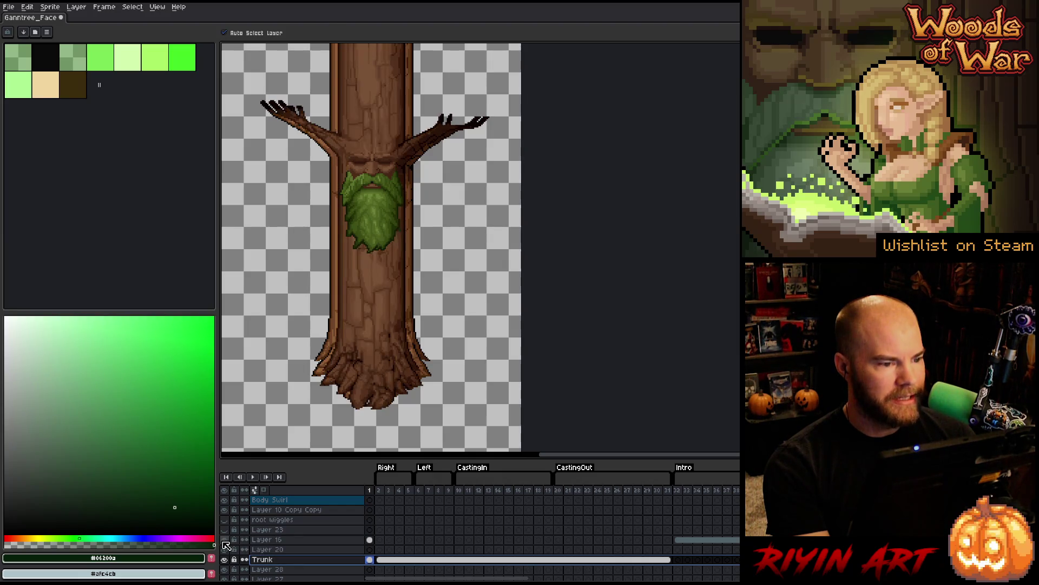
left_click(225, 543)
left_click(225, 543)
left_click(224, 542)
left_click(224, 542)
left_click(224, 541)
left_click(224, 541)
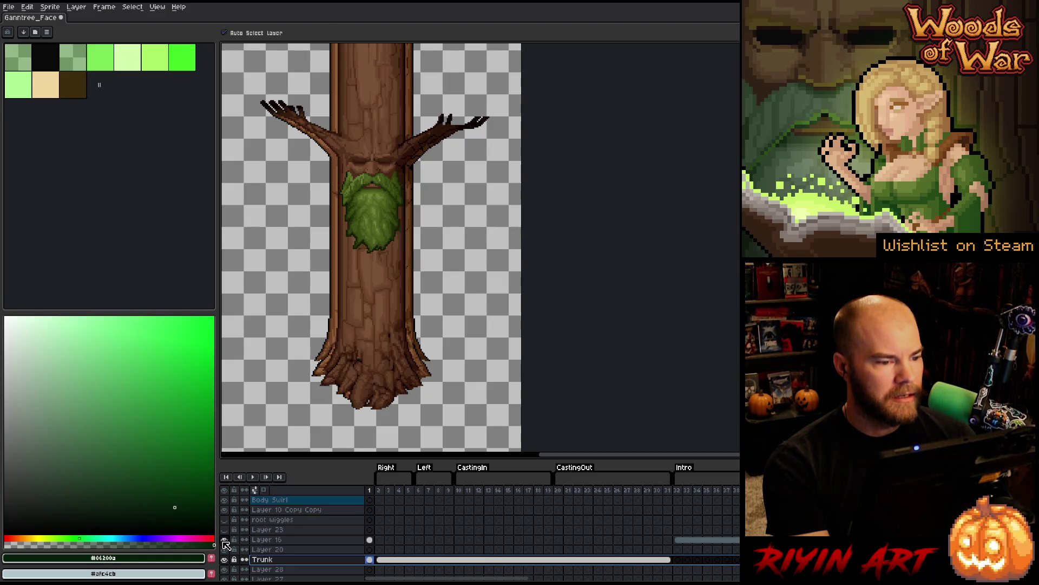
left_click(225, 543)
left_click(225, 544)
left_click(225, 543)
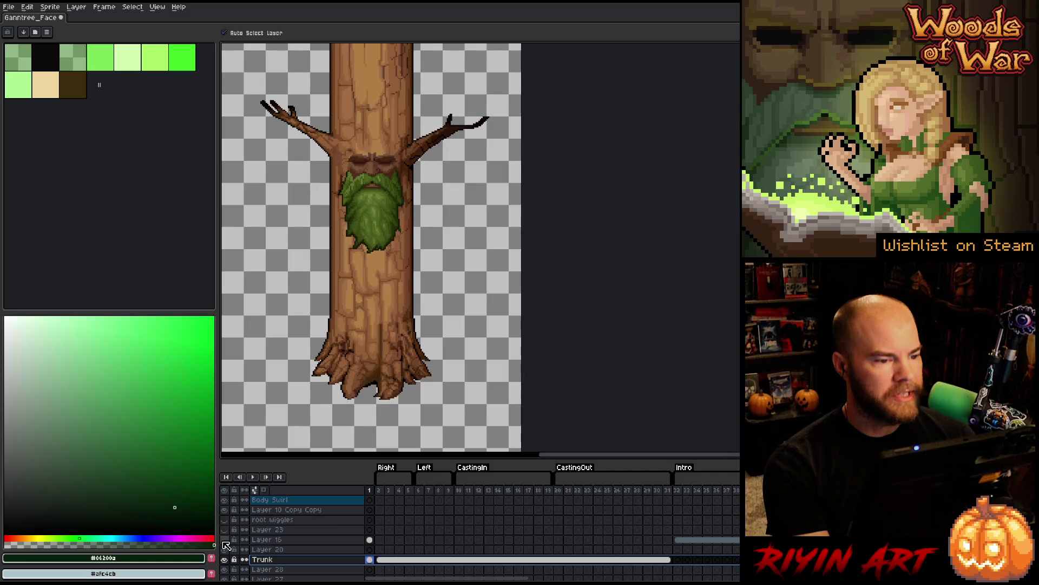
left_click(226, 543)
left_click(225, 543)
left_click(225, 543)
left_click(225, 543)
left_click(225, 543)
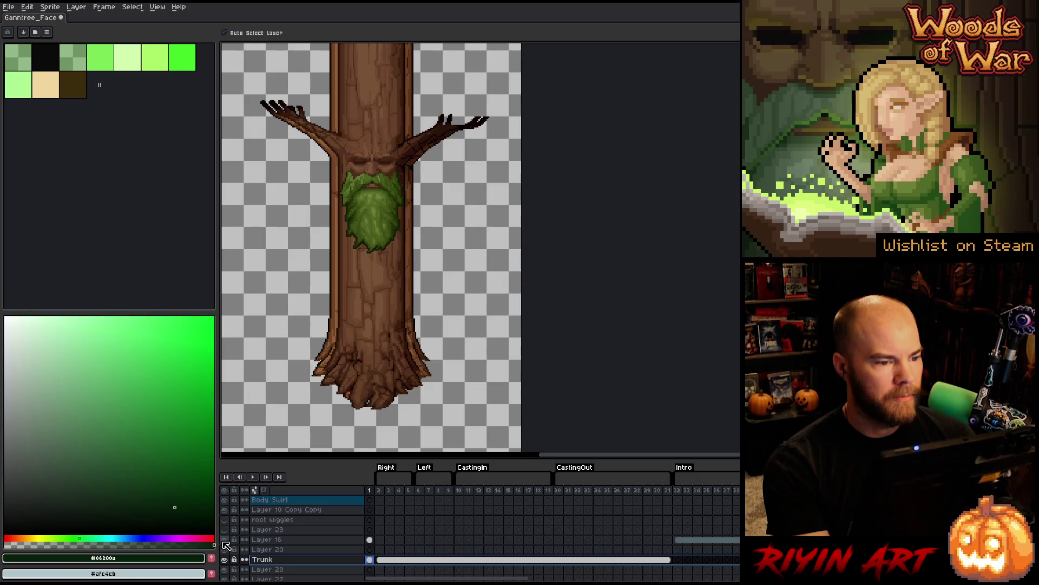
left_click(225, 543)
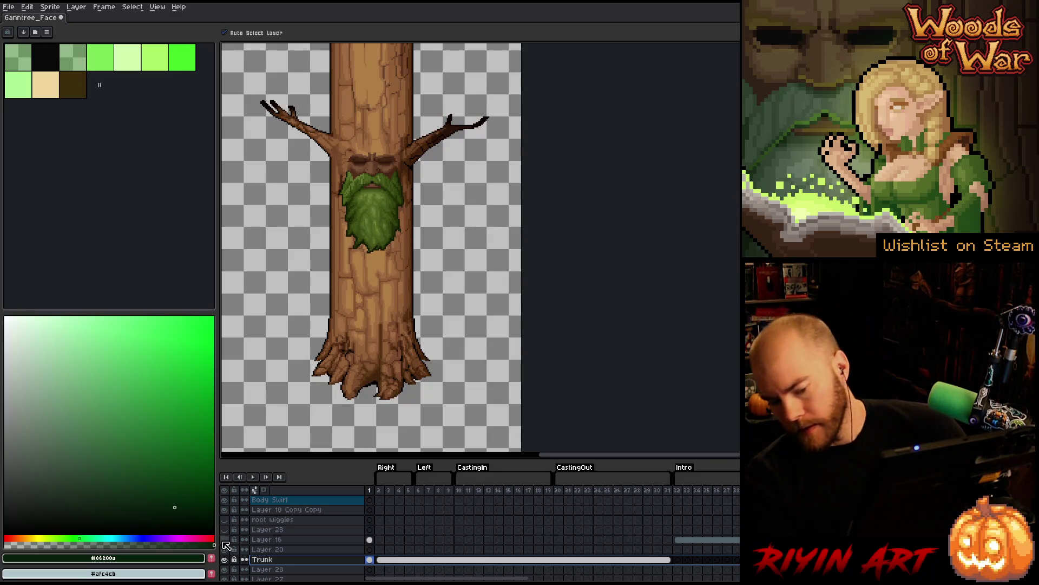
key("space")
left_click_drag(422, 190, 422, 217)
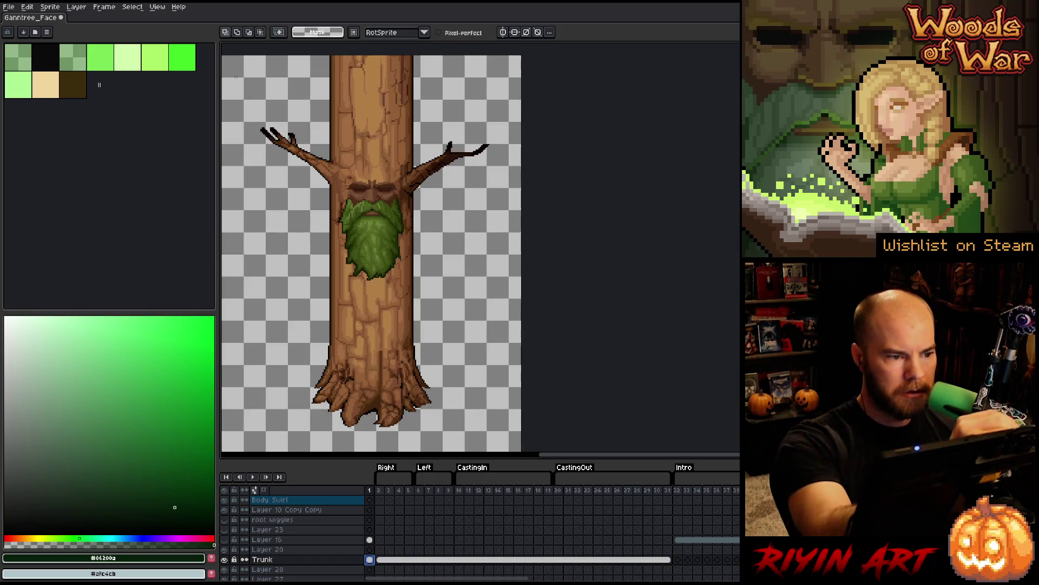
scroll(282, 46, "up", 2)
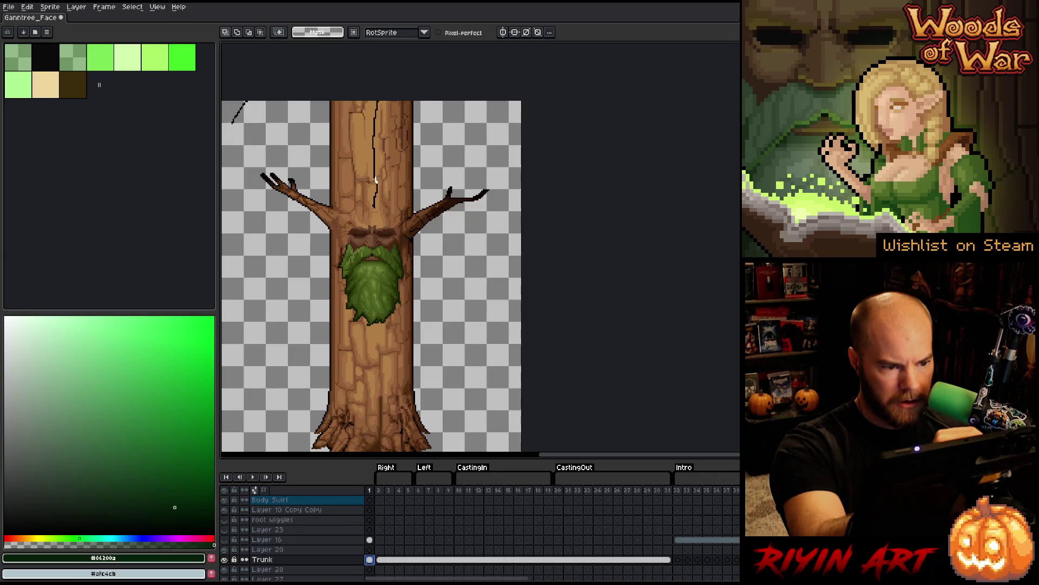
left_click_drag(375, 210, 372, 299)
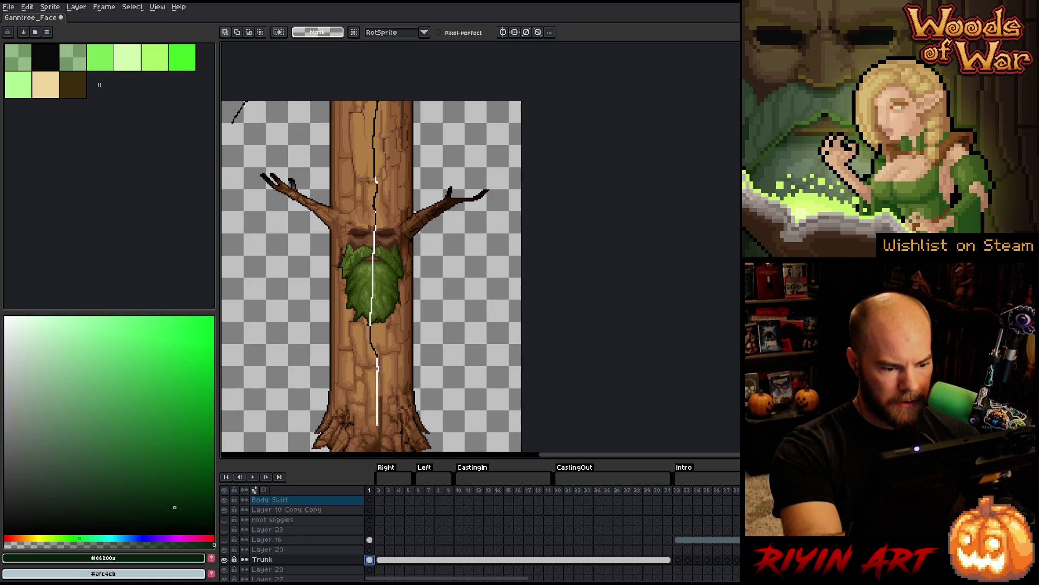
scroll(375, 436, "down", 10)
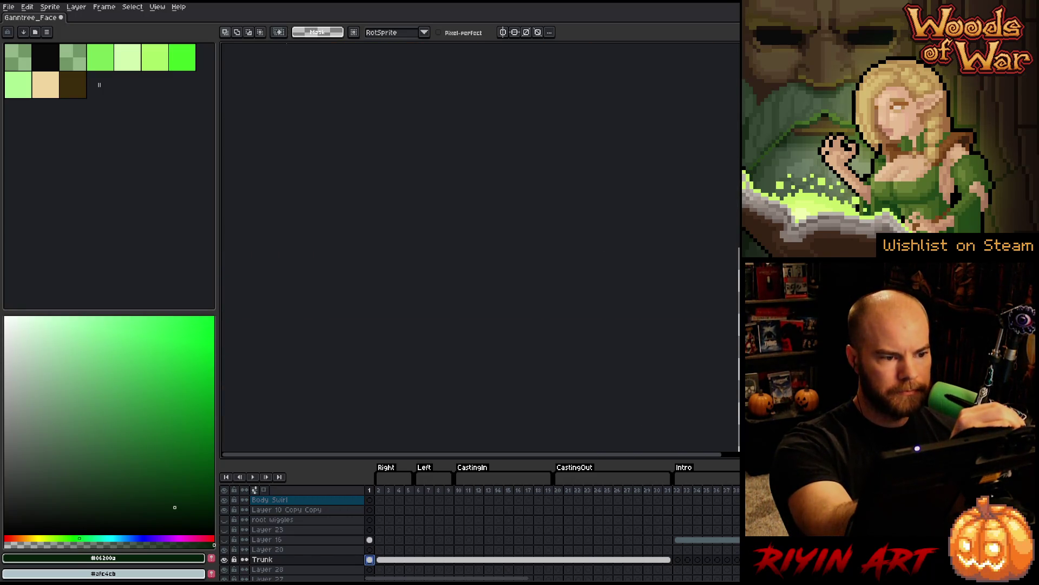
mouse_move(731, 371)
left_mouse_down()
mouse_move(490, 271)
mouse_move(396, 269)
left_mouse_up()
key("m")
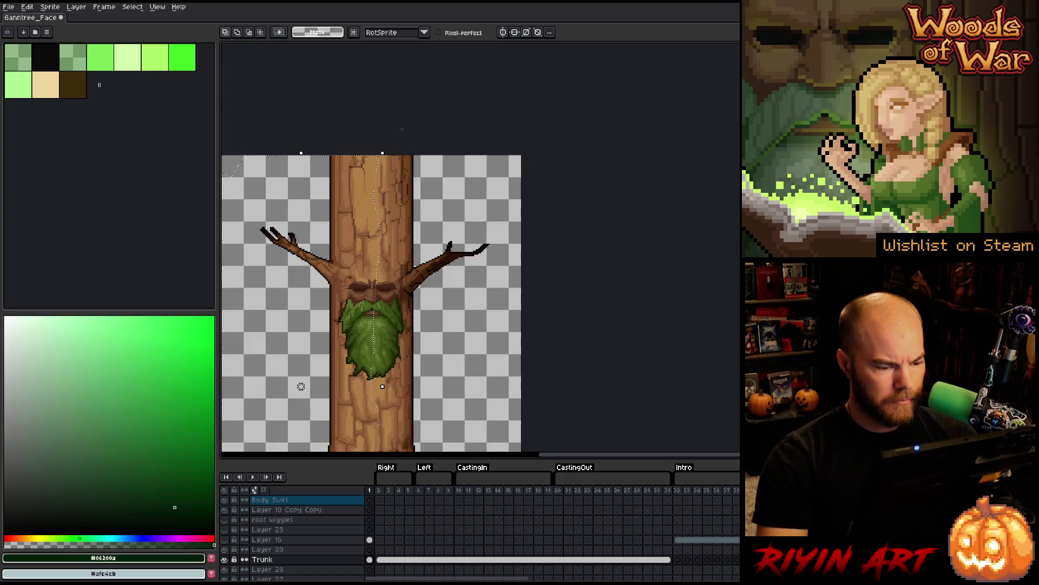
left_click_drag(350, 233, 350, 149)
- Erase the leftover leaf from the Face layer's frame 1 cel
key("m")
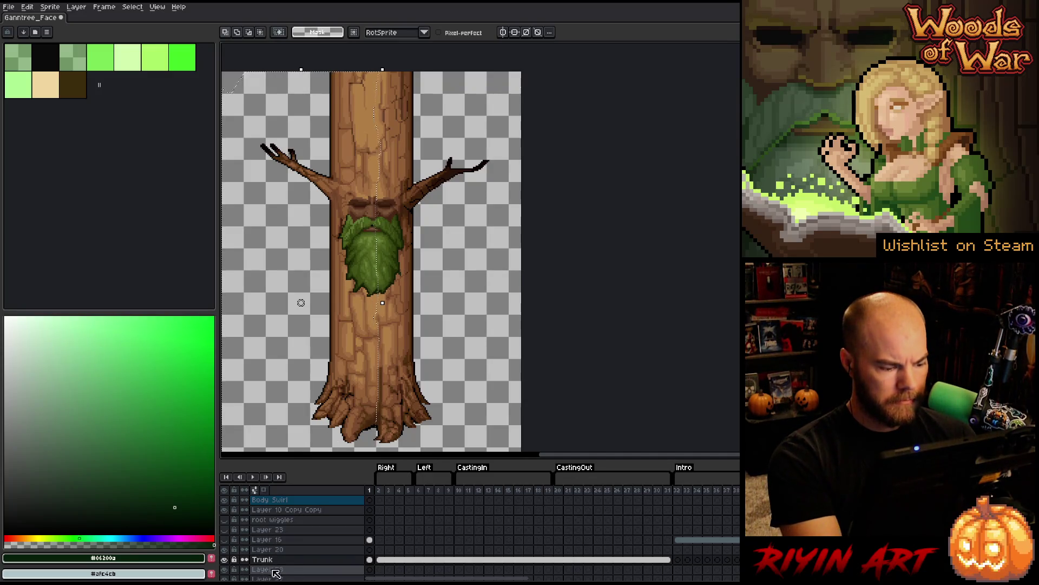
scroll(375, 536, "up", 3)
scroll(375, 536, "up", 2)
left_click(369, 529)
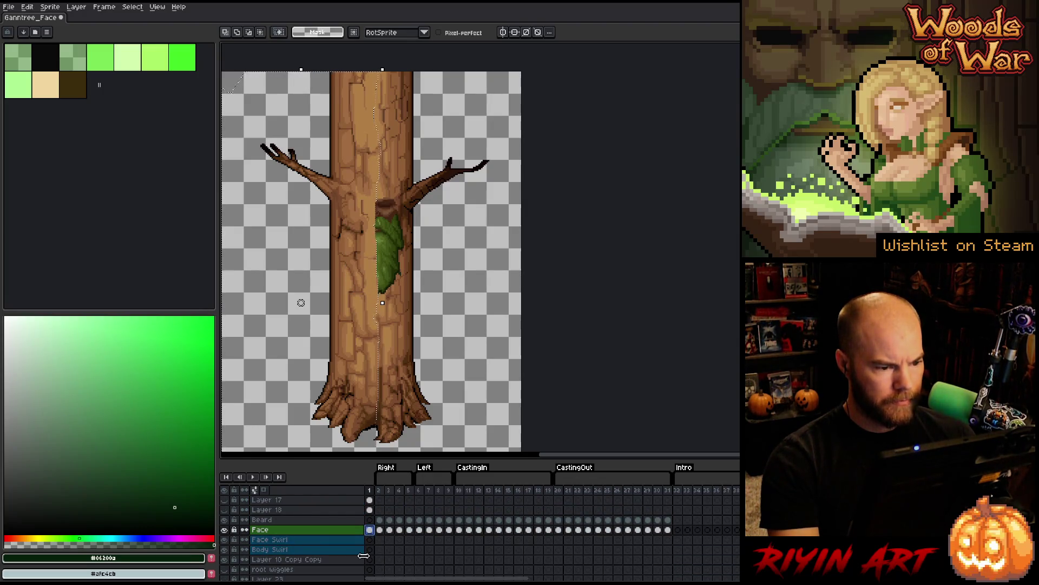
key("ctrl+a")
key("Delete")
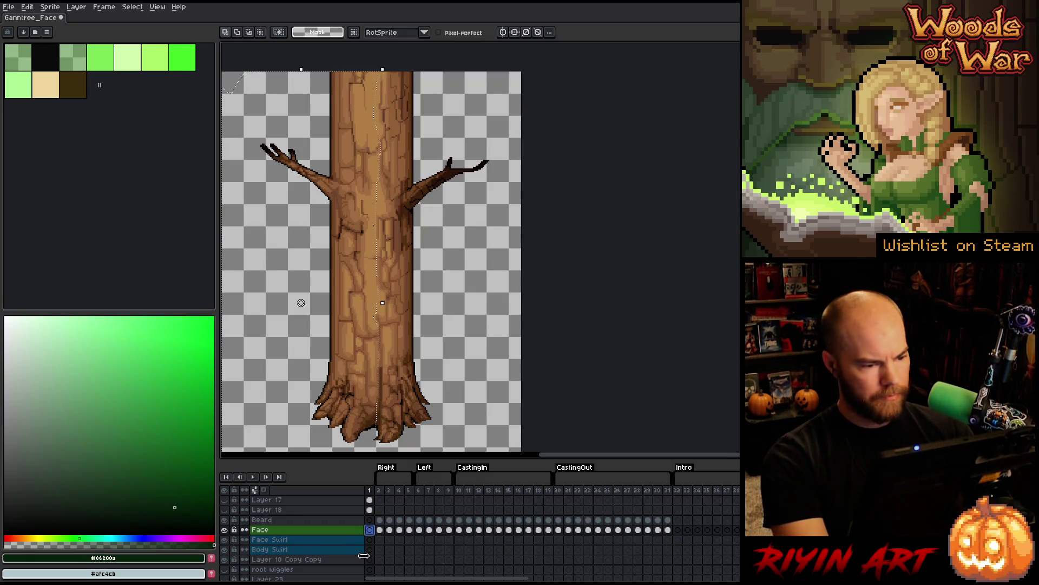
- Hide the eyes and moss, and compare against Layer 16's darker trunk, leaving it hidden
scroll(357, 550, "down", 6)
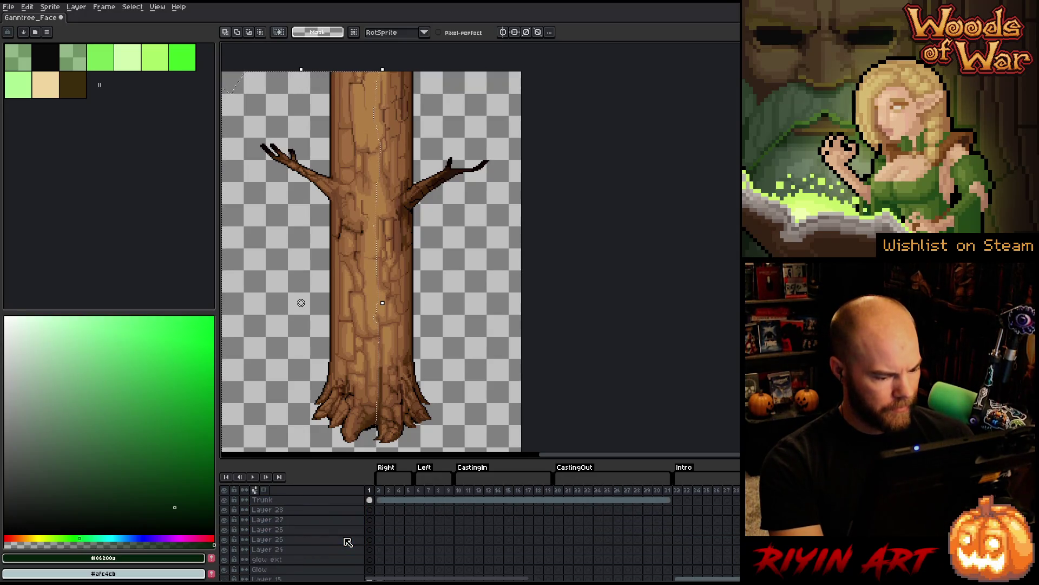
scroll(348, 542, "up", 3)
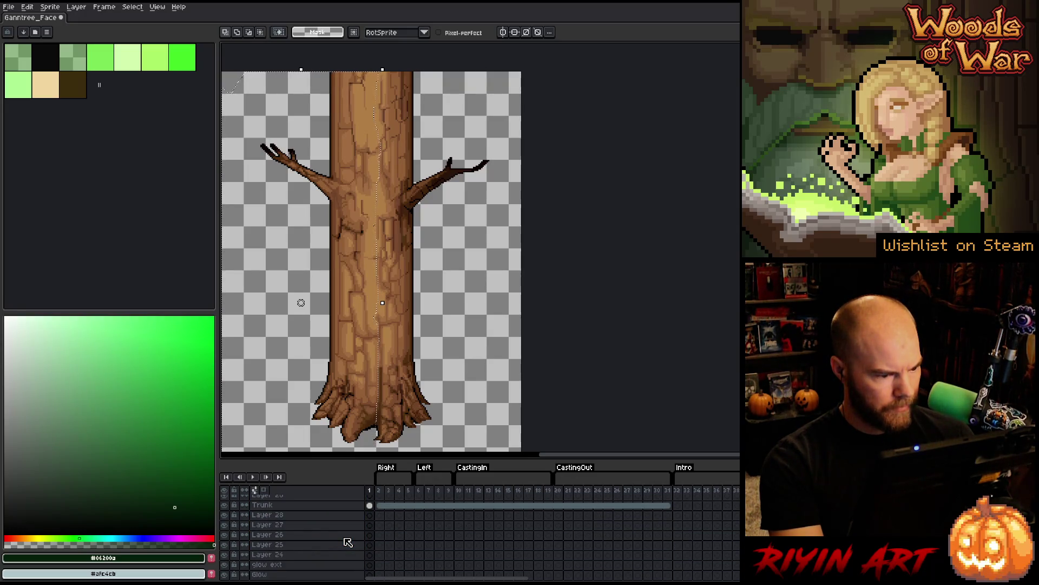
scroll(348, 543, "up", 1)
scroll(274, 542, "up", 3)
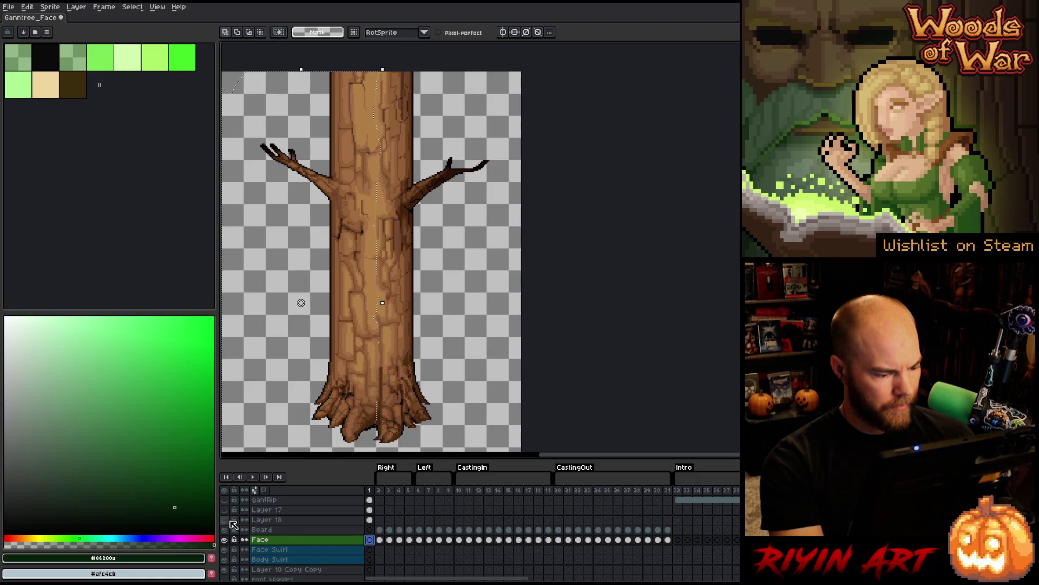
left_click(224, 529)
scroll(372, 542, "down", 3)
left_click(371, 520)
left_click(224, 521)
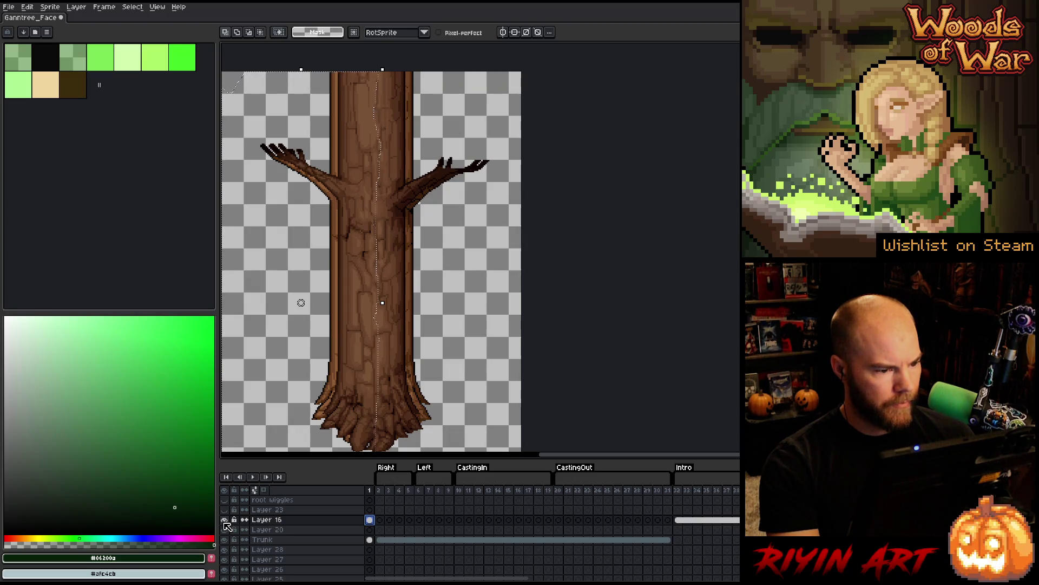
left_click(224, 521)
left_click(224, 521)
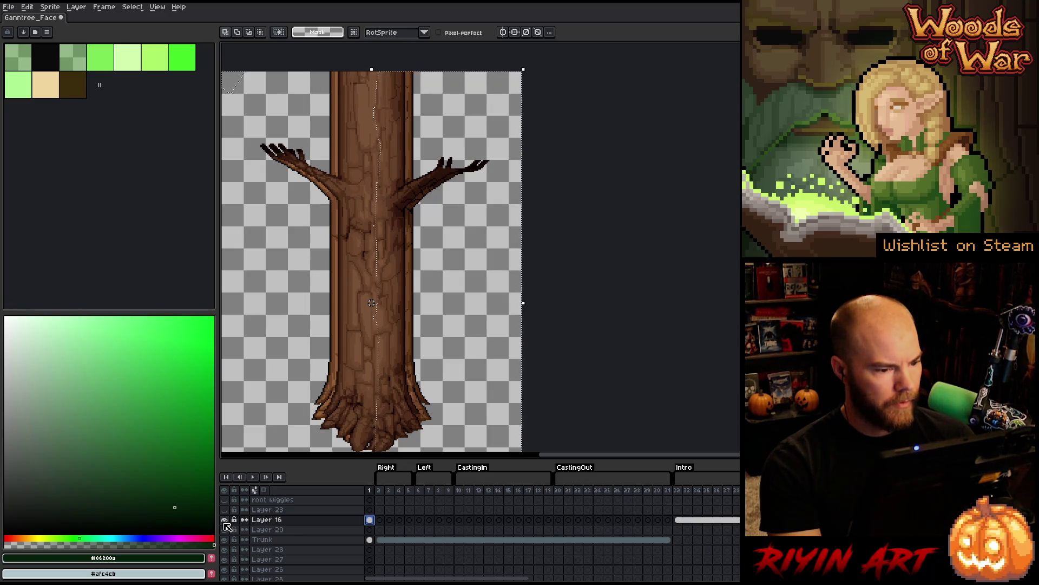
left_click(225, 522)
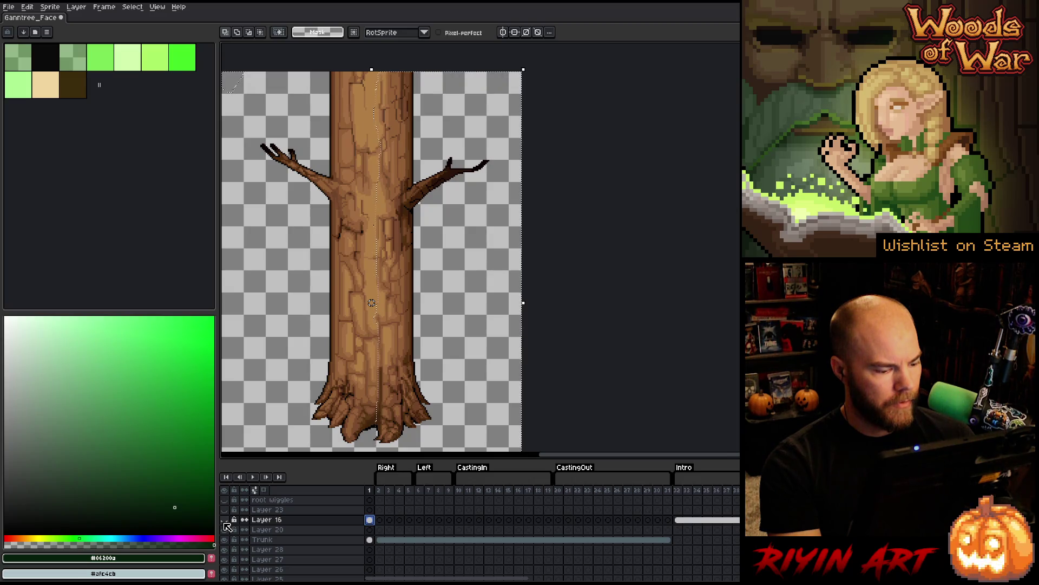
- Shift the Trunk layer to P x -6, then start a jagged lasso down the upper trunk
left_click(370, 539)
key("Left")
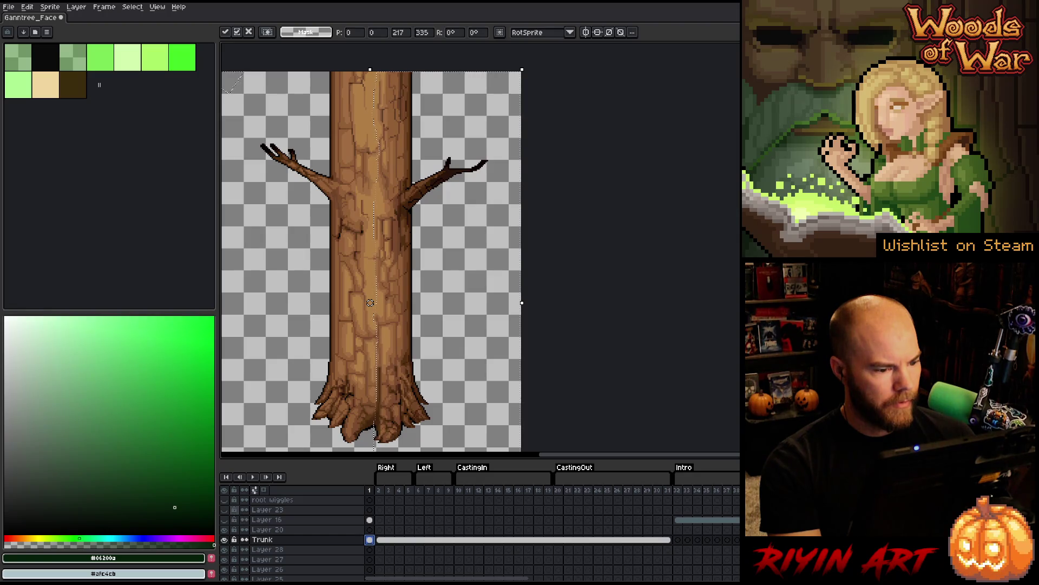
left_click_drag(369, 303, 369, 303)
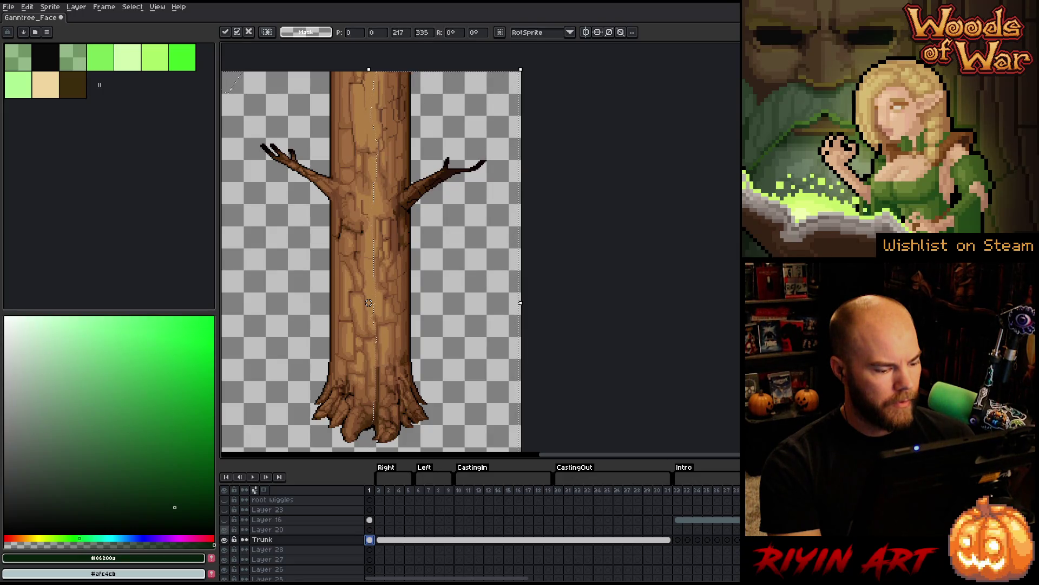
left_click(224, 519)
left_click_drag(369, 303, 363, 303)
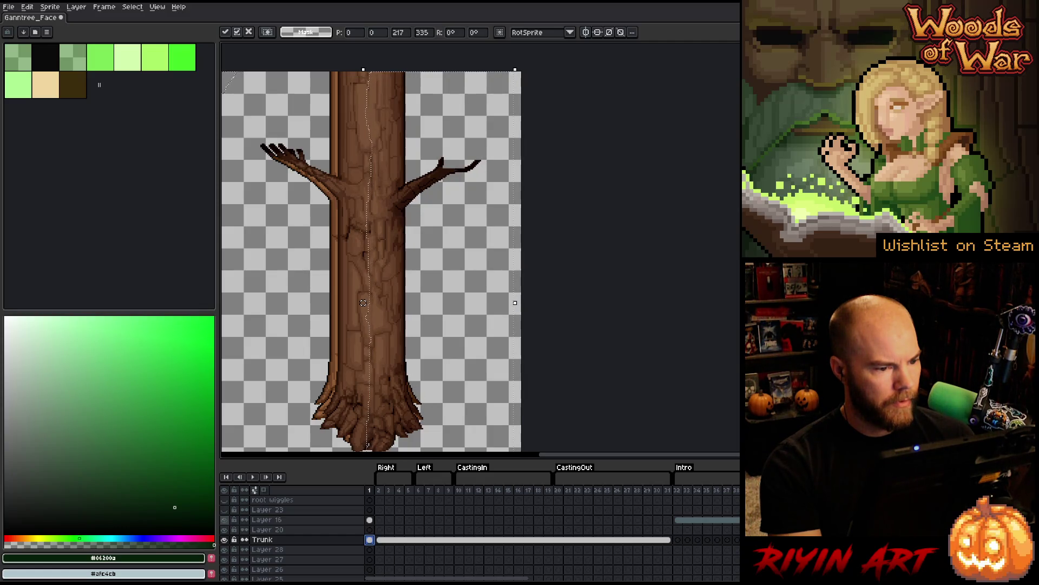
key("ctrl+z")
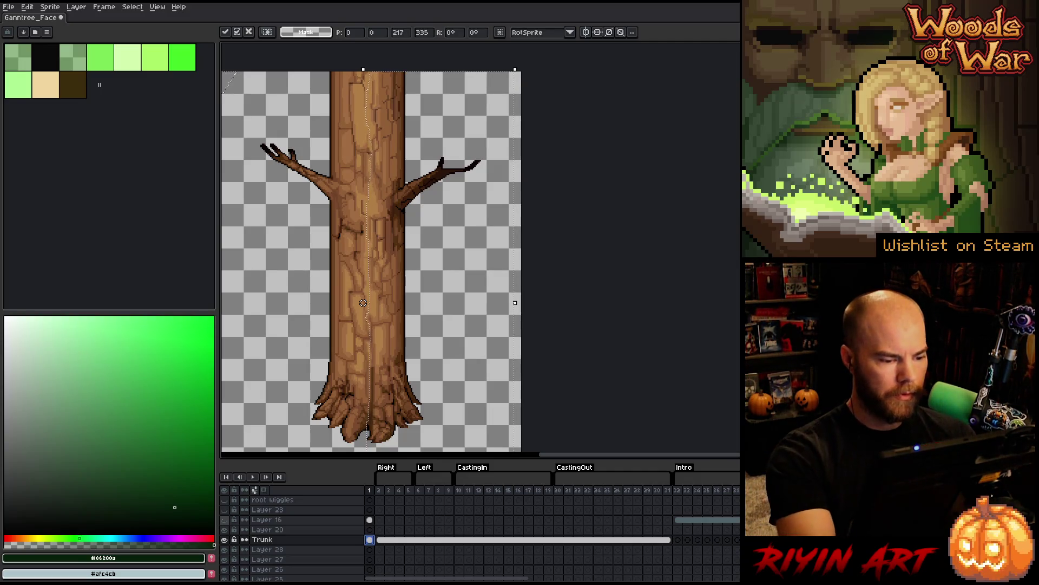
type("-6")
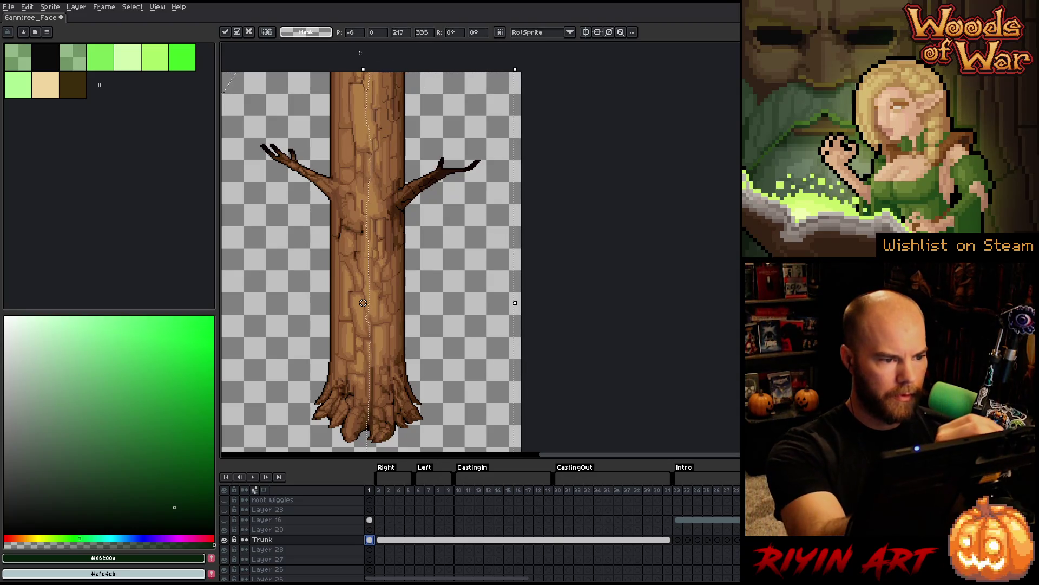
key("Return")
left_click_drag(359, 80, 363, 143)
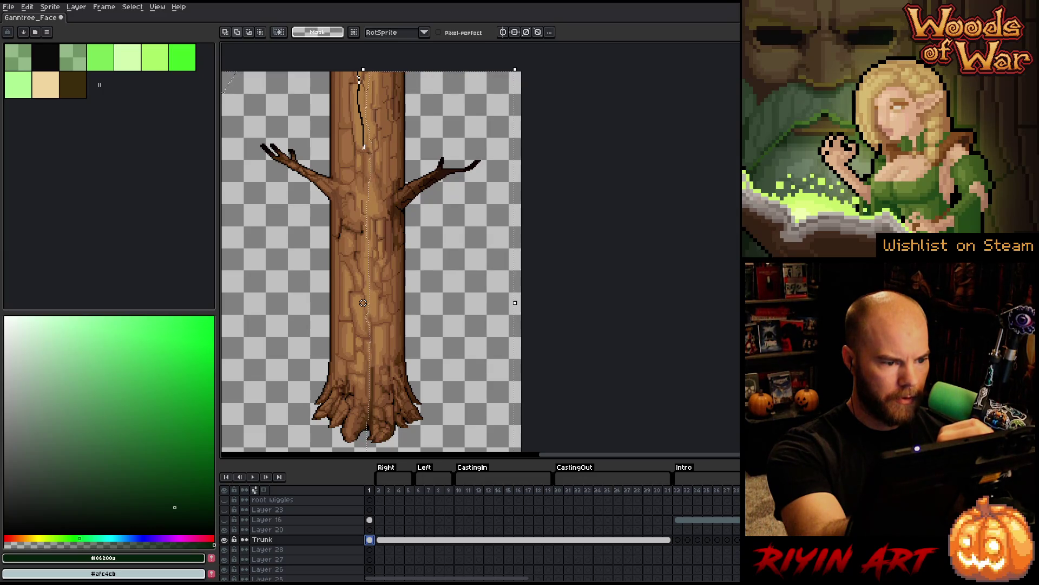
- Finish the jagged lasso line down to the roots and pan to check the whole tree
left_click_drag(367, 165, 370, 295)
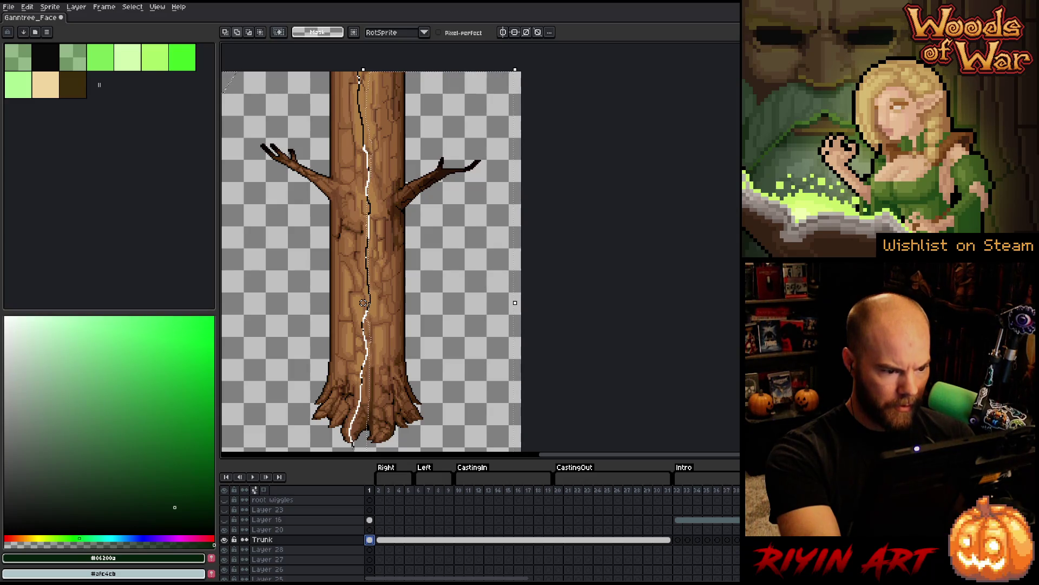
mouse_move(364, 302)
left_mouse_down()
mouse_move(363, 270)
mouse_move(363, 336)
left_mouse_up()
mouse_move(612, 315)
left_mouse_down()
mouse_move(628, 276)
mouse_move(691, 276)
left_mouse_up()
key("ctrl+z")
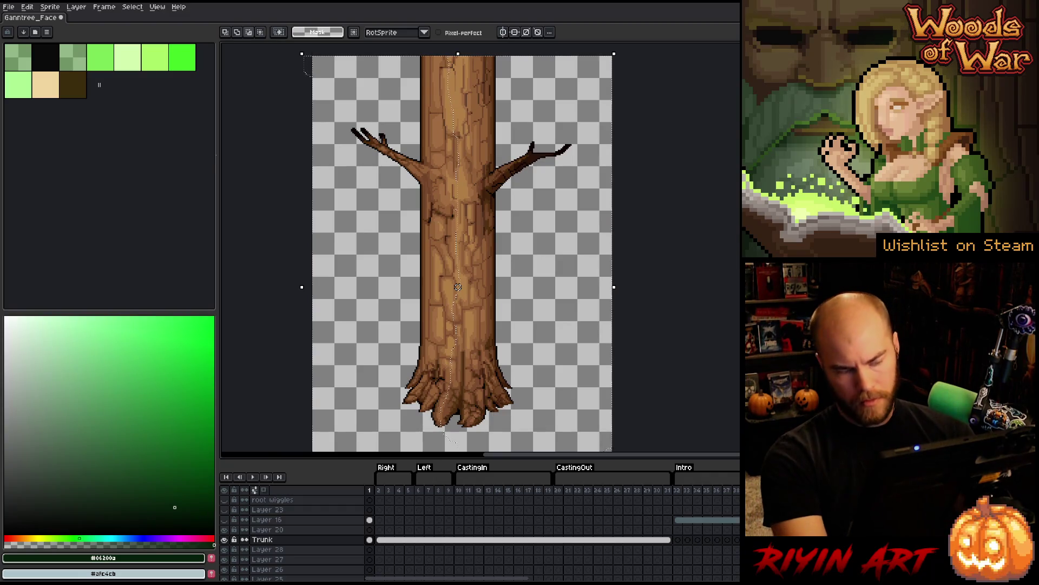
- Show Layer 16 and nudge the left trunk section right toward P x 6
left_click(224, 520)
key("Right")
key("Right")
key("Right")
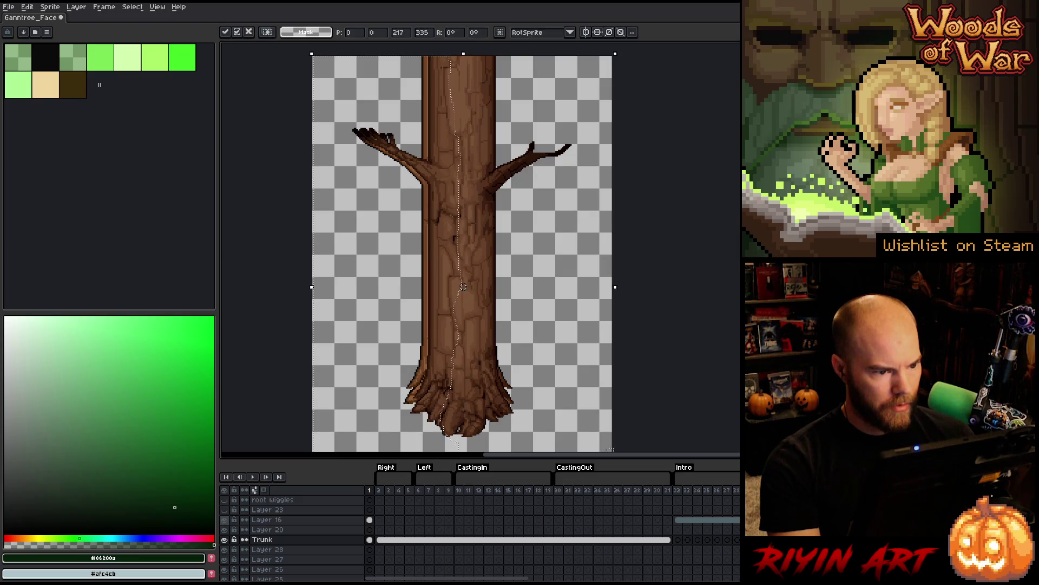
key("Right")
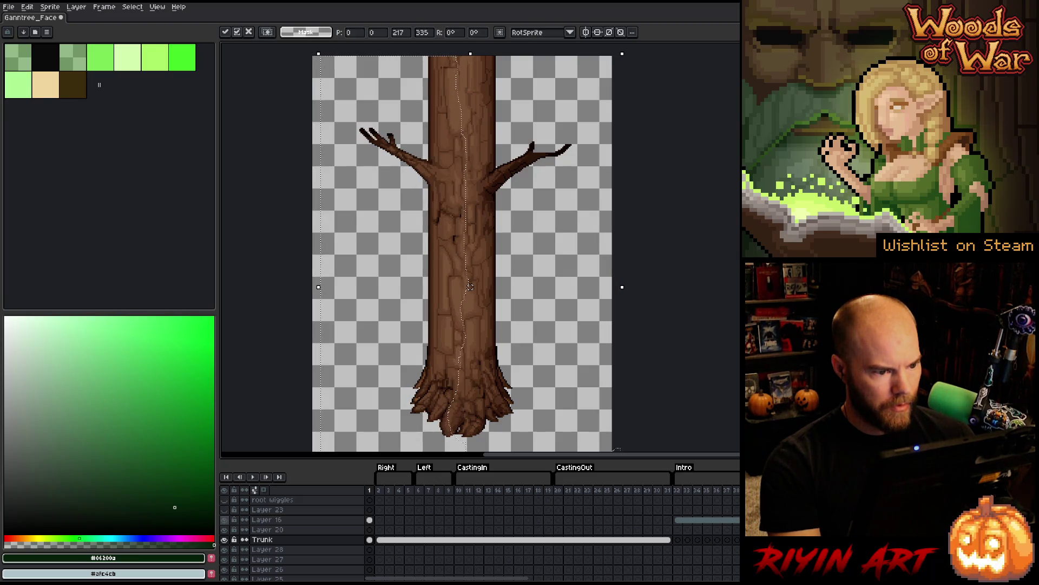
left_click_drag(448, 307, 371, 310)
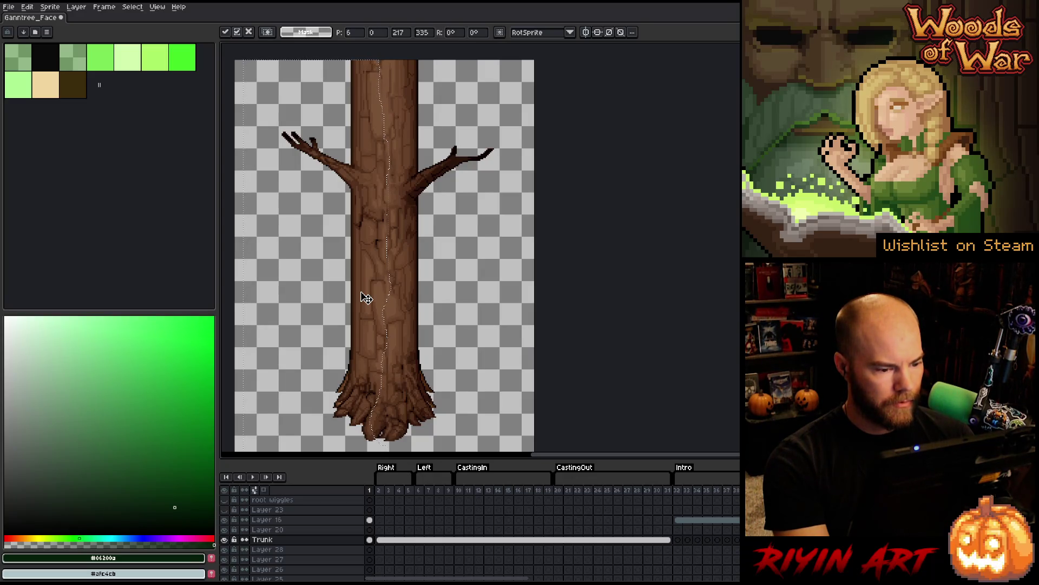
- Commit the moved trunk section while comparing against Layer 16, leaving Layer 16 hidden
left_click(225, 520)
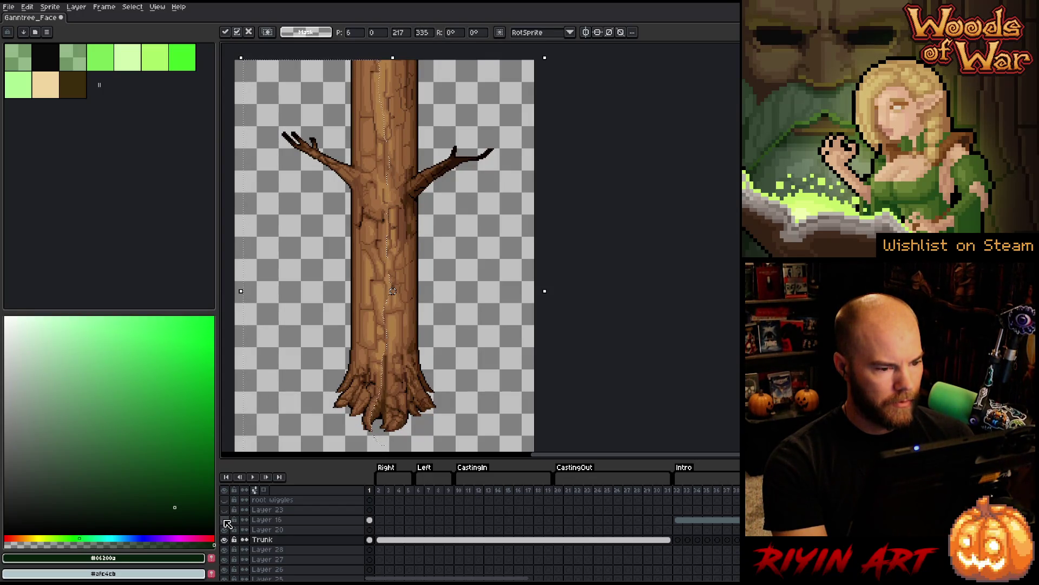
left_click(225, 520)
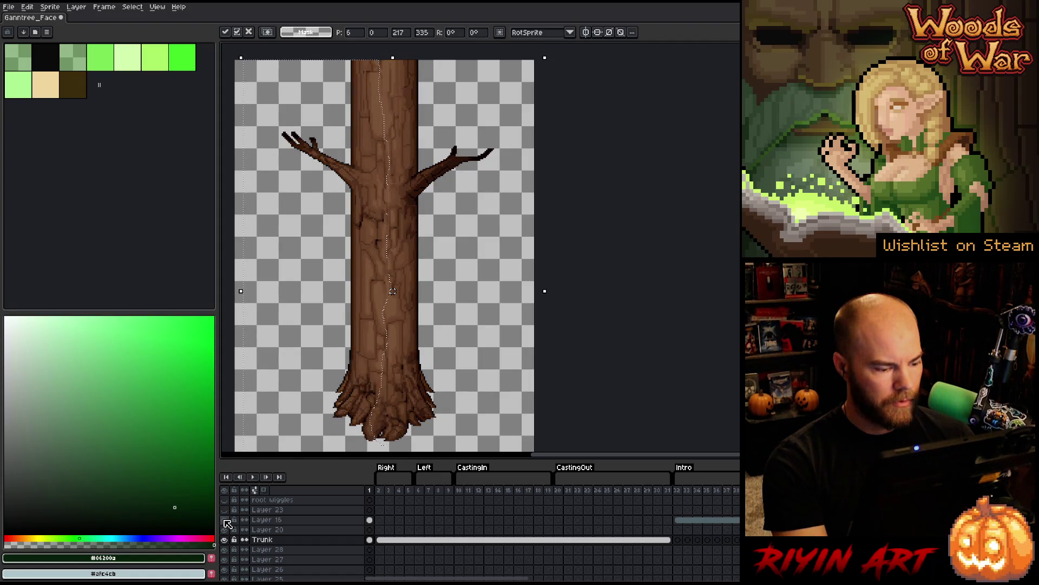
left_click(225, 520)
left_click(226, 521)
left_click(225, 521)
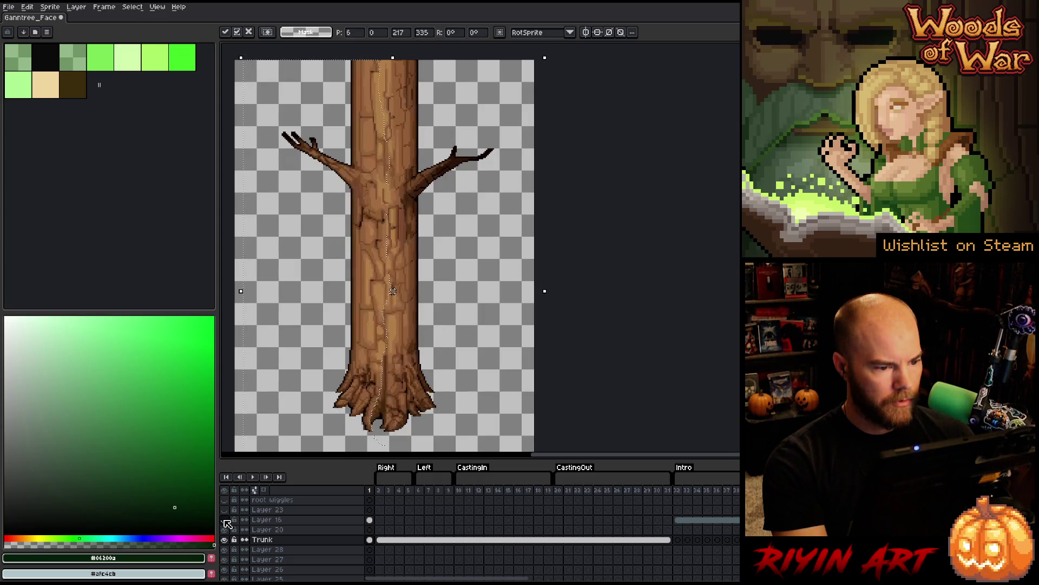
left_click(225, 520)
key("ctrl+d")
left_click(225, 521)
left_click(226, 520)
left_click(225, 520)
left_click(226, 520)
left_click(225, 520)
left_click(225, 520)
left_click(226, 521)
left_click(226, 520)
left_click(225, 521)
left_click(225, 520)
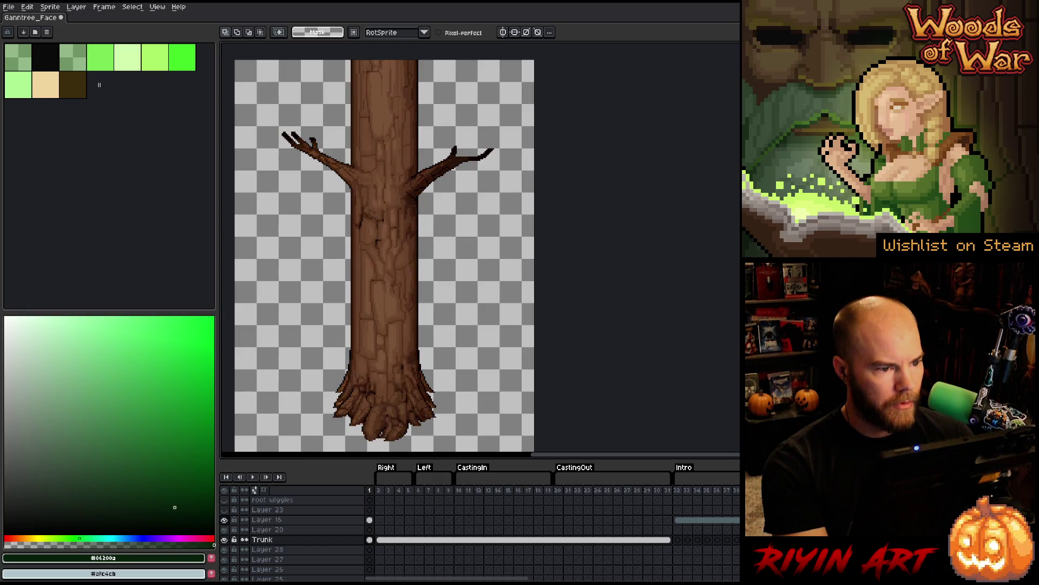
left_click(226, 521)
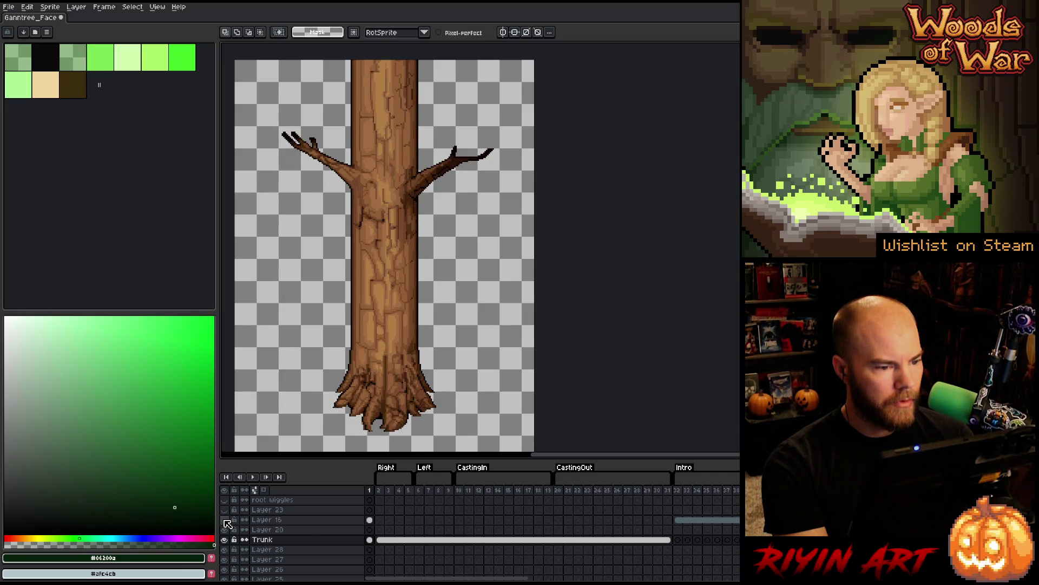
left_click(225, 520)
left_click(225, 520)
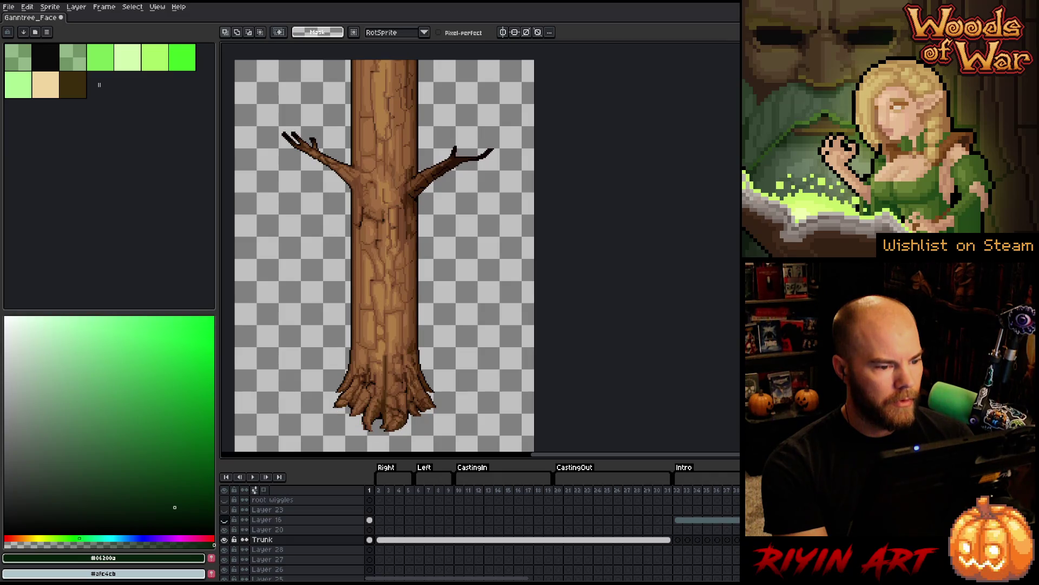
left_click(225, 521)
left_click(226, 520)
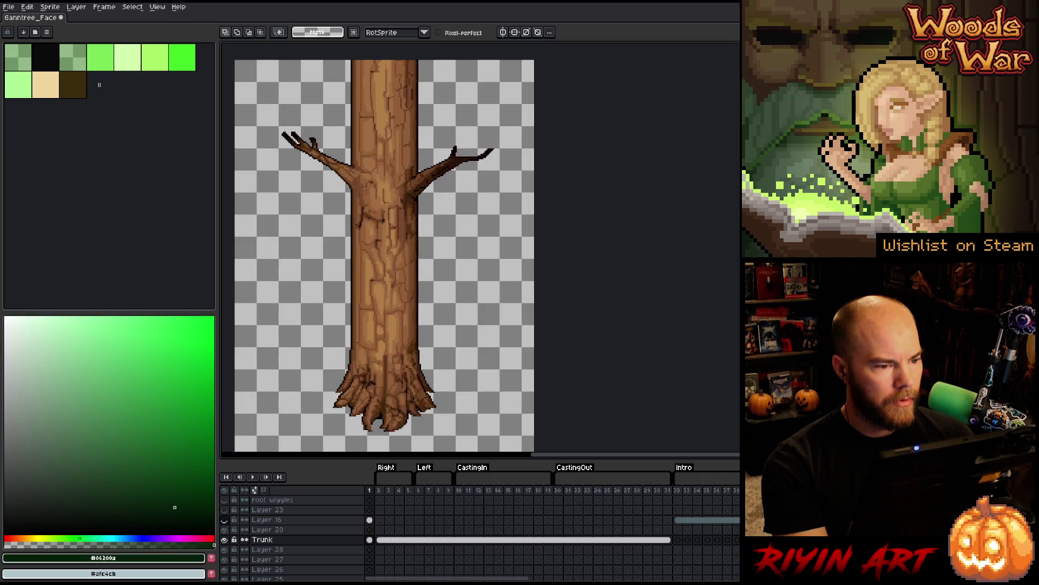
left_click(225, 520)
left_click(225, 520)
left_click(225, 521)
left_click(225, 520)
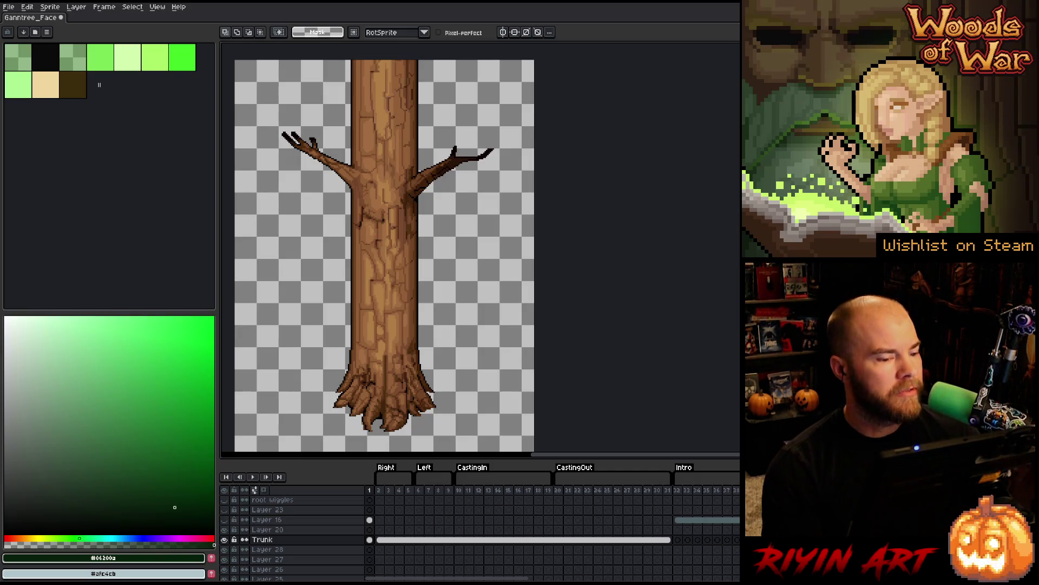
left_click(370, 490)
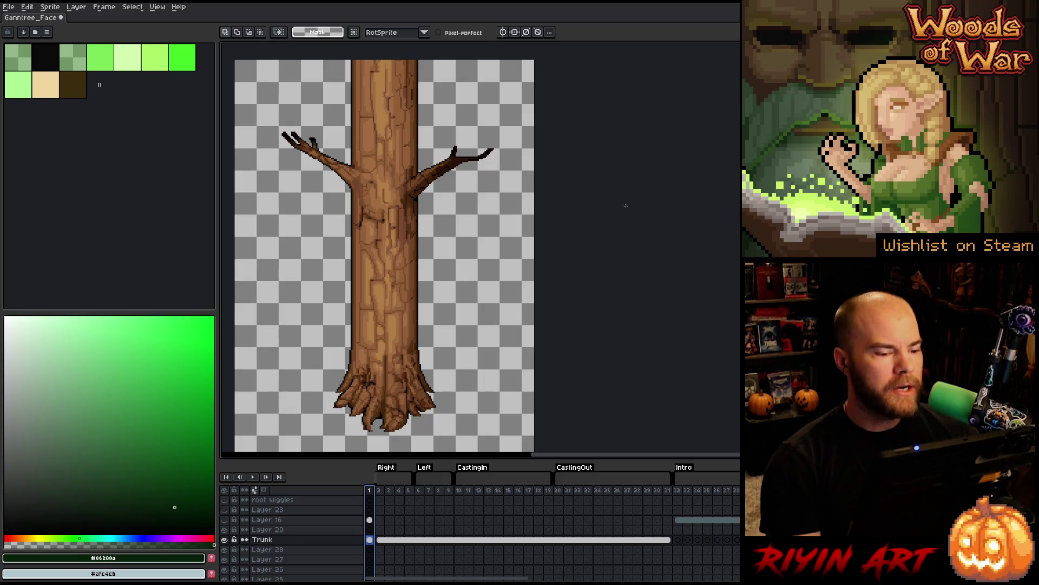
scroll(382, 258, "down", 1)
scroll(382, 258, "up", 1)
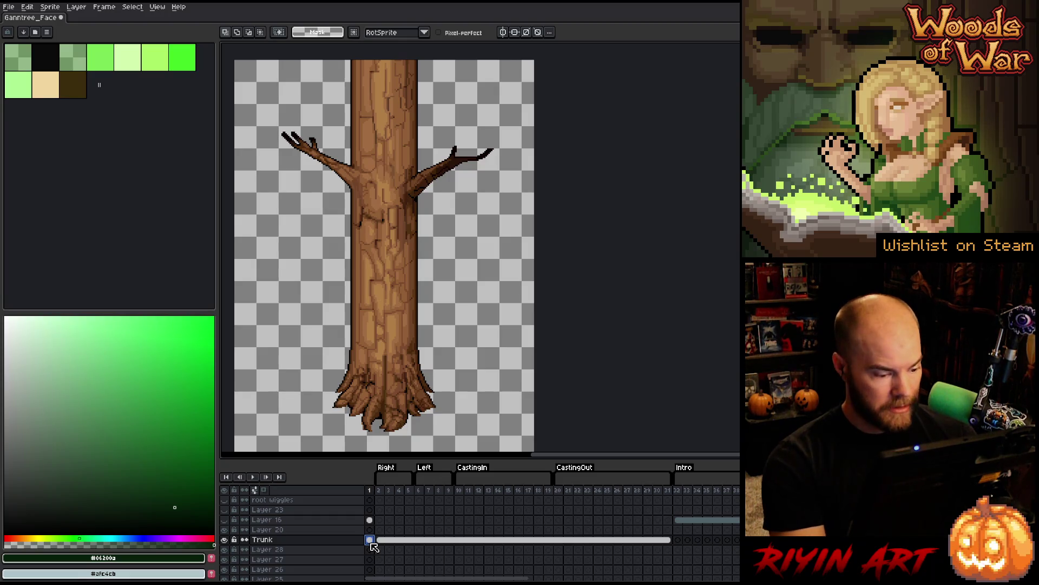
- Paste the trunk and nudge it right to X 2, then show a shading layer to compare
key("ctrl+v")
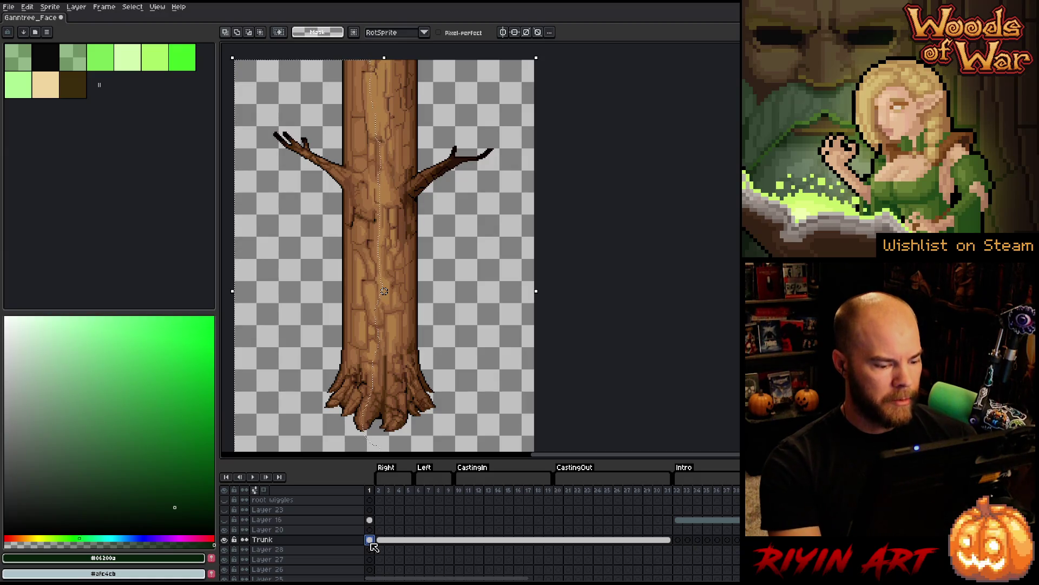
key("ctrl+v")
left_click_drag(385, 291, 387, 292)
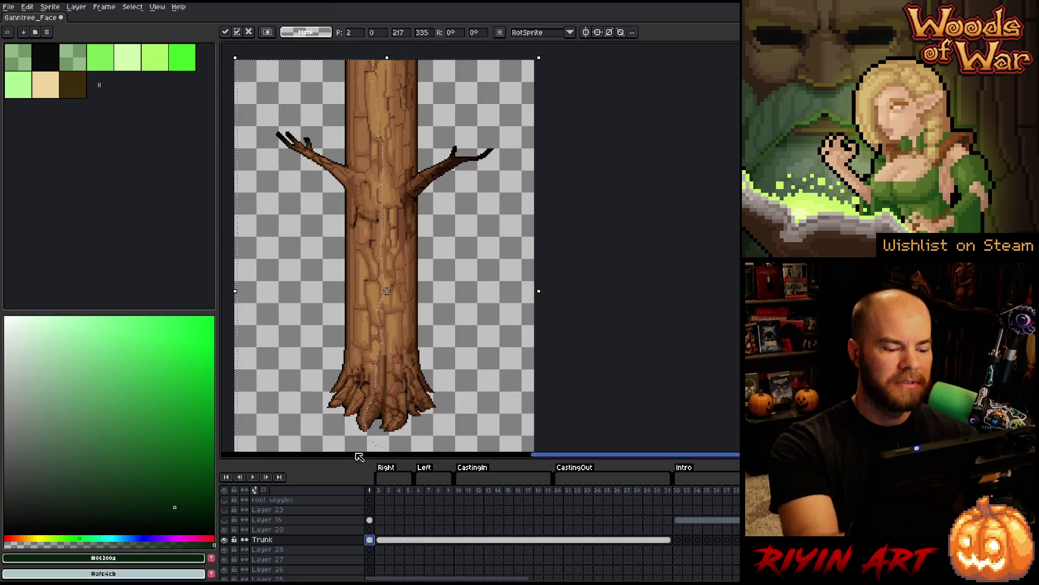
left_click(224, 529)
- Hide the shading layer and lasso a freehand region down along the trunk
left_click(224, 530)
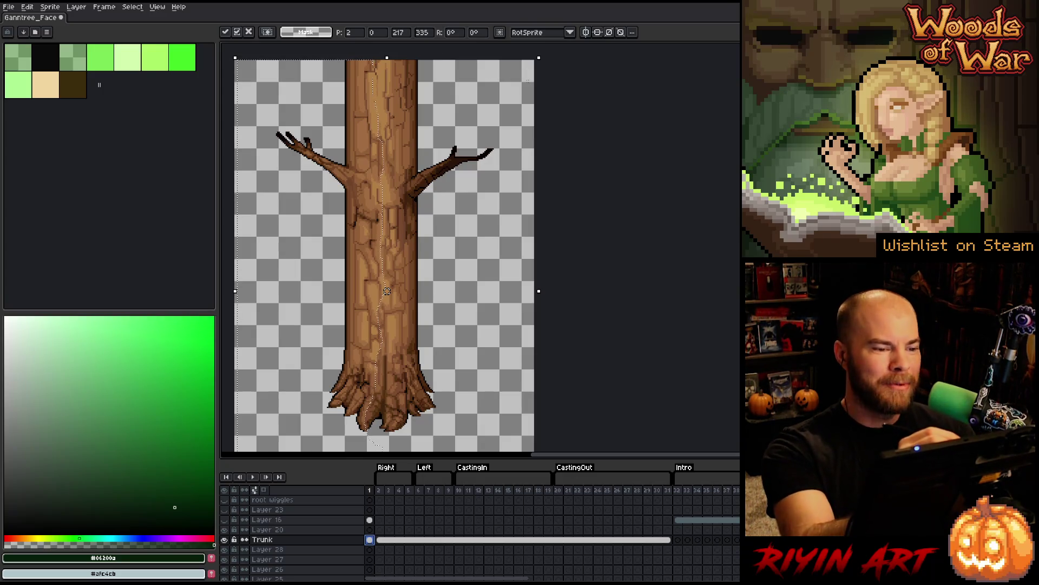
key("b")
left_click_drag(367, 62, 366, 172)
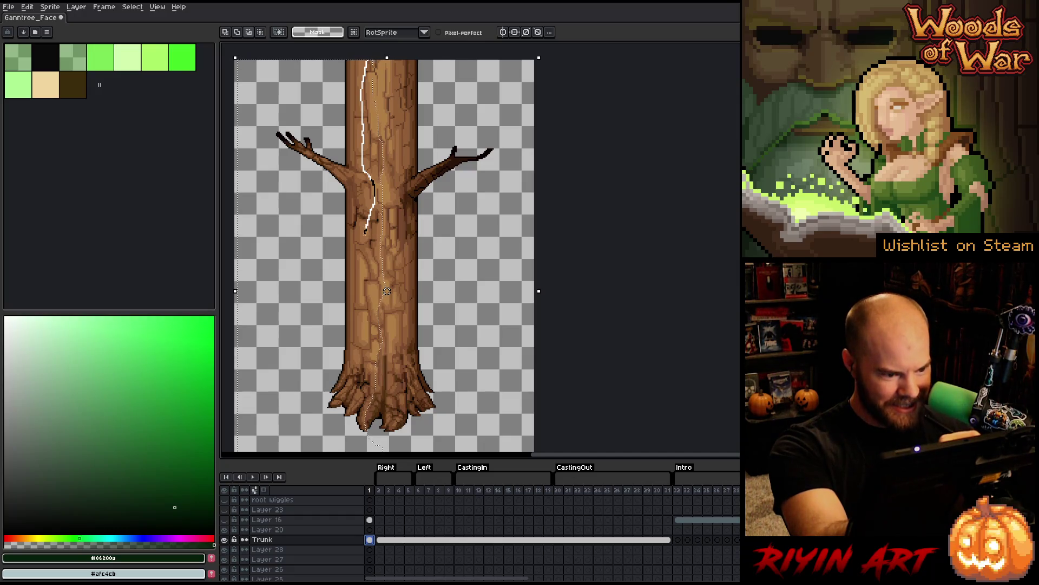
mouse_move(365, 241)
left_mouse_down()
mouse_move(370, 444)
mouse_move(534, 413)
left_mouse_up()
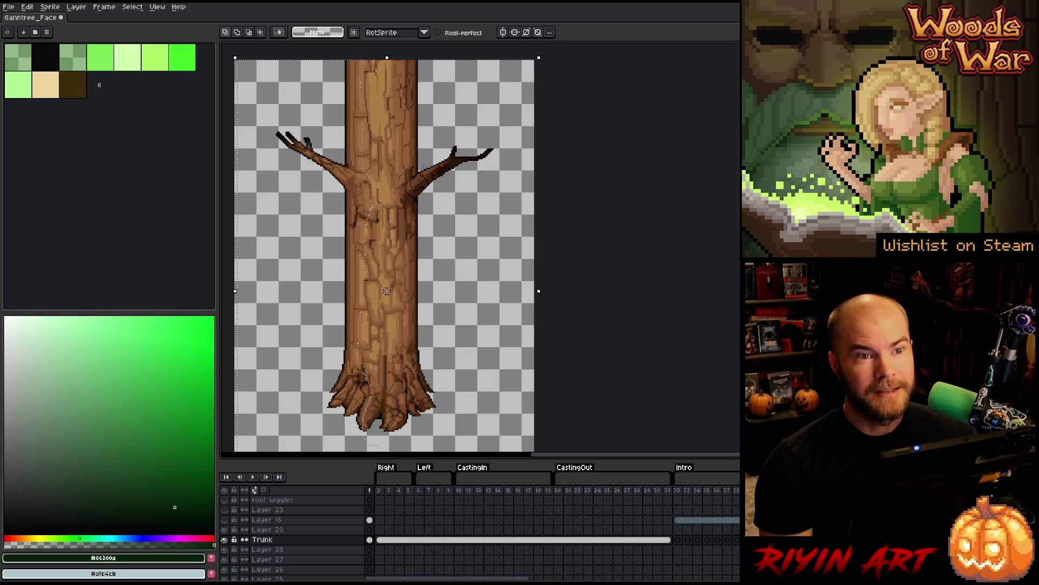
- Shift the outlined trunk section right to X=6 and commit the move
key("Right")
key("Right")
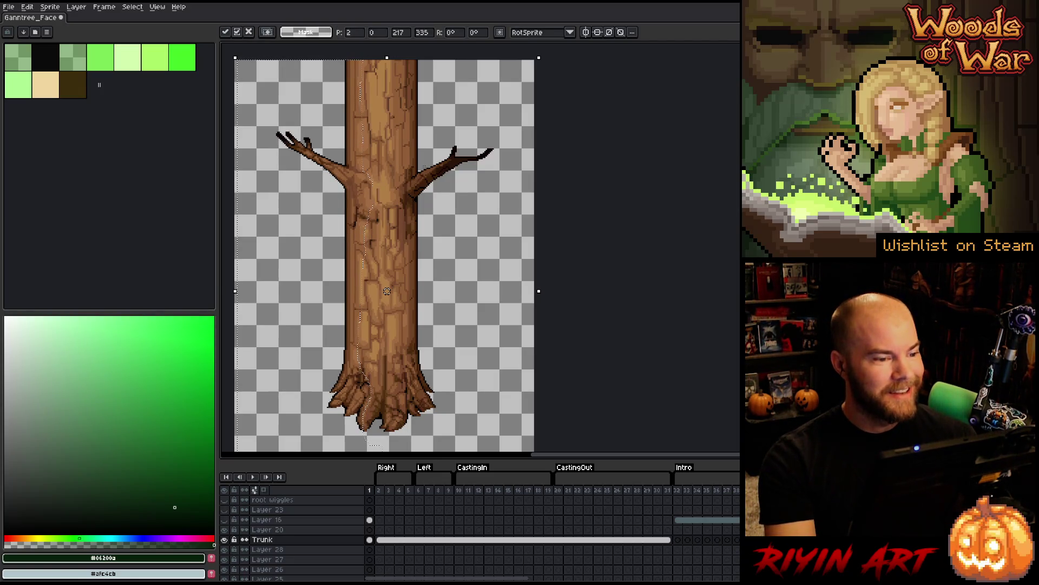
key("Left")
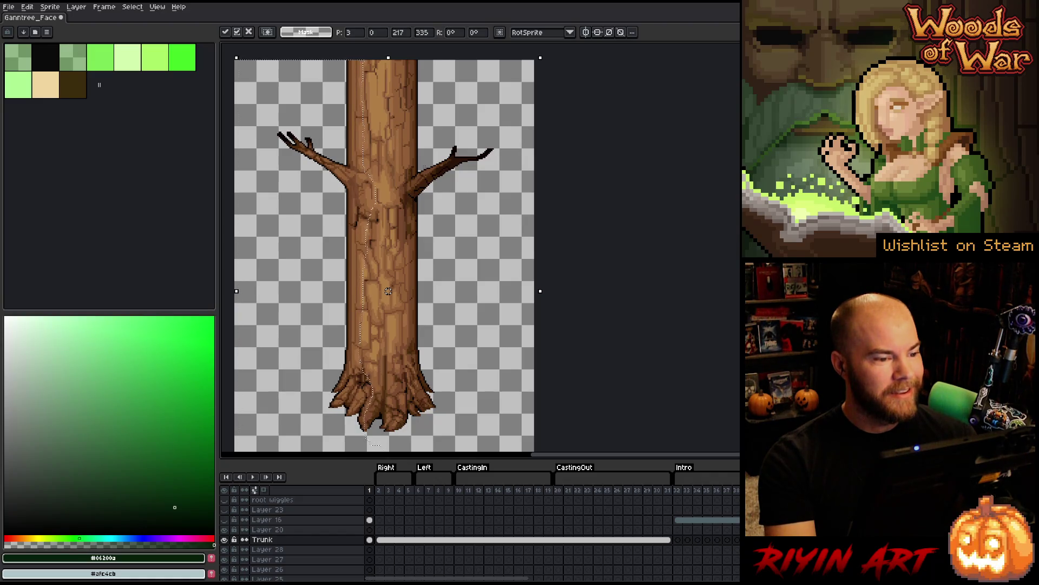
key("Right")
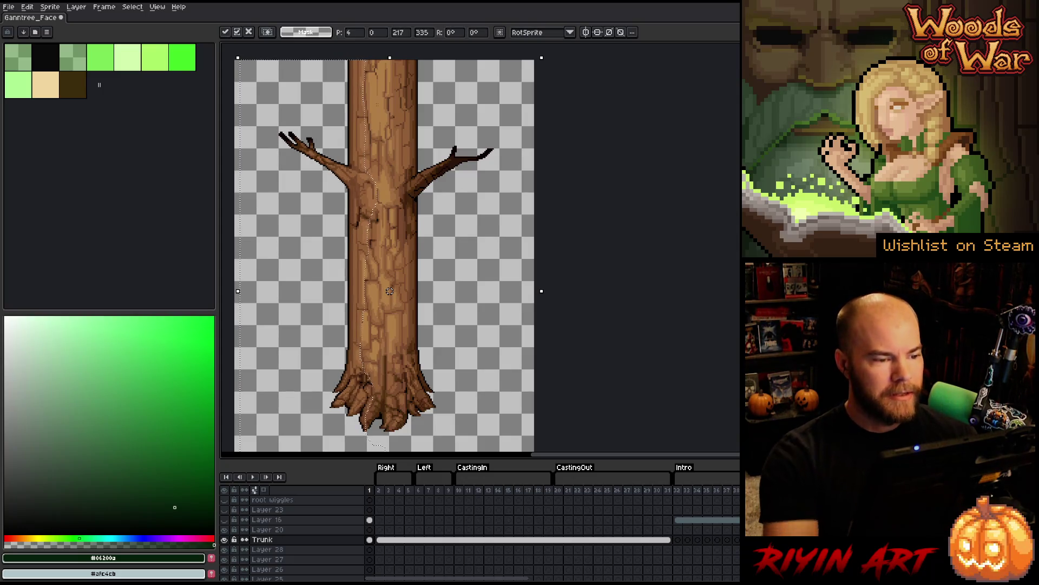
key("Return")
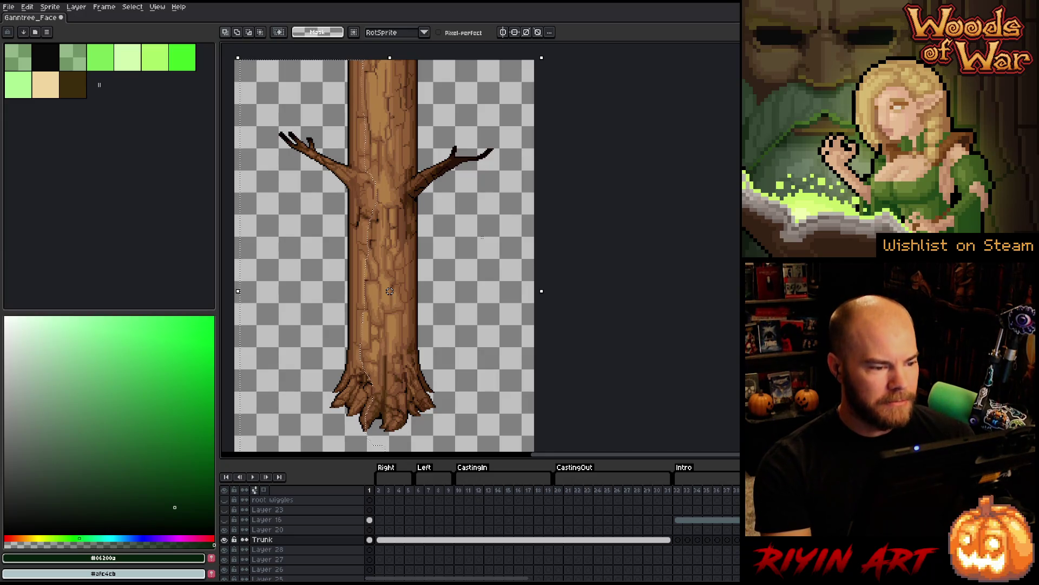
left_click_drag(390, 291, 391, 291)
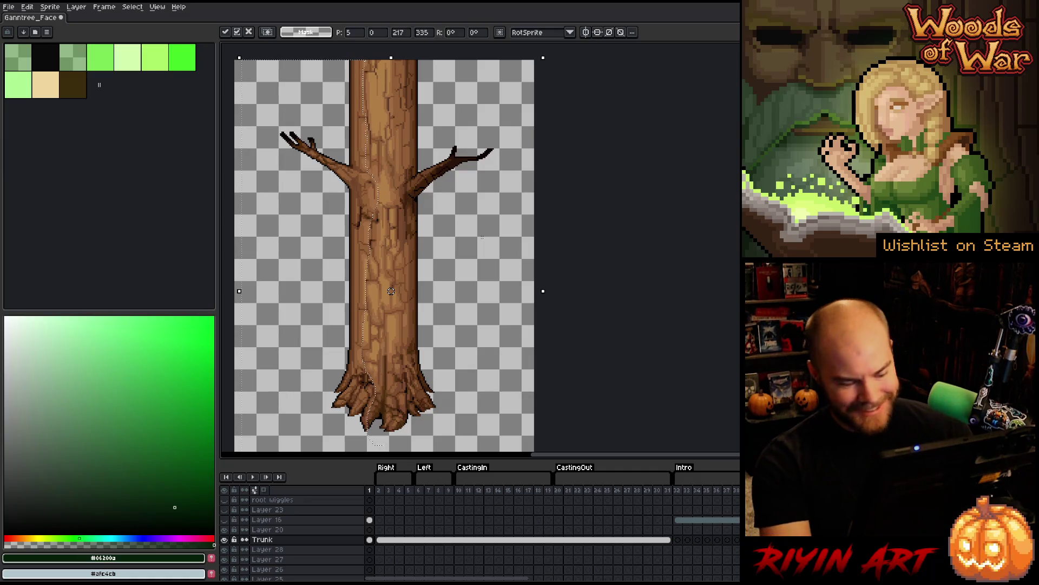
- Toggle Layer 16's dark shading to check alignment, leave it visible, and deselect
left_click(227, 520)
left_click(226, 520)
left_click(227, 519)
left_click(227, 520)
left_click(226, 520)
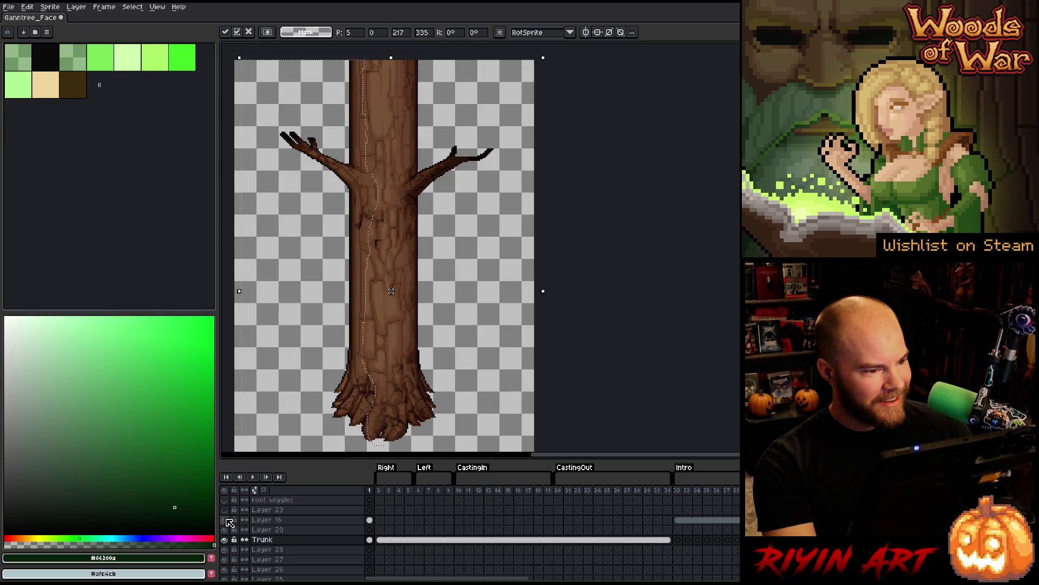
left_click(227, 520)
left_click(227, 520)
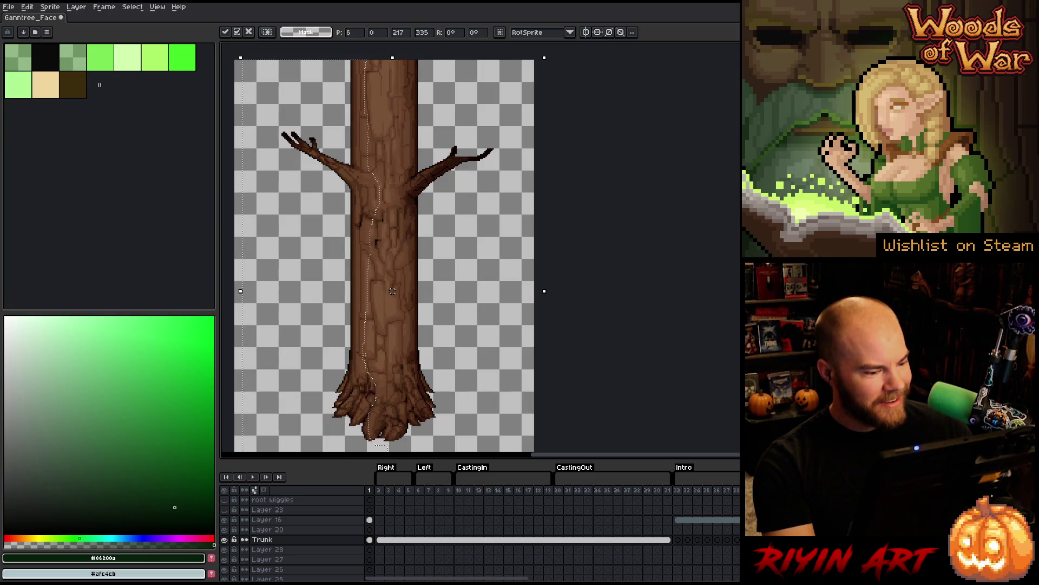
key("ctrl+d")
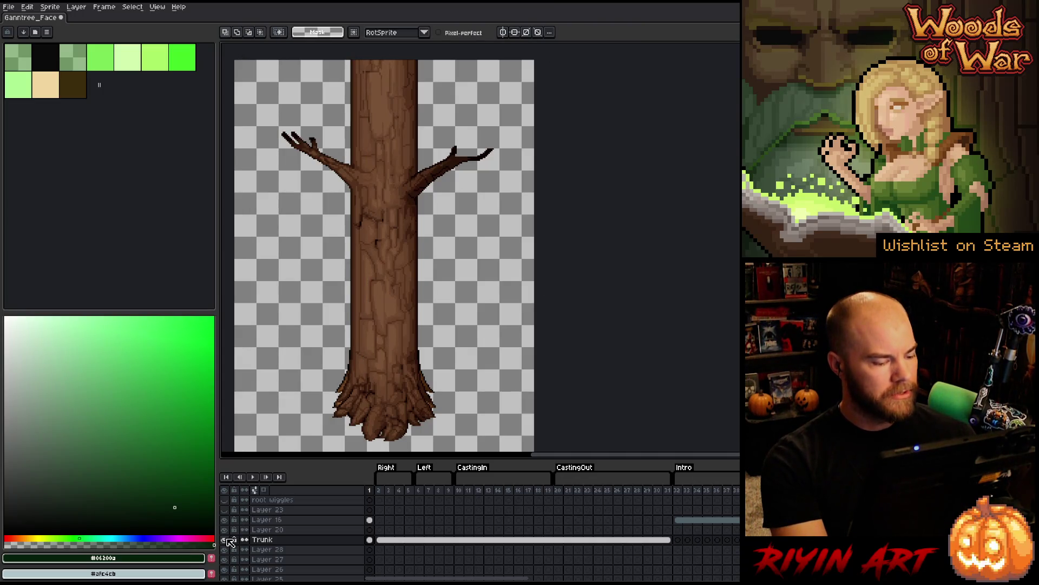
- Flick Layer 16's shading on and off repeatedly to compare the trunk, ending with it hidden
left_click(228, 521)
left_click(228, 520)
left_click(228, 520)
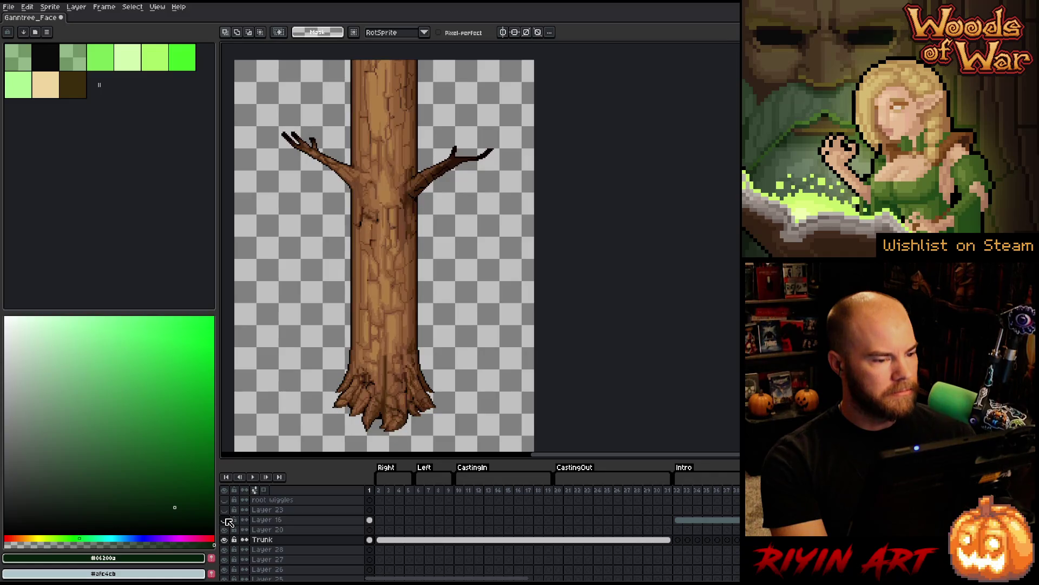
left_click(228, 520)
left_click(228, 520)
left_click(228, 521)
left_click(228, 520)
left_click(228, 520)
left_click(228, 521)
left_click(228, 521)
left_click(229, 521)
left_click(228, 521)
left_click(229, 521)
left_click(229, 521)
left_click(228, 521)
left_click(229, 521)
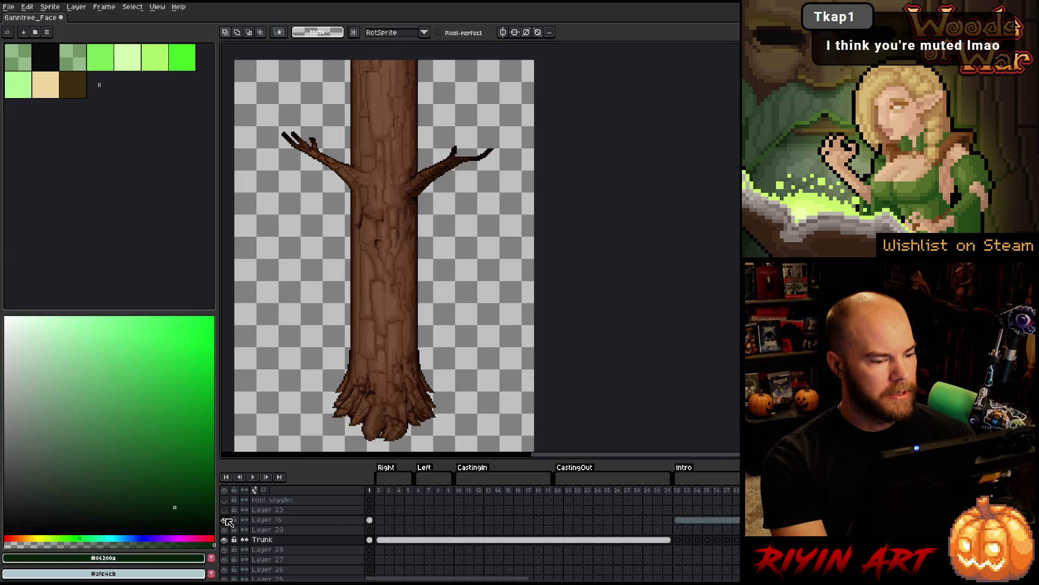
left_click(228, 521)
left_click(228, 520)
left_click(229, 520)
left_click(228, 521)
left_click(229, 520)
left_click(229, 521)
left_click(228, 521)
left_click(228, 521)
left_click(229, 521)
left_click(228, 521)
left_click(229, 521)
left_click(229, 521)
left_click(228, 521)
left_click(228, 520)
left_click(229, 521)
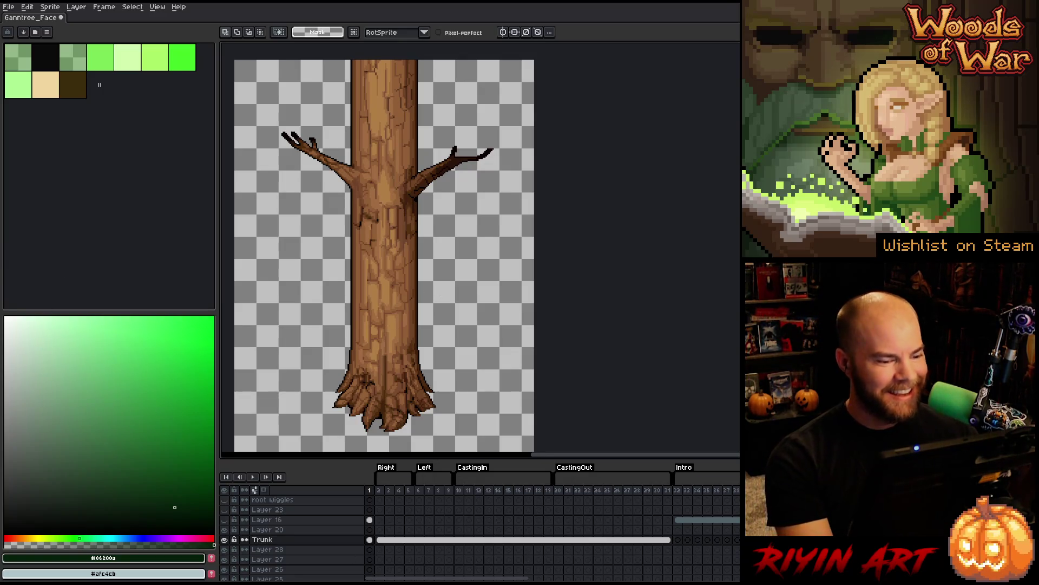
scroll(388, 326, "left", 2)
- Zoom and pan over the trunk, then select the Trunk layer's frame-1 cel
scroll(383, 275, "up", 5)
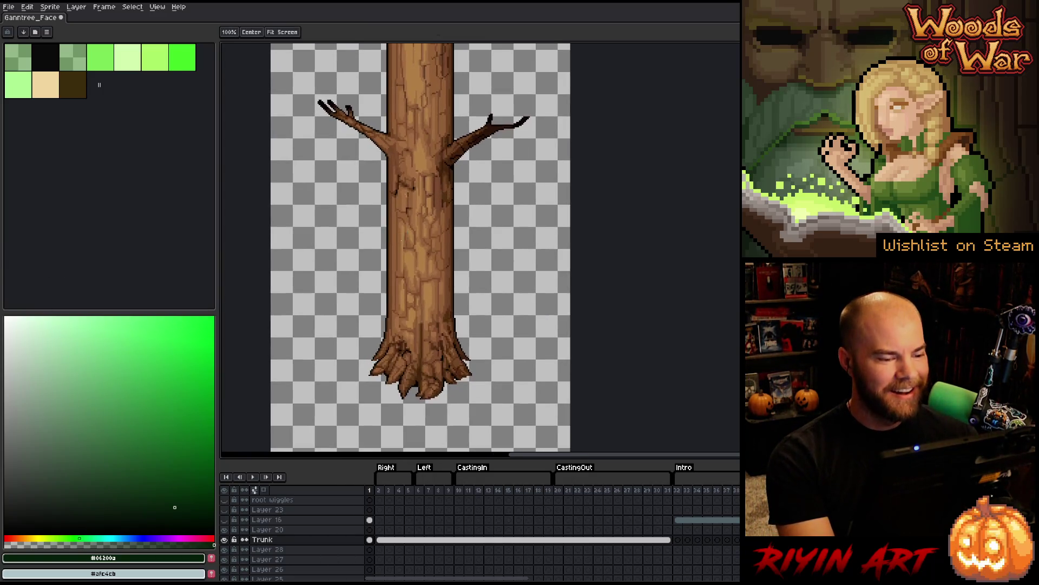
left_click_drag(425, 291, 410, 278)
scroll(398, 271, "down", 2)
scroll(384, 262, "up", 3)
scroll(385, 261, "down", 1)
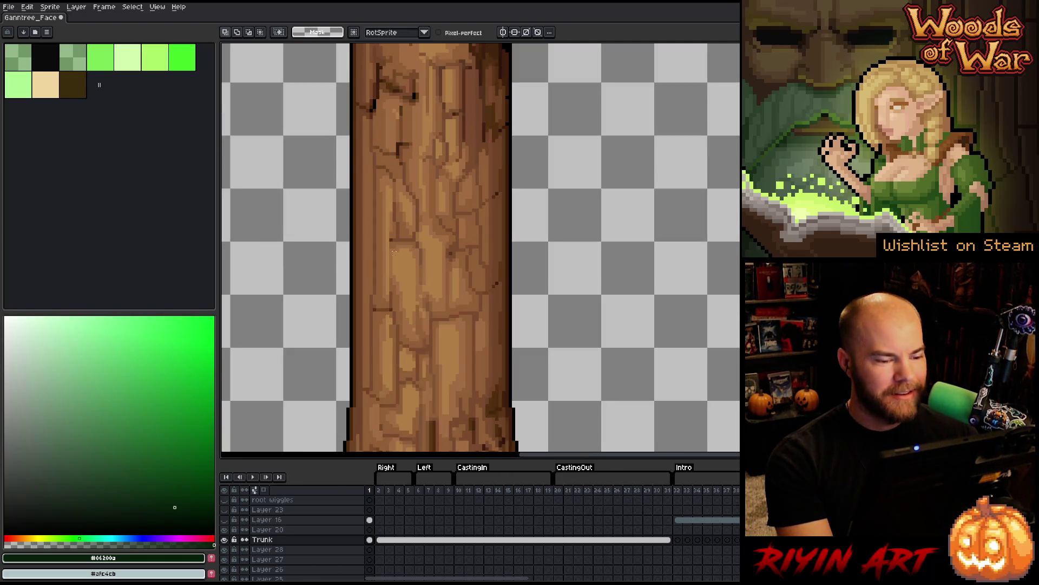
left_click(370, 540)
- Recentre on the bark texture and advance to frame 5 with the face and beard
left_click_drag(410, 220, 407, 235)
scroll(413, 237, "up", 2)
scroll(410, 239, "down", 2)
left_click_drag(445, 296, 418, 301)
scroll(351, 254, "up", 1)
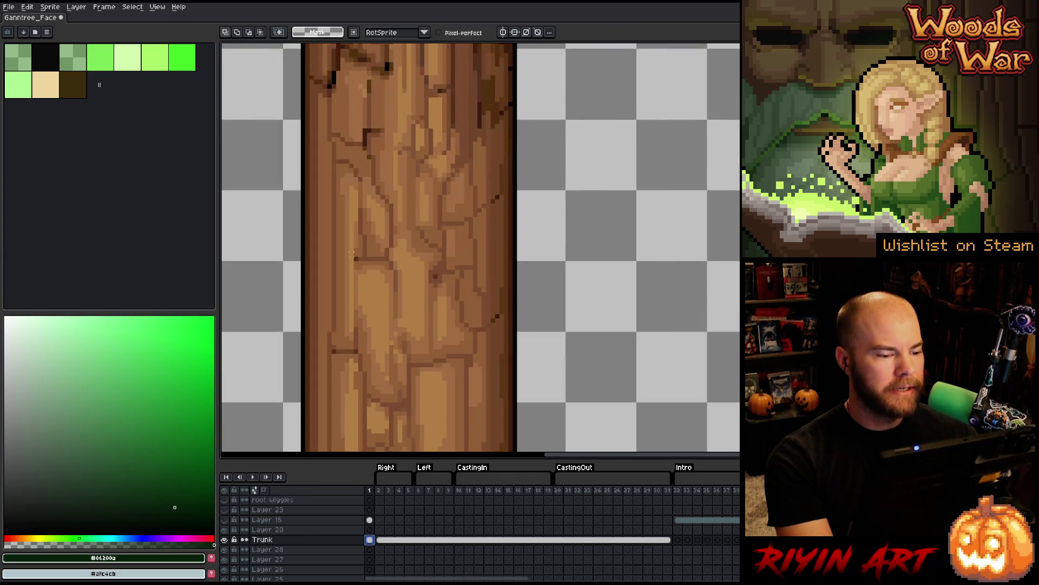
scroll(351, 253, "down", 1)
key("Right")
key("Right")
key("Right")
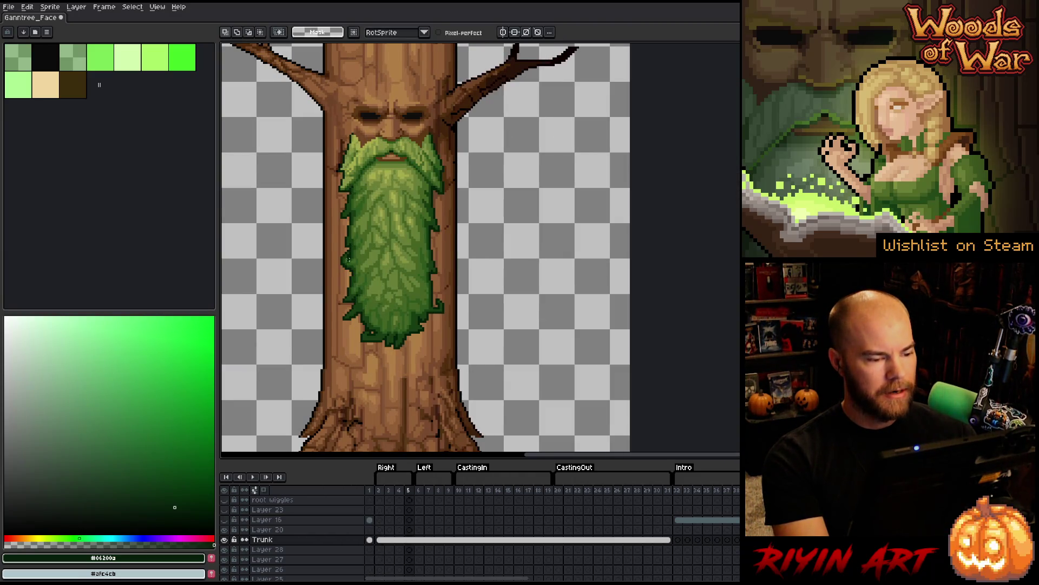
- Return to frame 1, centre the whole tree, and save the sprite
left_click(372, 493)
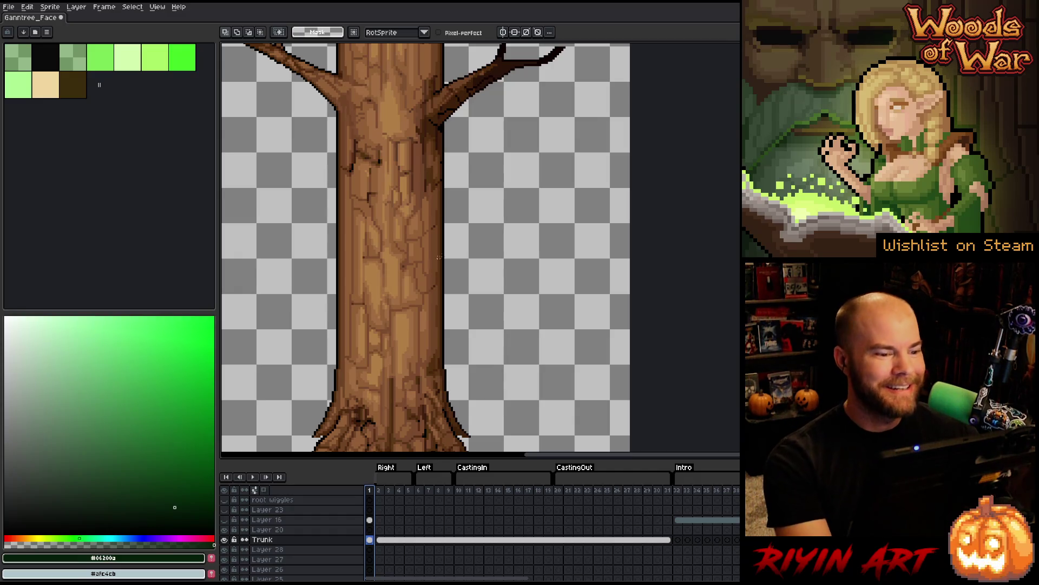
scroll(455, 226, "down", 1)
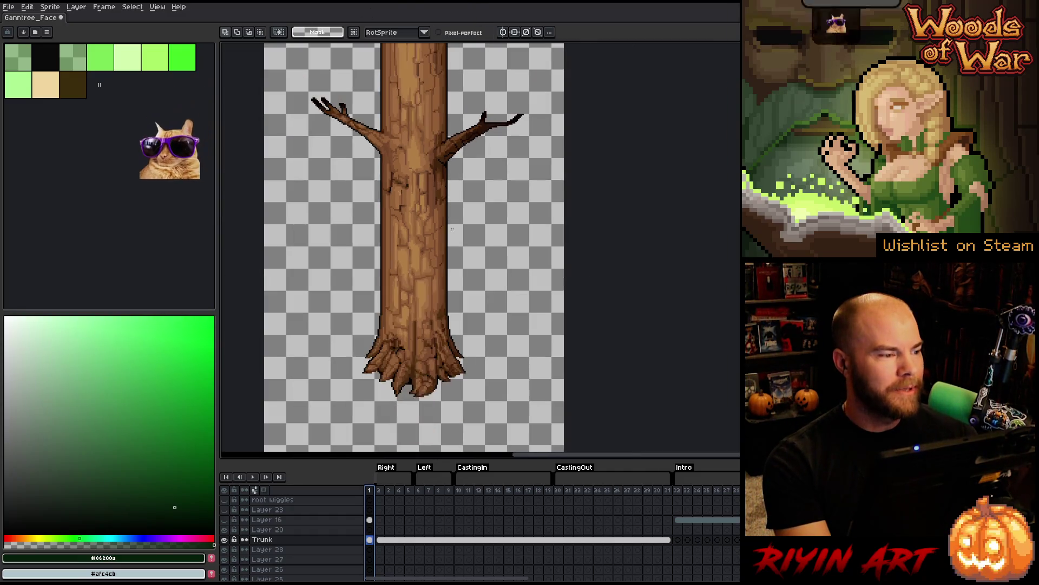
mouse_move(482, 353)
left_mouse_down()
mouse_move(457, 429)
mouse_move(461, 399)
left_mouse_up()
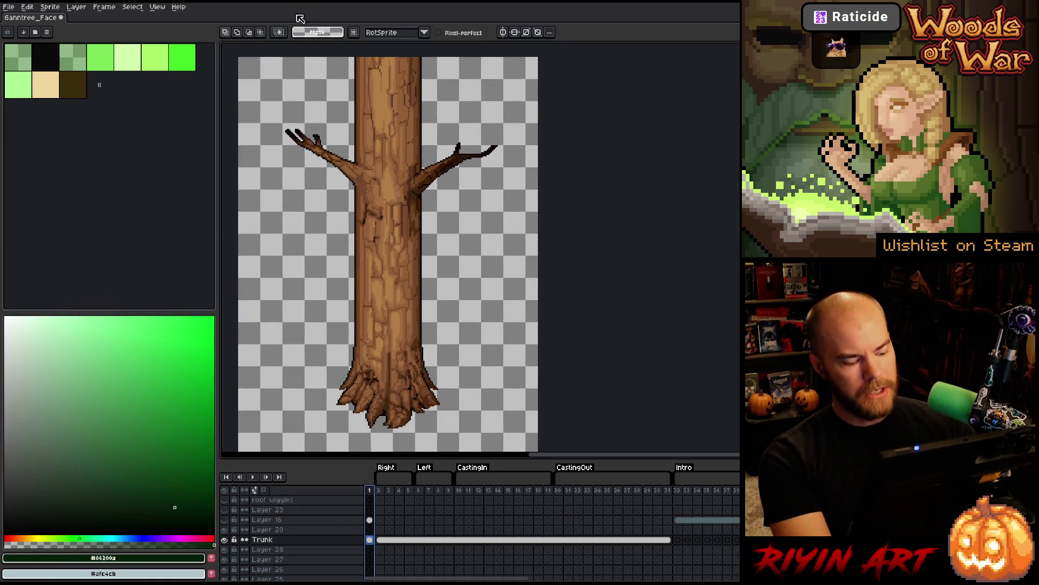
key("ctrl+s")
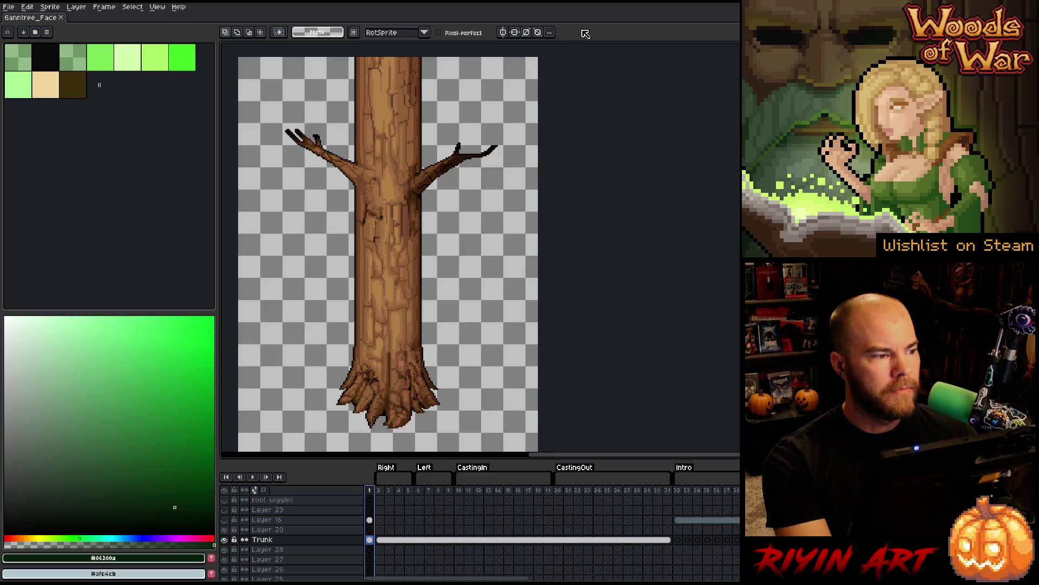
- Compare frames 1 and 2, then zoom in on frame 1's trunk
left_click(377, 494)
mouse_move(374, 493)
left_mouse_down()
mouse_move(382, 497)
mouse_move(372, 497)
mouse_move(378, 481)
mouse_move(371, 499)
left_mouse_up()
left_click(370, 491)
scroll(387, 287, "up", 4)
scroll(387, 287, "up", 2)
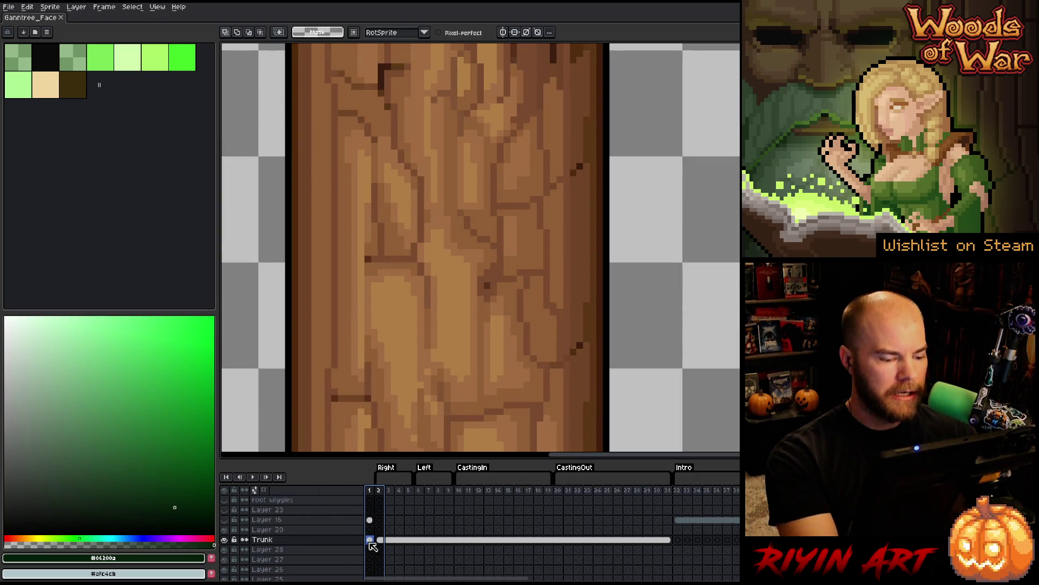
- Sample the bark brown #915f36 and repaint a few trunk pixels on frame 1
key("i")
left_click(368, 268, "alt")
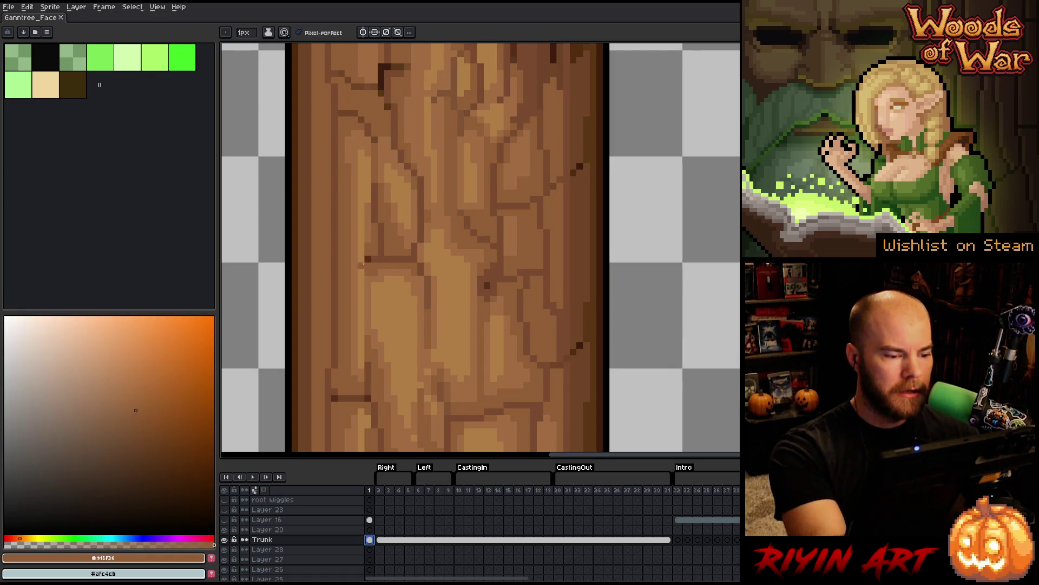
left_click_drag(360, 251, 361, 292)
left_click(362, 271, "alt")
left_click(363, 268, "alt")
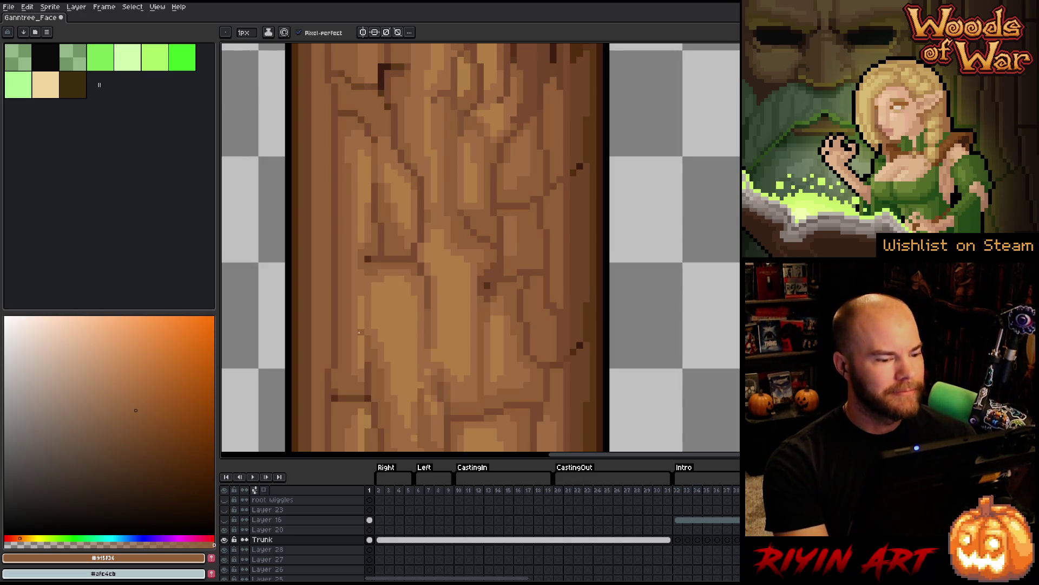
scroll(370, 312, "down", 4)
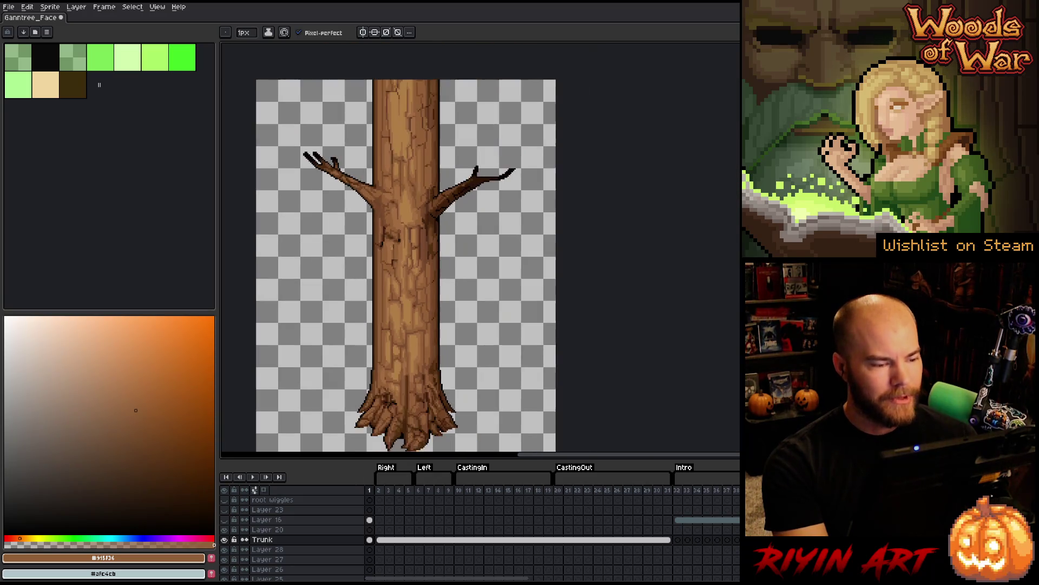
left_click_drag(411, 309, 362, 318)
- Show Layer 16's shading and make the Trunk layer active on frame 1
left_click(370, 540)
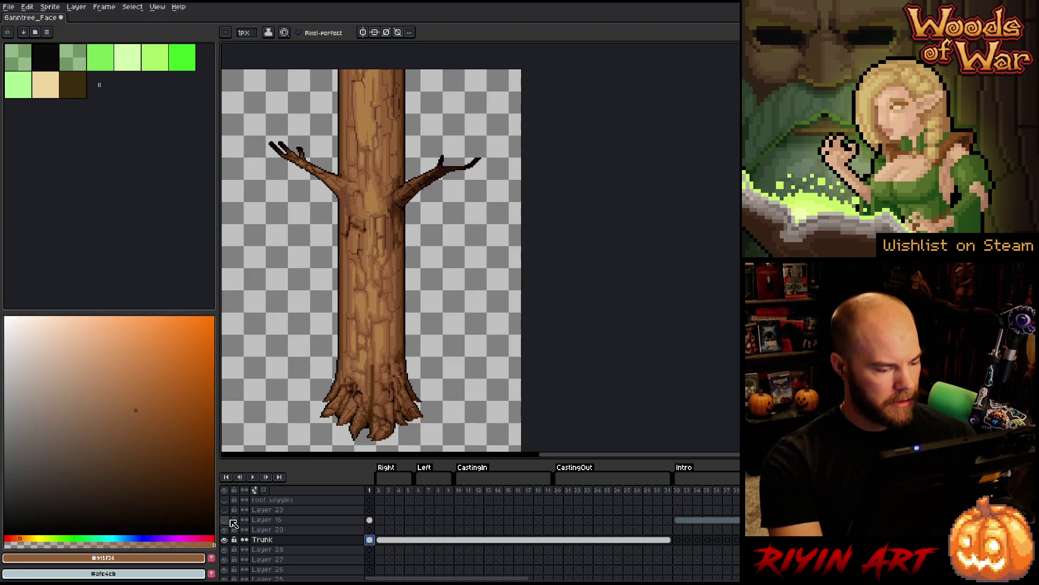
left_click(224, 519)
left_click(370, 520)
left_click(374, 523)
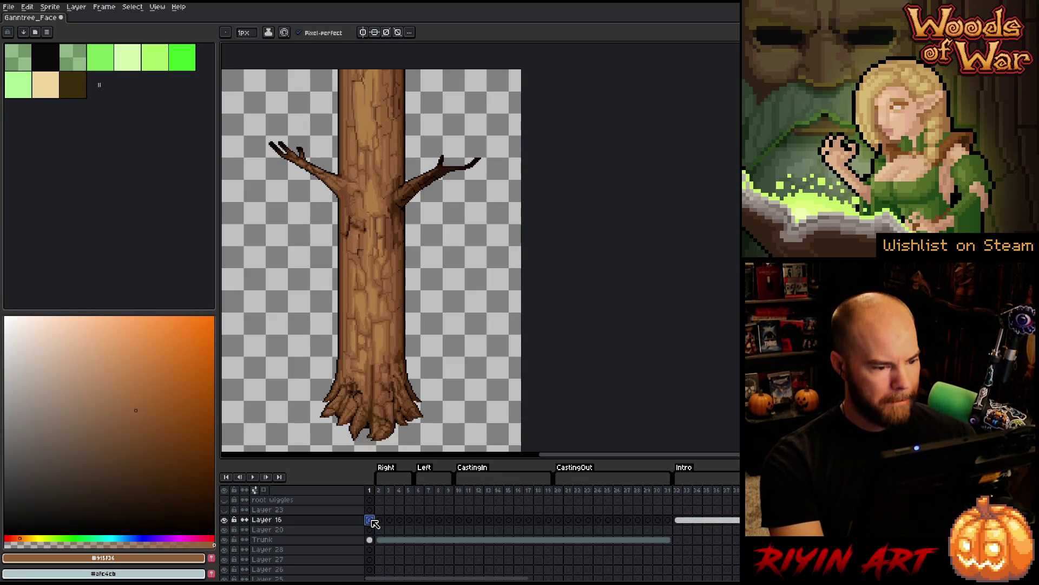
left_click(370, 540)
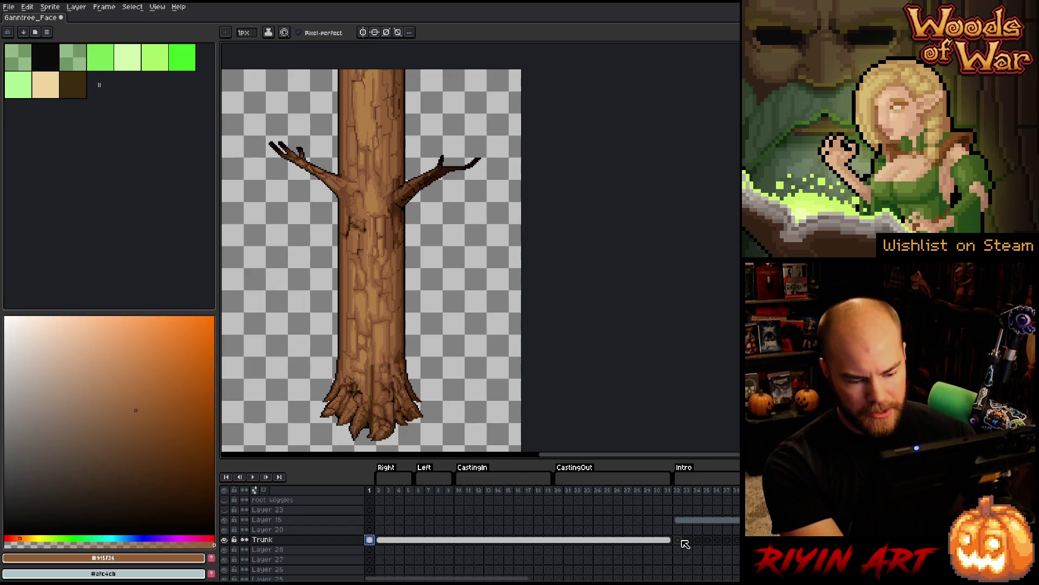
- Inspect frames 32 and 40 across the Trunk, Layer 20 and Layer 16 cels
mouse_move(520, 579)
left_mouse_down()
mouse_move(604, 579)
mouse_move(588, 579)
left_mouse_up()
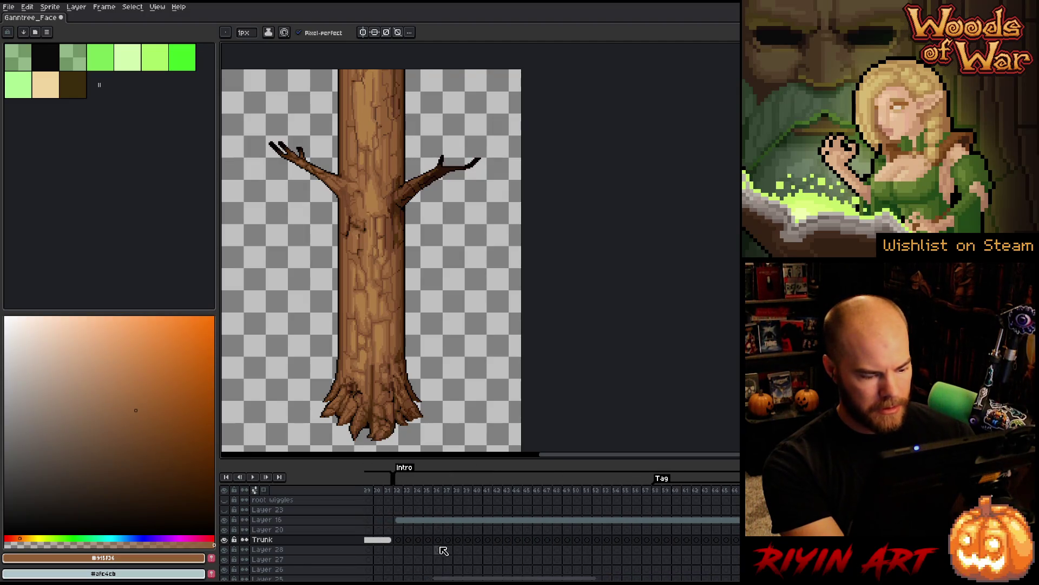
left_click(399, 540)
left_click(408, 540)
left_click(400, 540)
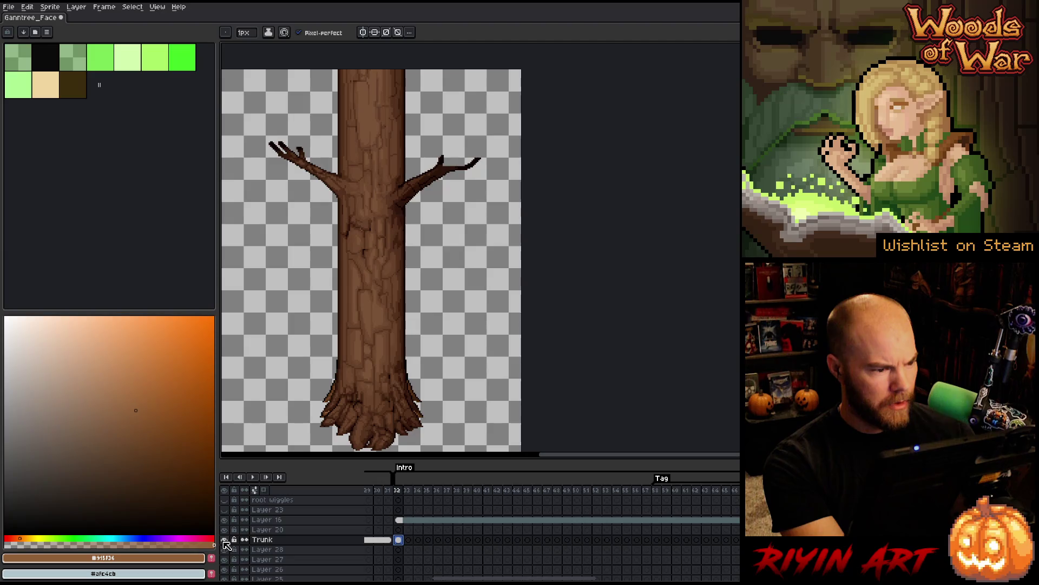
left_click(412, 541)
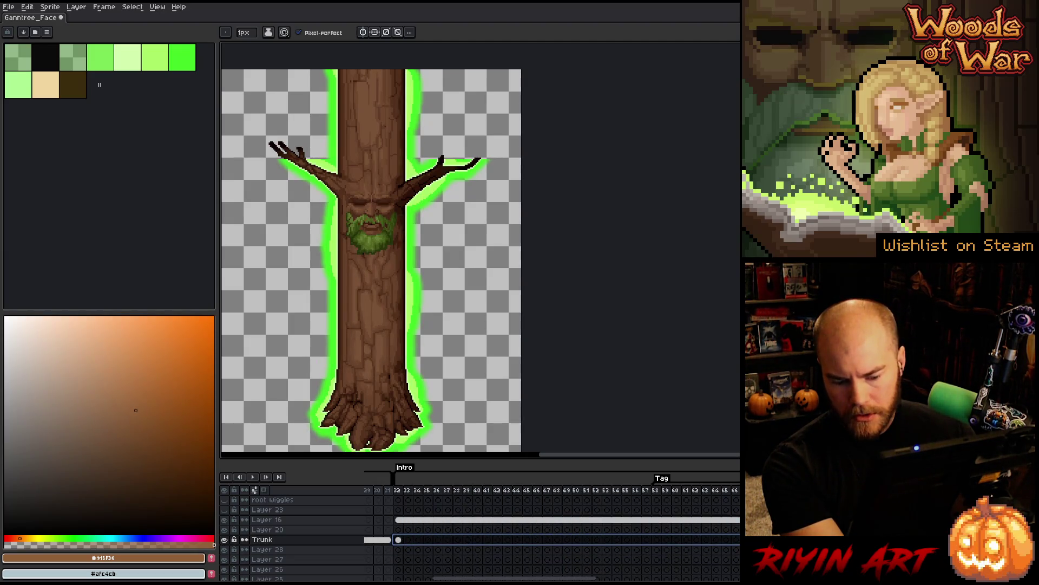
left_click(478, 529)
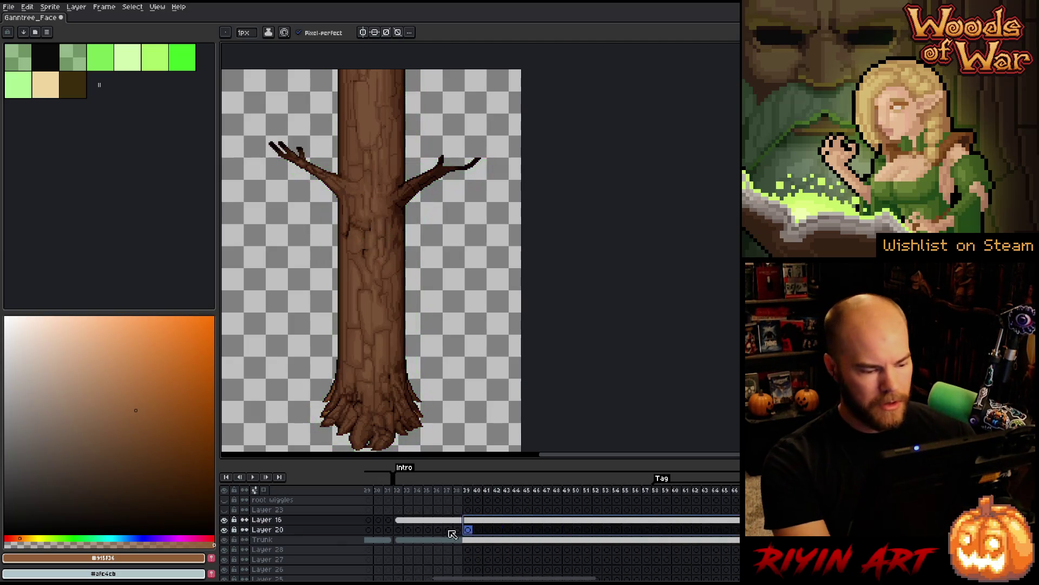
left_click(399, 521)
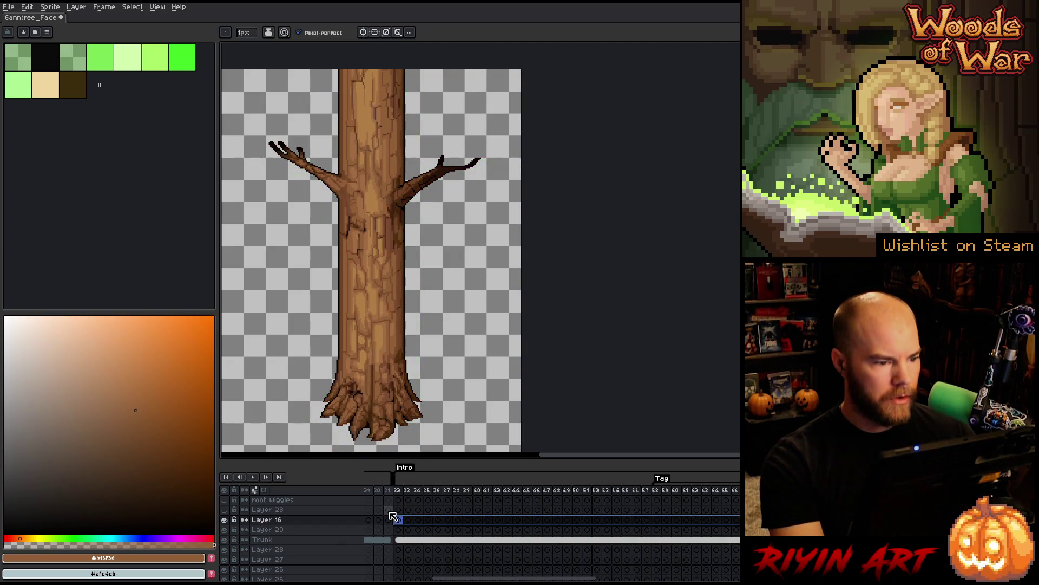
- Play the animation, scrub frames 71–78, return to the Pencil, and save
left_click_drag(365, 279, 379, 277)
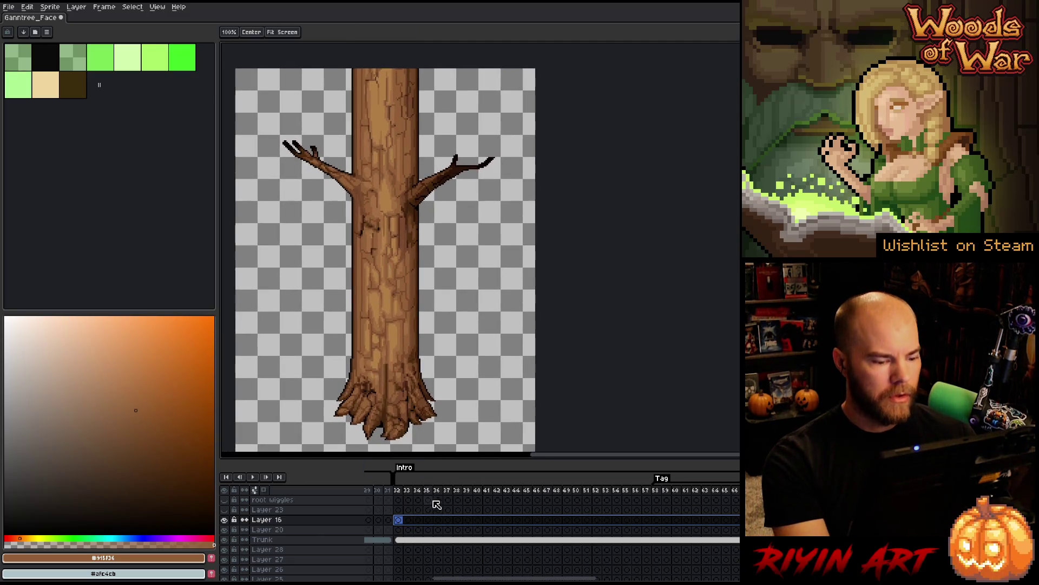
key("Return")
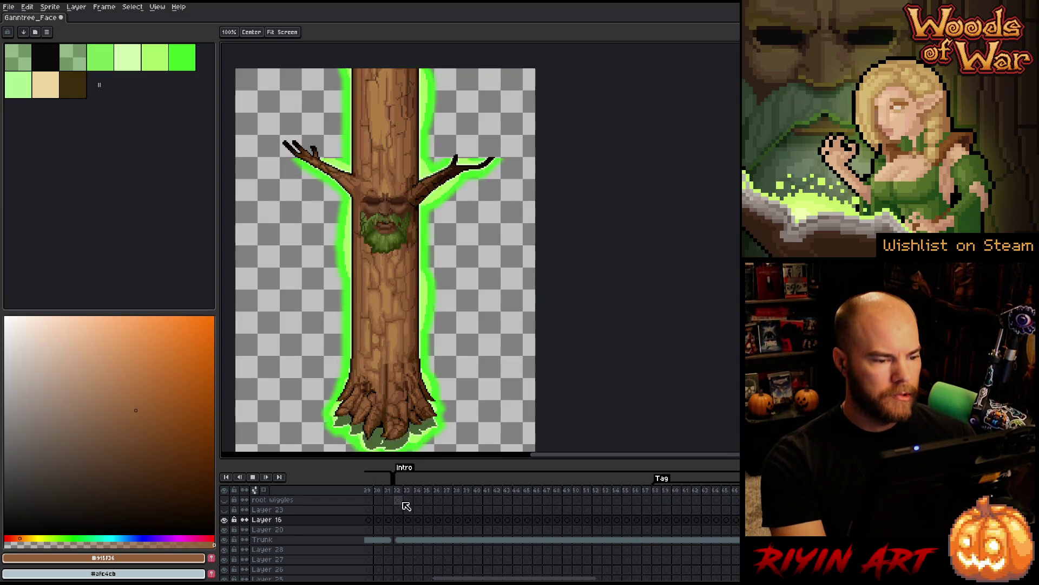
left_click_drag(463, 578, 555, 578)
mouse_move(404, 491)
left_mouse_down()
mouse_move(522, 493)
mouse_move(427, 496)
mouse_move(518, 502)
mouse_move(550, 494)
left_mouse_up()
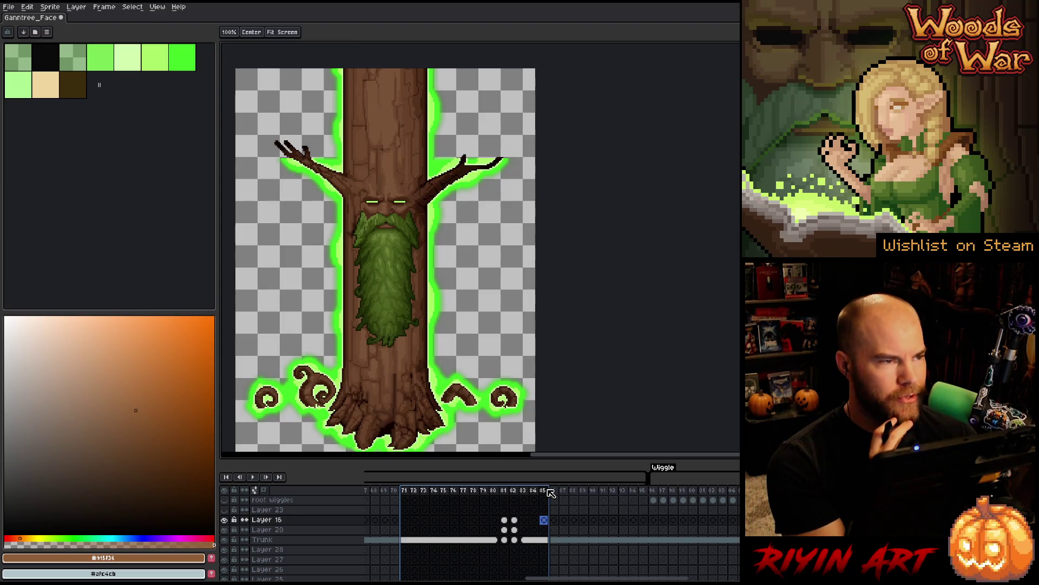
key("b")
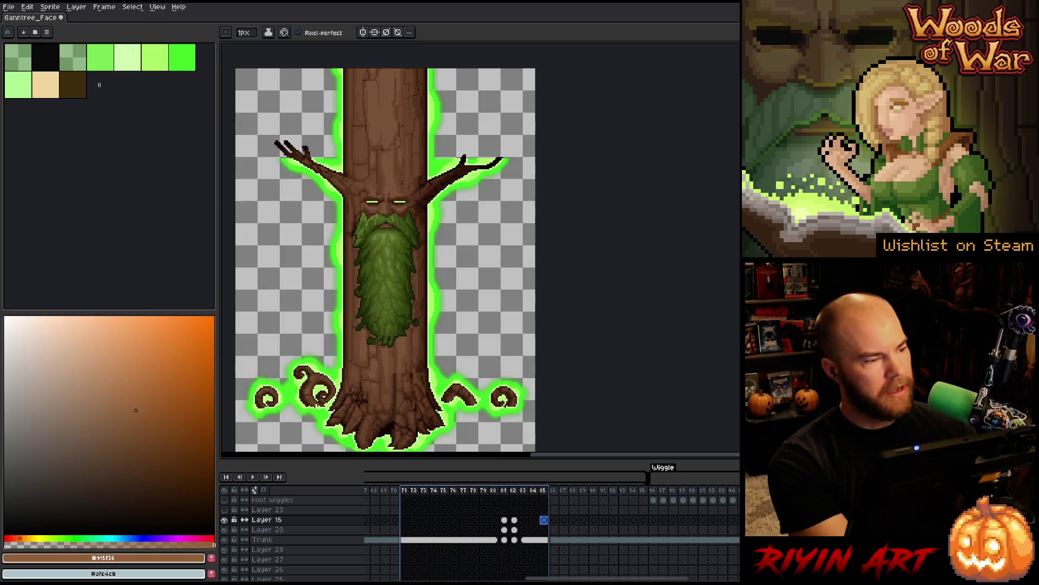
key("ctrl+s")
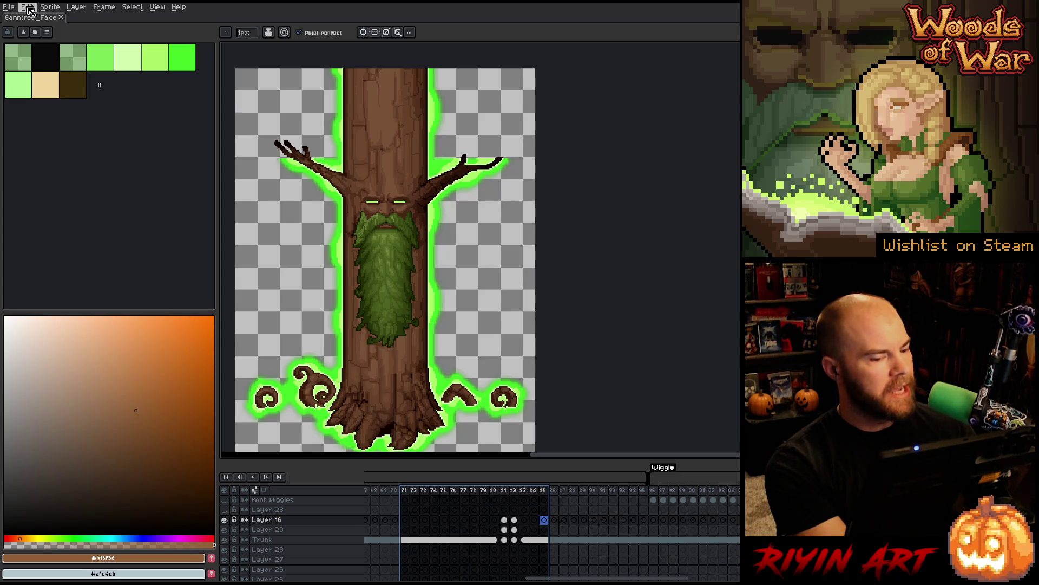
- Try Edit > Adjustments > Color Curves, cancel the no-active-image error, and show frame 81
left_click(28, 8)
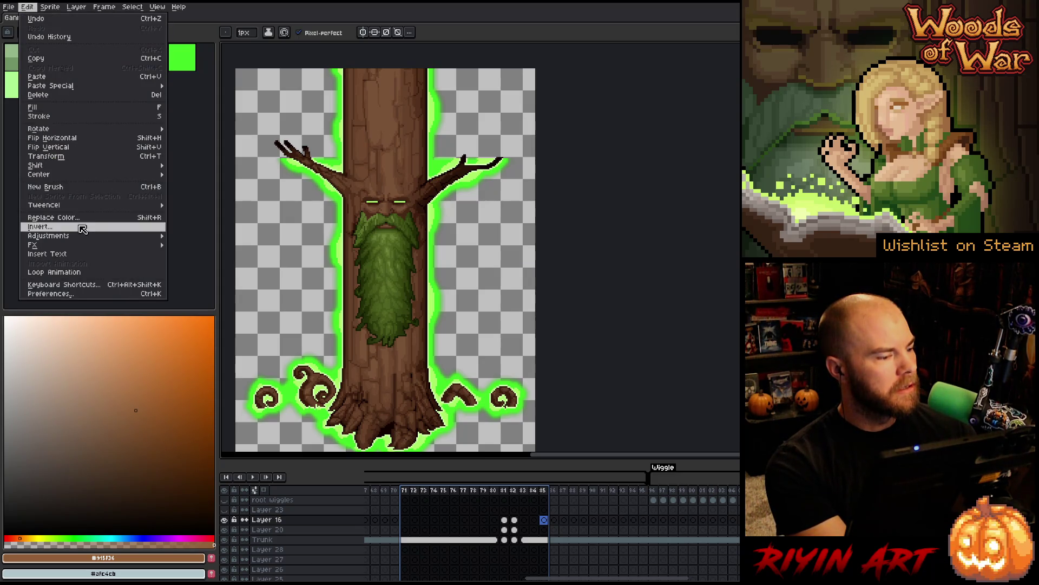
mouse_move(85, 241)
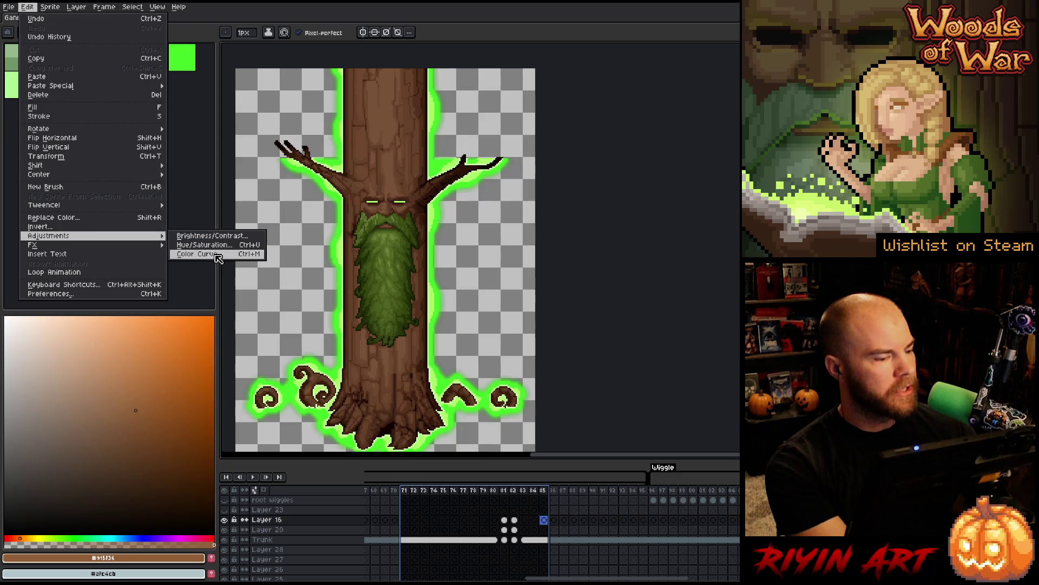
left_click(216, 255)
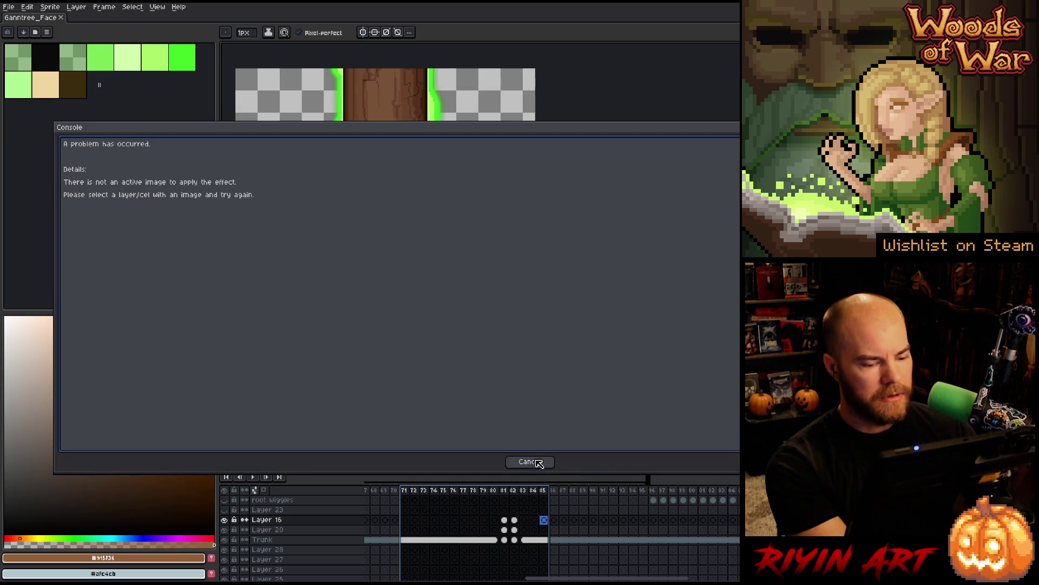
left_click(540, 463)
left_click(505, 520)
scroll(508, 532, "up", 3)
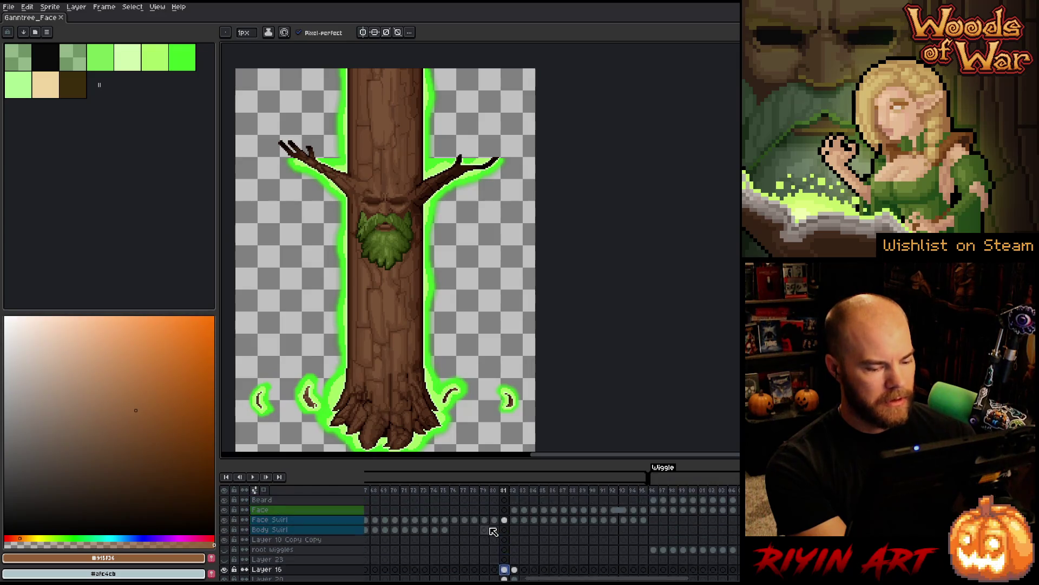
- Zoom in and out on the leafy beard, pan over the face, and scrub frames 73–87
scroll(418, 289, "up", 4)
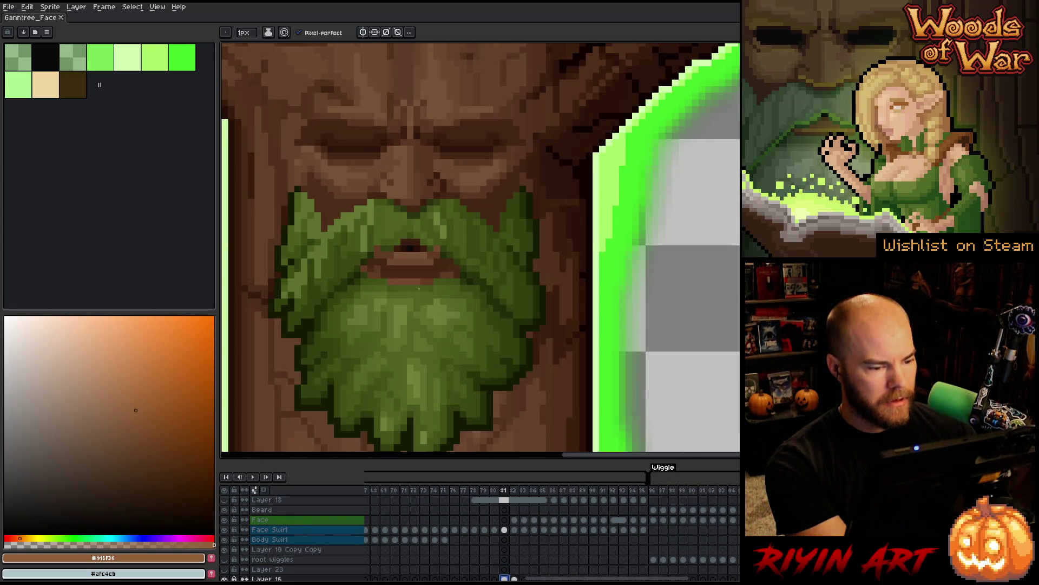
scroll(418, 291, "up", 3)
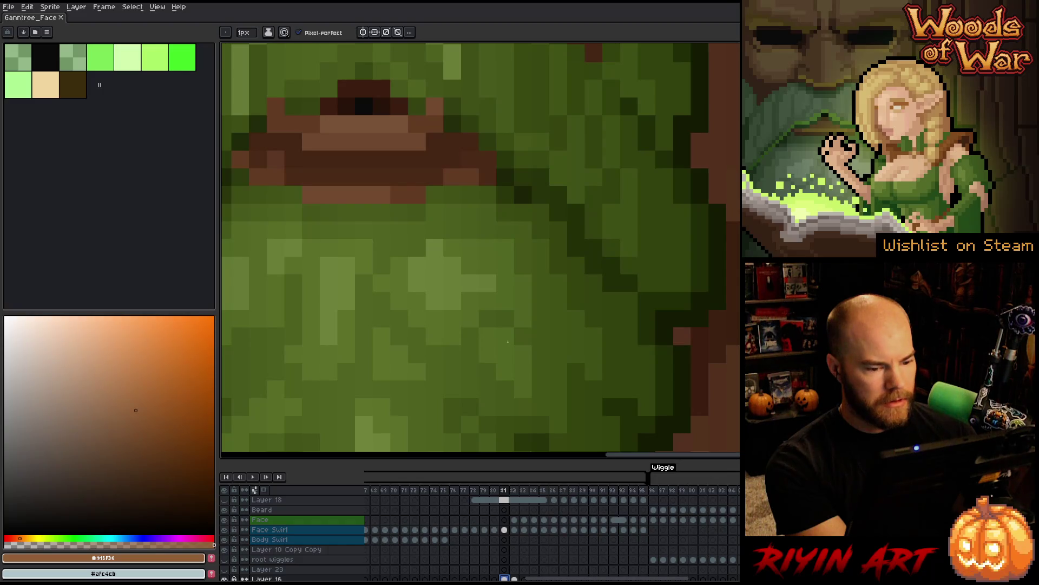
scroll(399, 306, "down", 2)
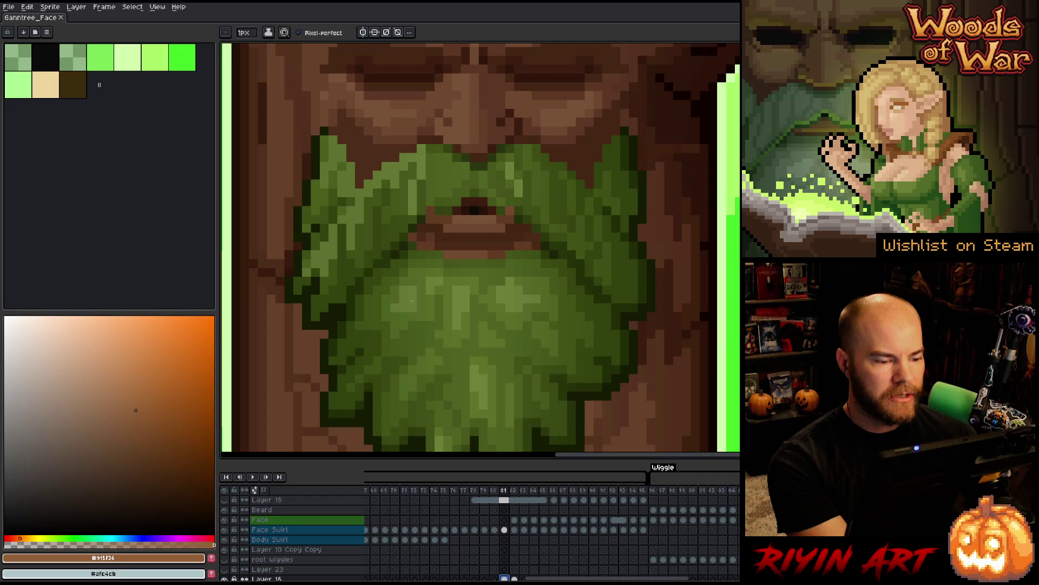
scroll(412, 300, "down", 2)
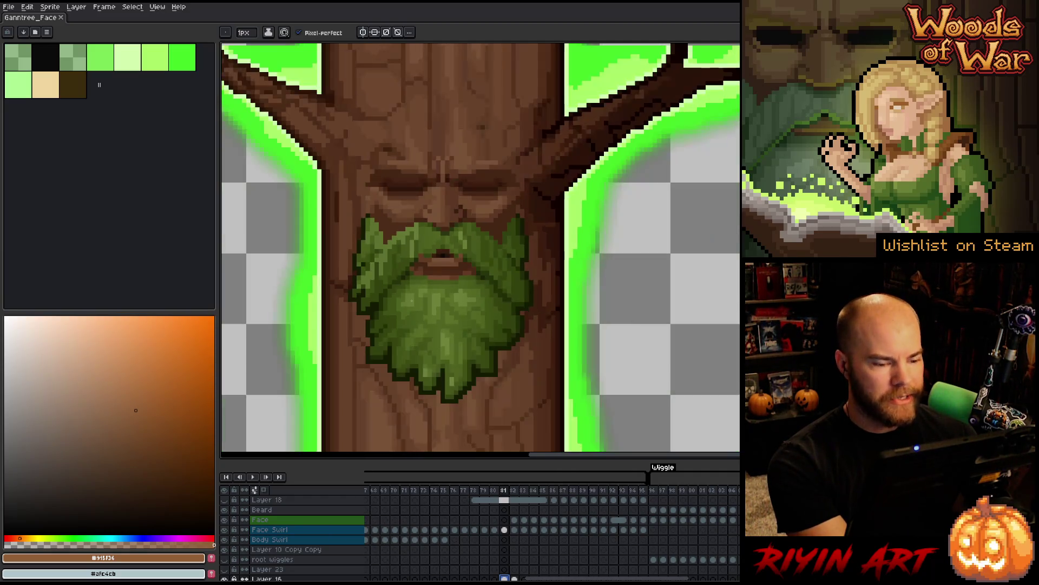
scroll(427, 328, "up", 4)
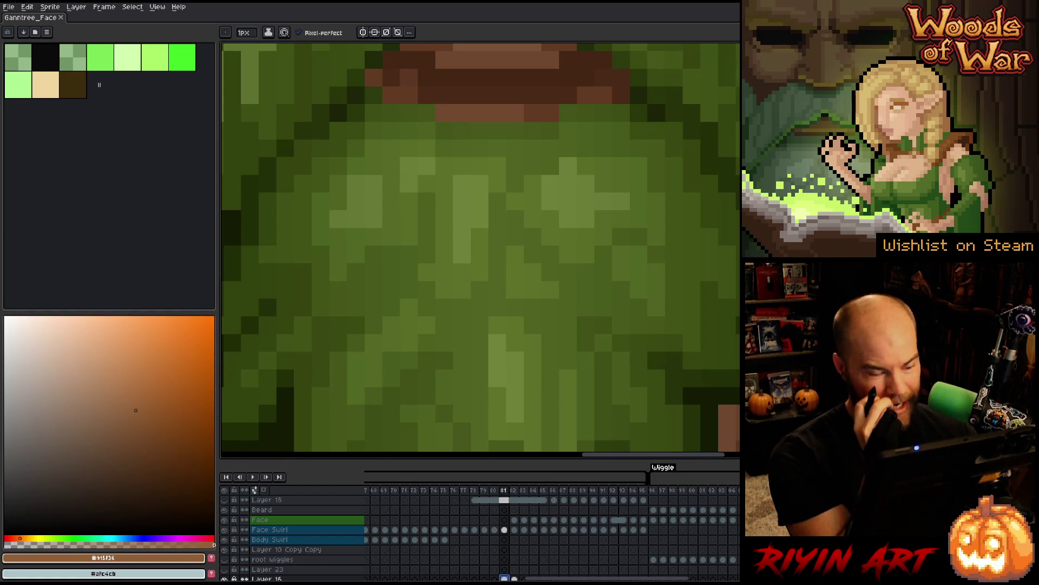
scroll(583, 182, "down", 3)
scroll(583, 181, "up", 1)
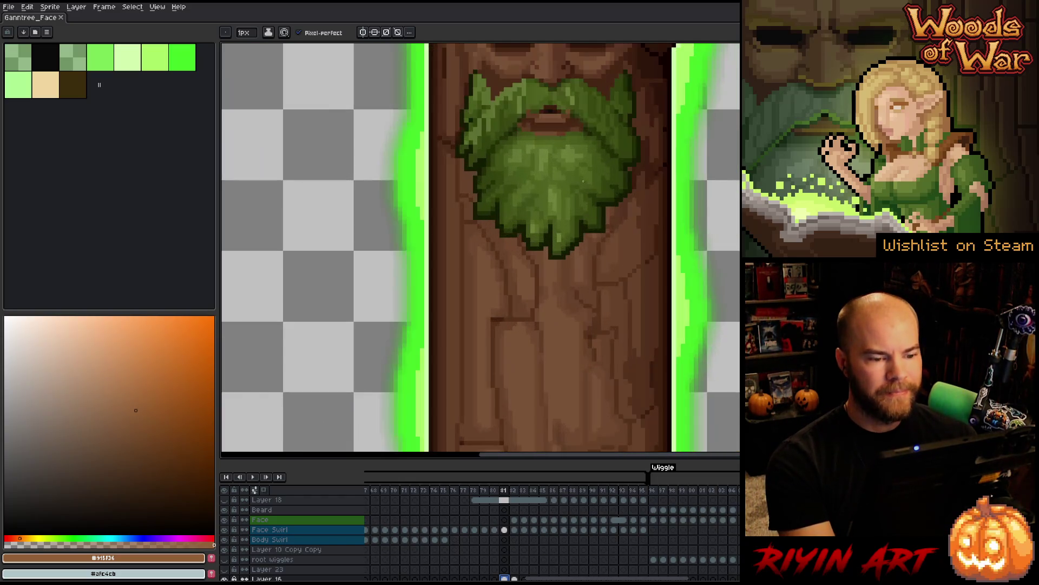
scroll(524, 244, "down", 3)
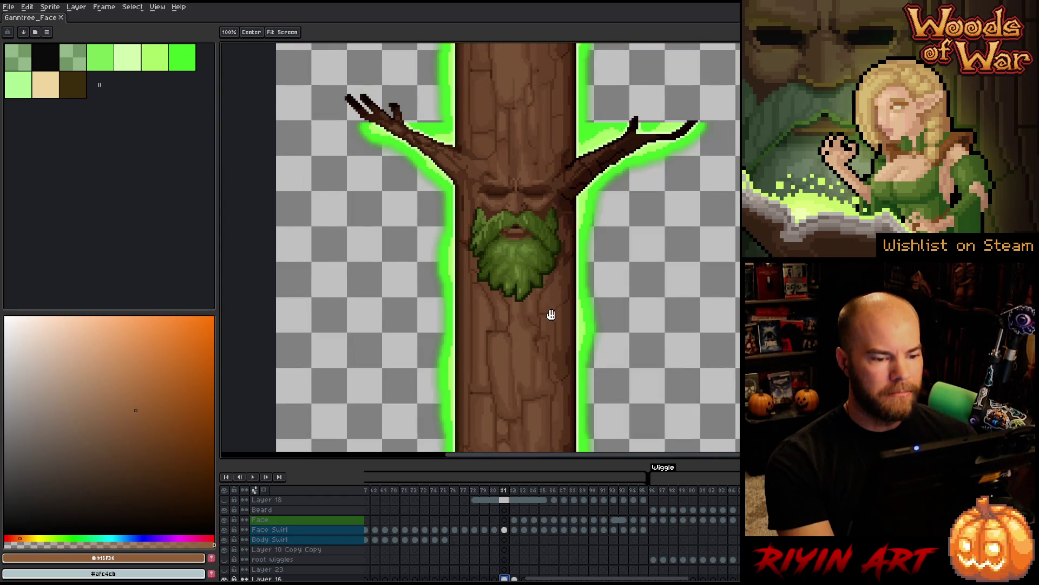
left_click_drag(551, 315, 436, 301)
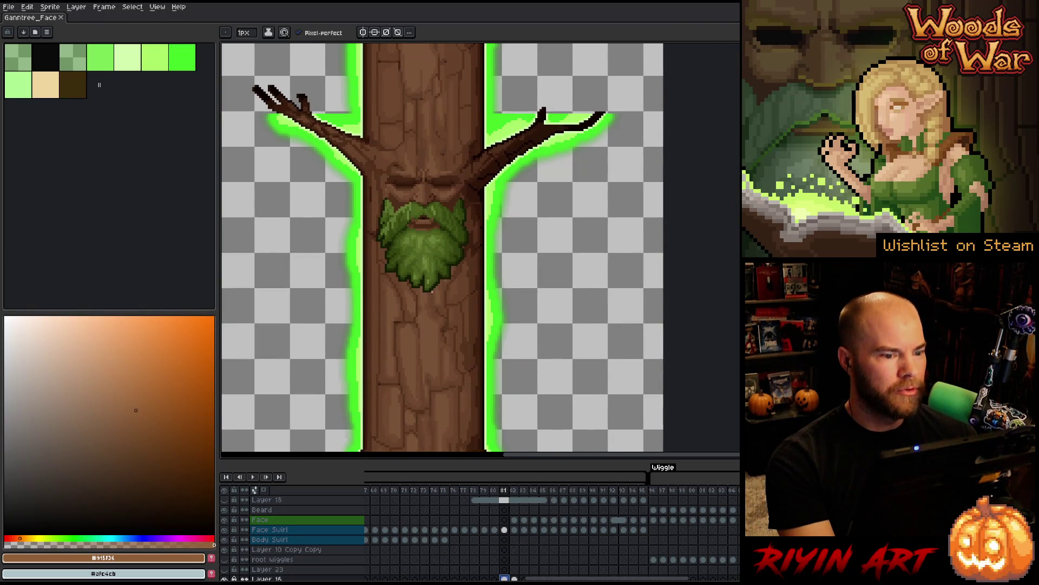
mouse_move(424, 490)
left_mouse_down()
mouse_move(576, 494)
mouse_move(419, 493)
mouse_move(679, 477)
mouse_move(660, 460)
mouse_move(432, 455)
mouse_move(666, 467)
mouse_move(488, 460)
mouse_move(573, 463)
mouse_move(583, 476)
left_mouse_up()
scroll(464, 561, "down", 1)
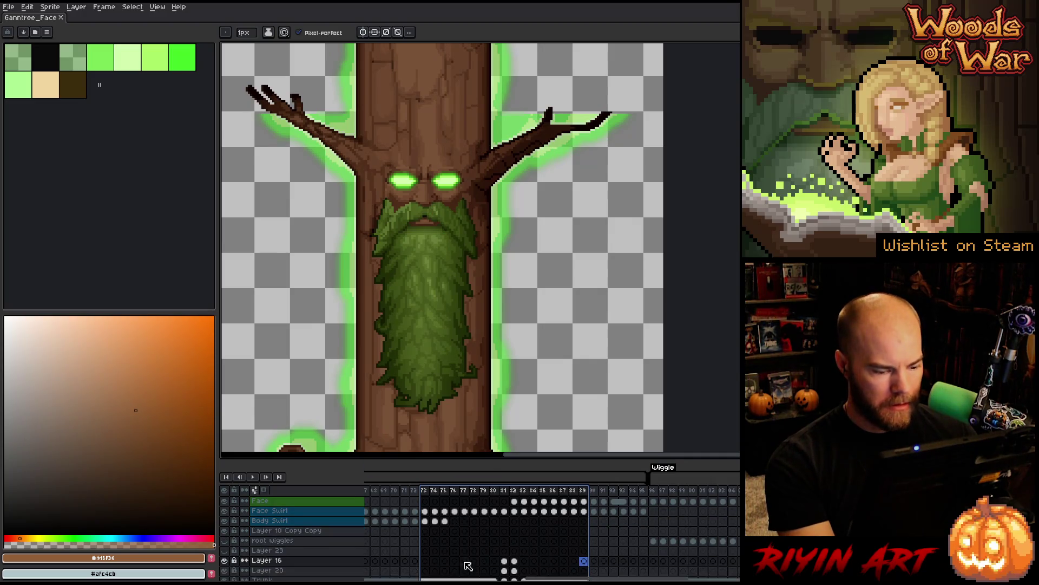
- View Trunk frame 2, then frame 83 and its neighbouring root-swirl frame
left_click_drag(547, 578, 360, 576)
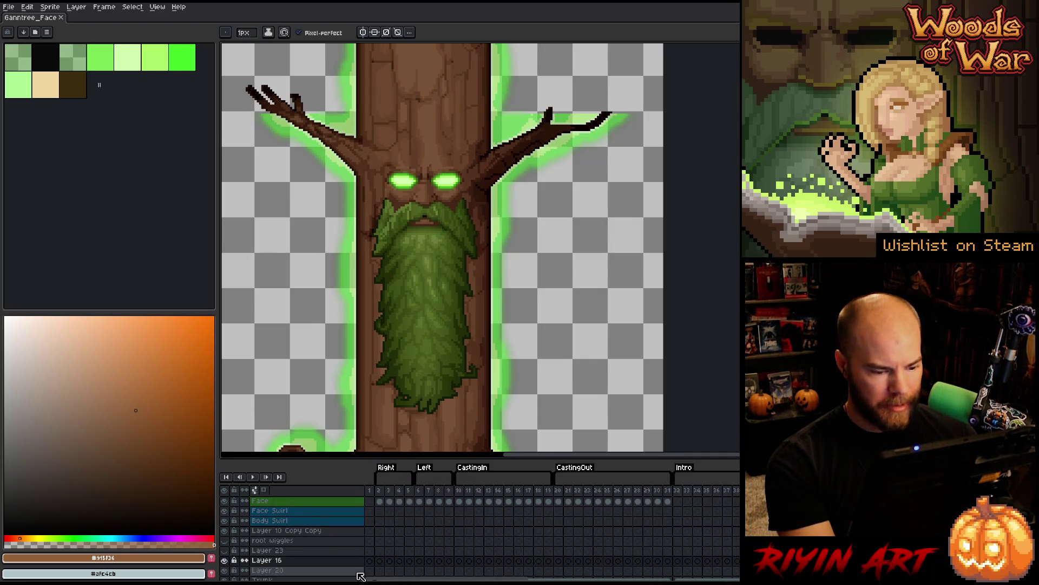
scroll(423, 517, "down", 5)
left_click(380, 521)
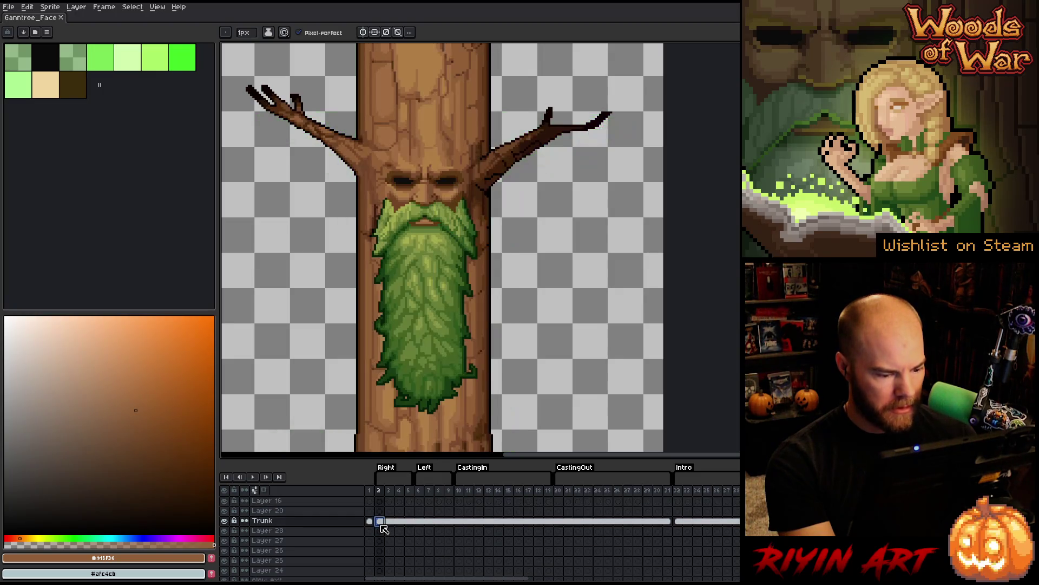
left_click_drag(403, 578, 563, 578)
left_click(541, 522)
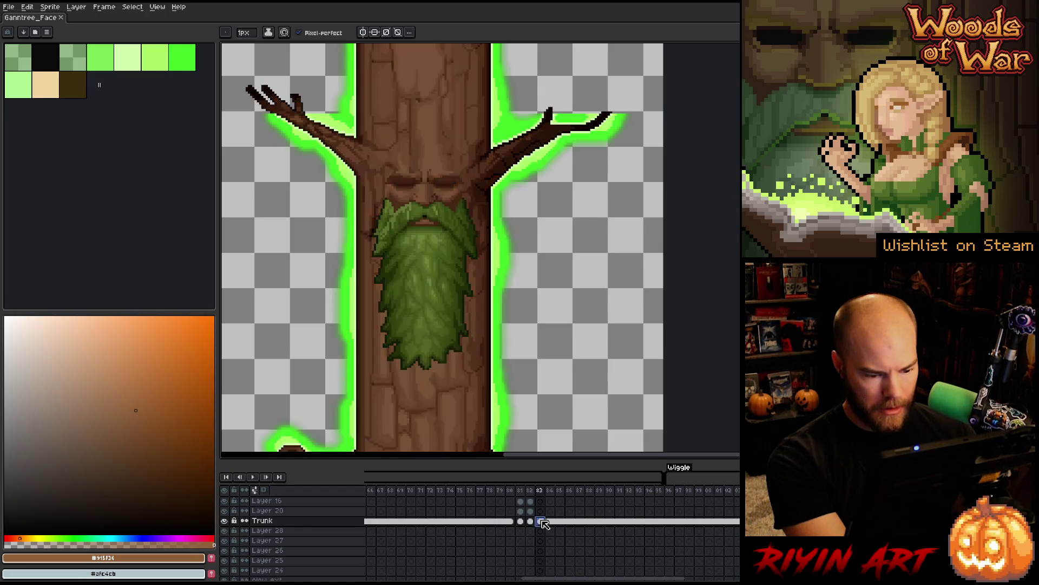
scroll(469, 329, "down", 2)
scroll(468, 329, "up", 1)
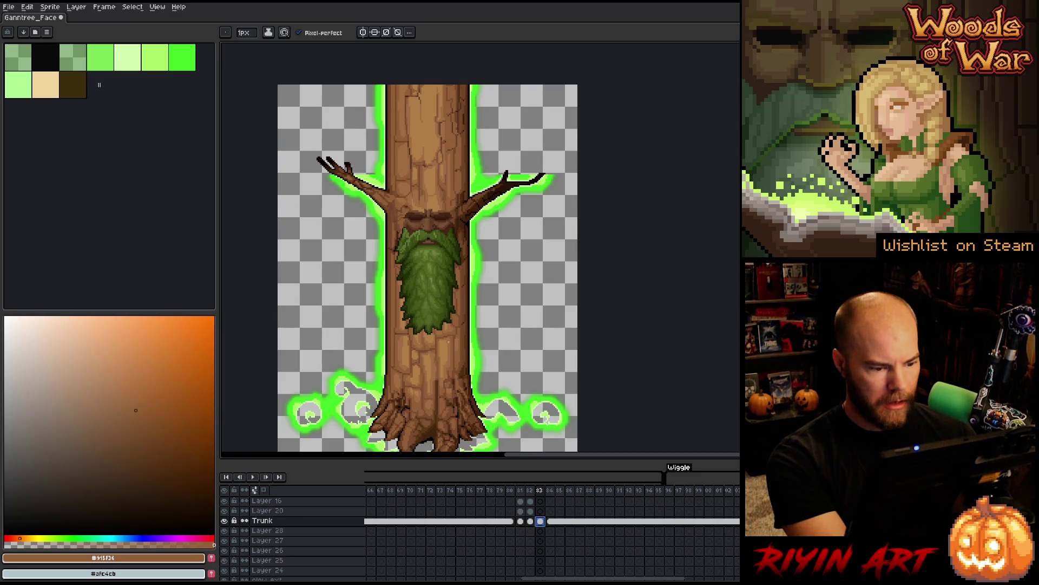
left_click(559, 522)
left_click(542, 521)
- Play and stop the full animation, then scrub to the glowing frames 79–80
key("Return")
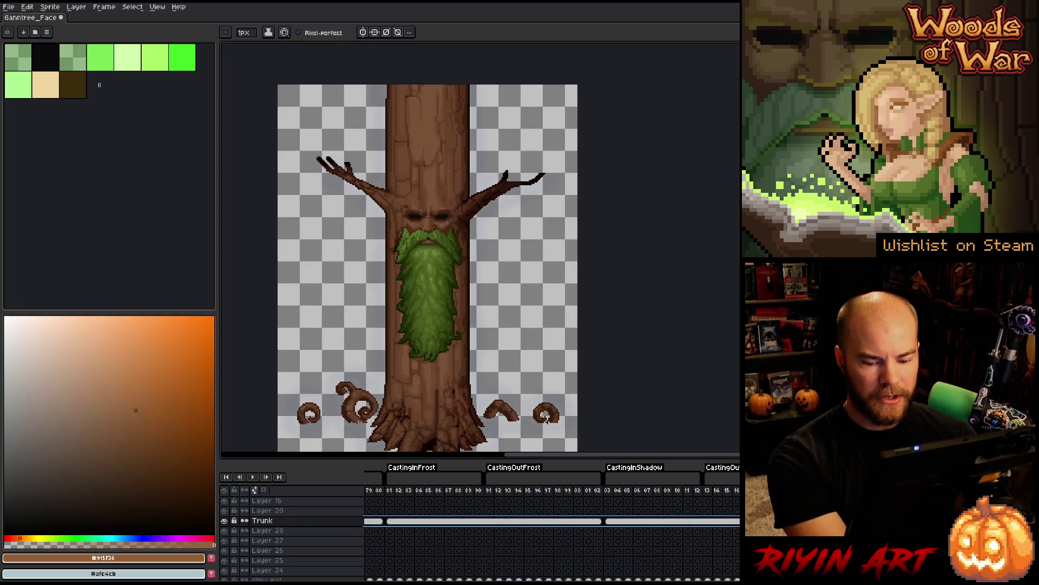
key("ctrl+z")
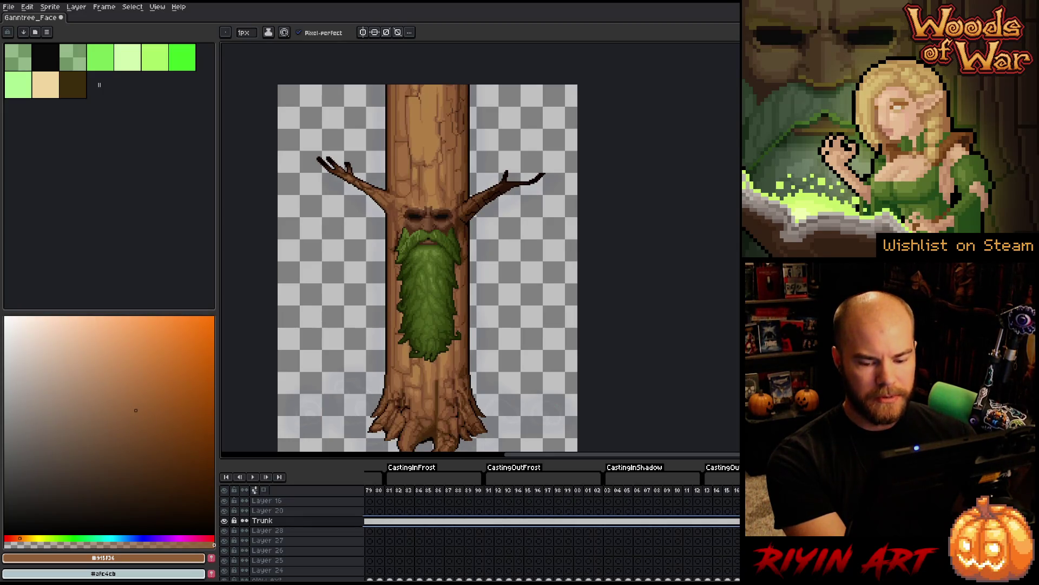
scroll(502, 444, "down", 2)
scroll(502, 444, "up", 1)
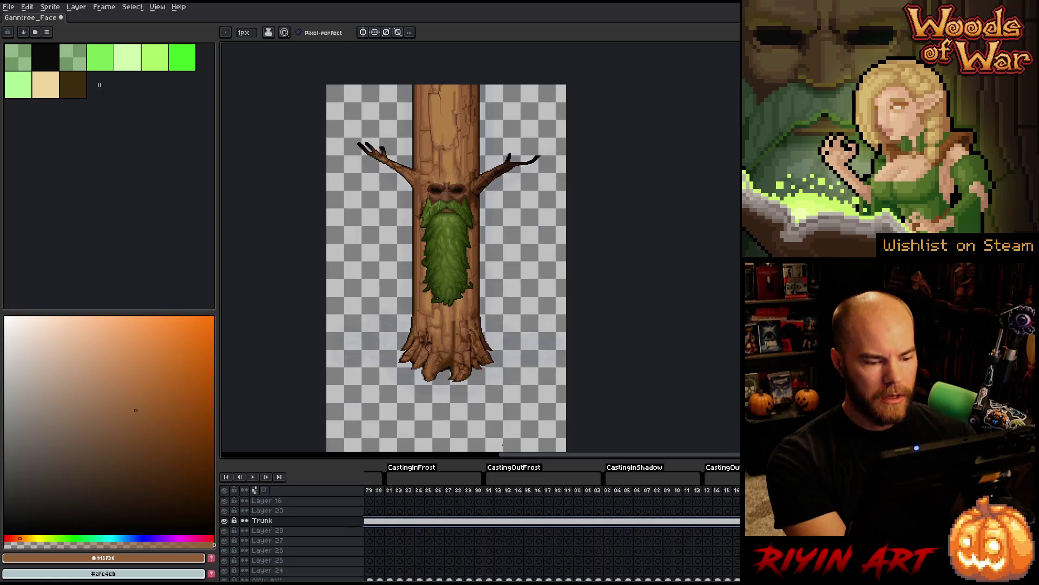
scroll(471, 325, "up", 1)
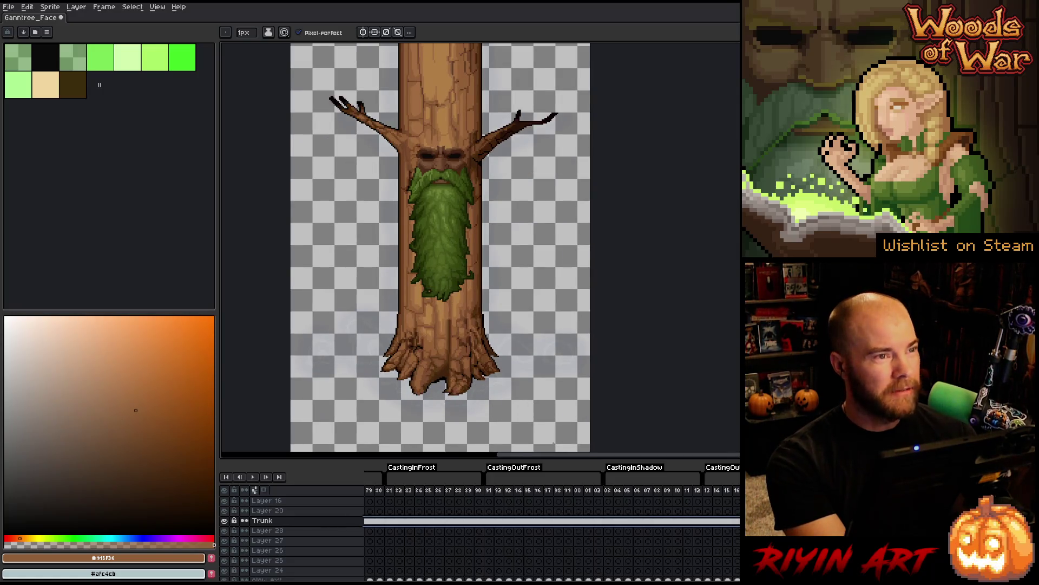
scroll(552, 520, "left", 10)
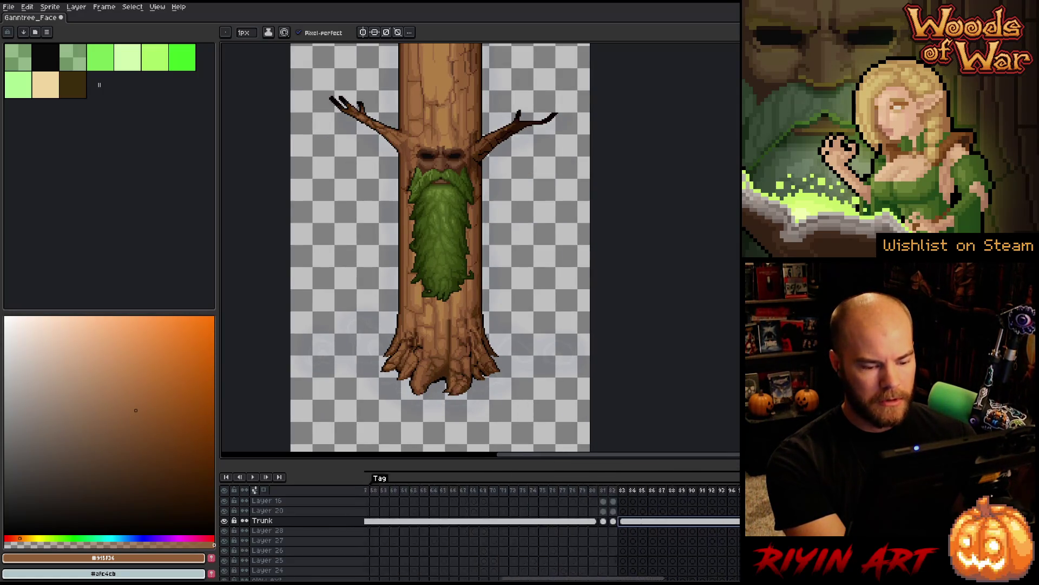
scroll(448, 506, "right", 4)
mouse_move(499, 495)
left_mouse_down()
mouse_move(528, 497)
mouse_move(490, 497)
mouse_move(564, 489)
left_mouse_up()
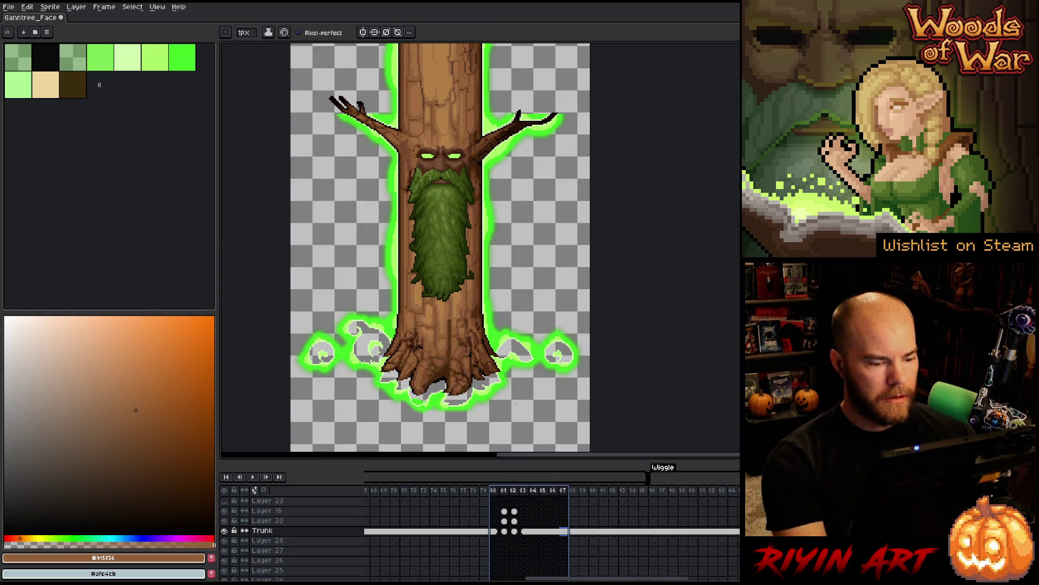
- Select the Glow cel on frame 74 and scroll along the timeline
scroll(468, 557, "down", 3)
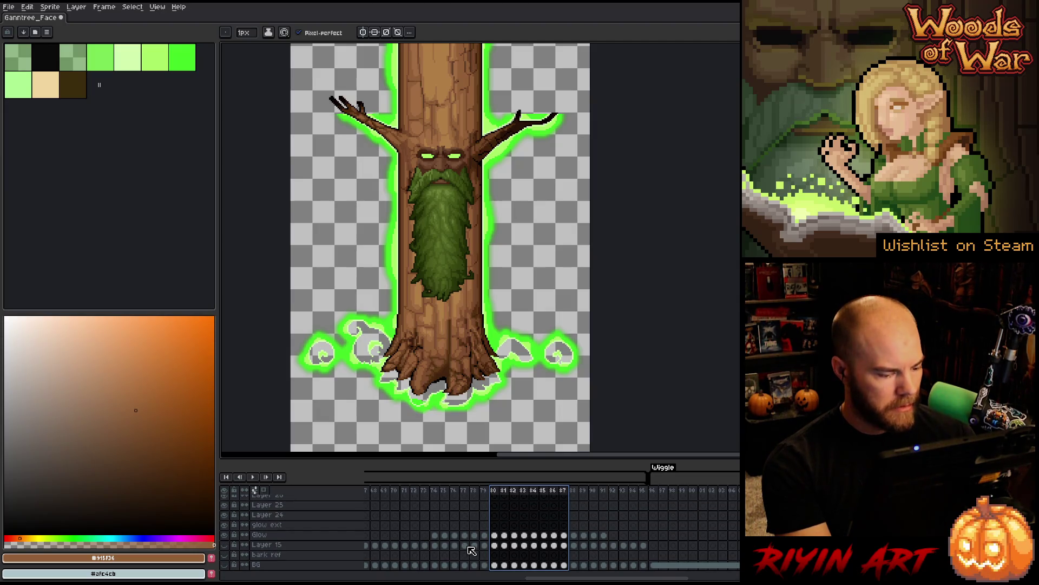
left_click(438, 535)
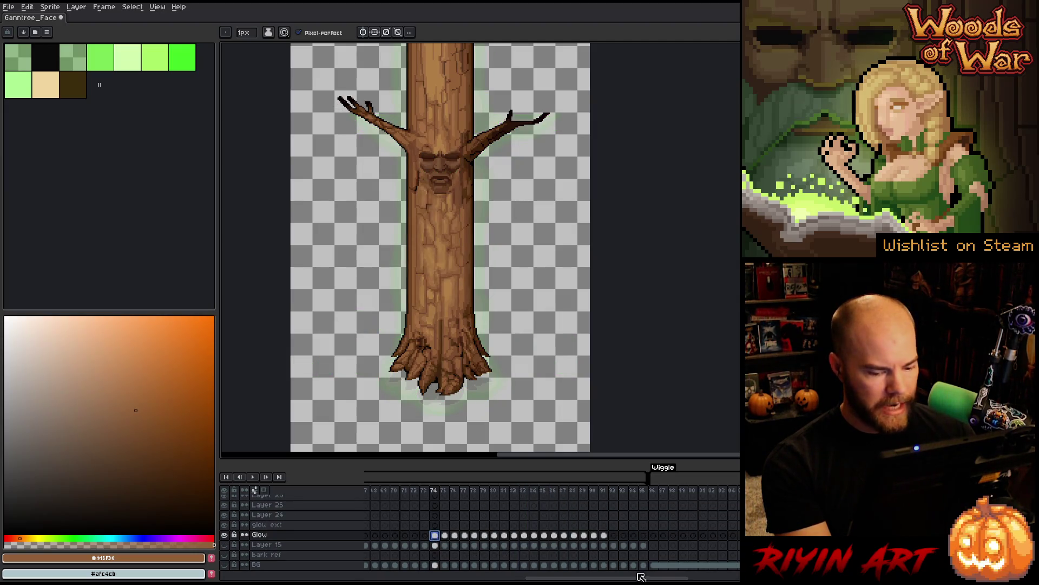
left_click_drag(641, 576, 737, 577)
scroll(551, 520, "left", 10)
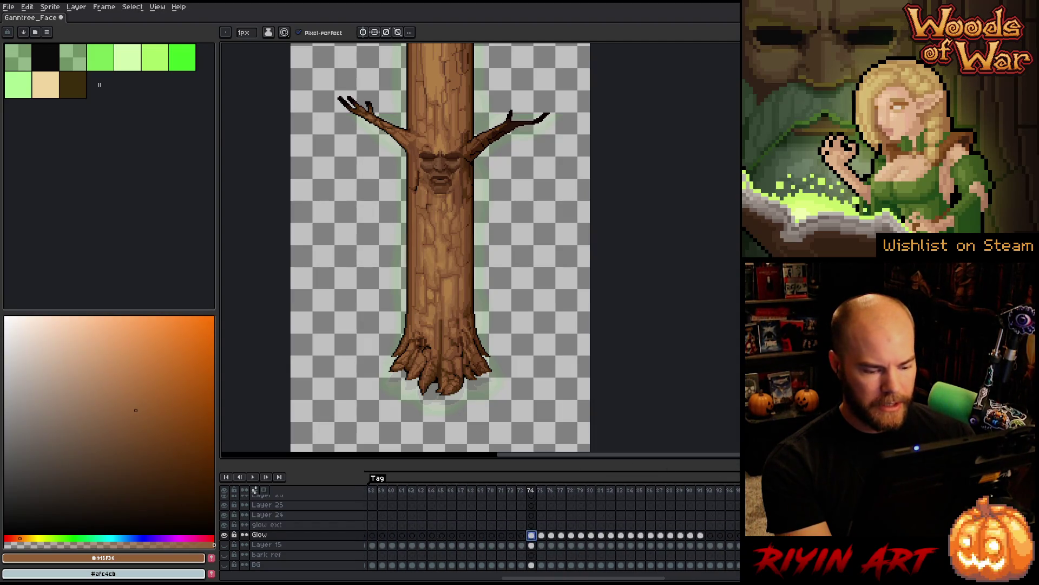
scroll(551, 520, "right", 2)
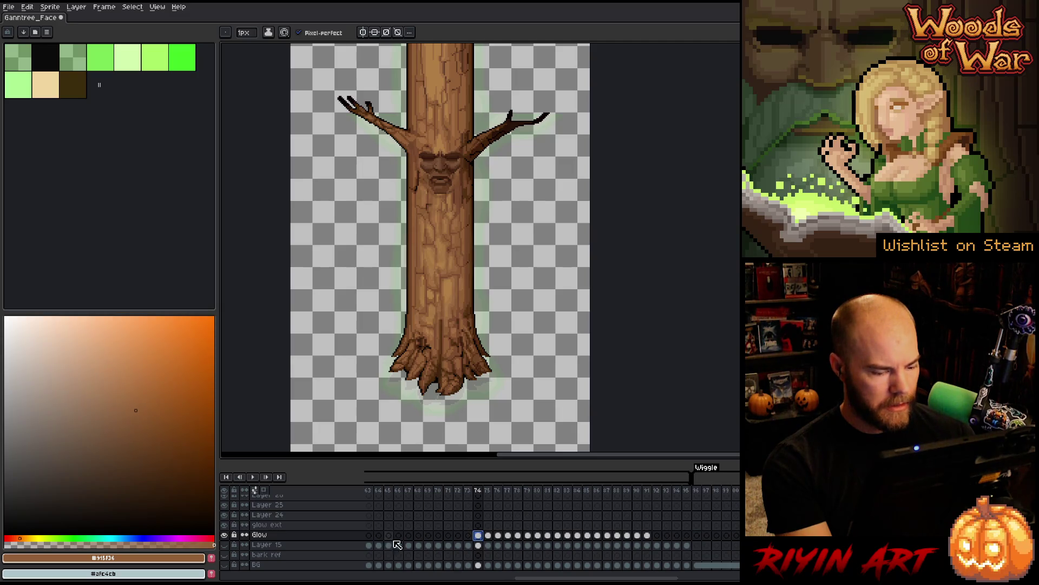
- Open and close the glow ext layer's properties, merge it down into Glow, and browse frames
left_click(278, 525)
double_click(291, 526)
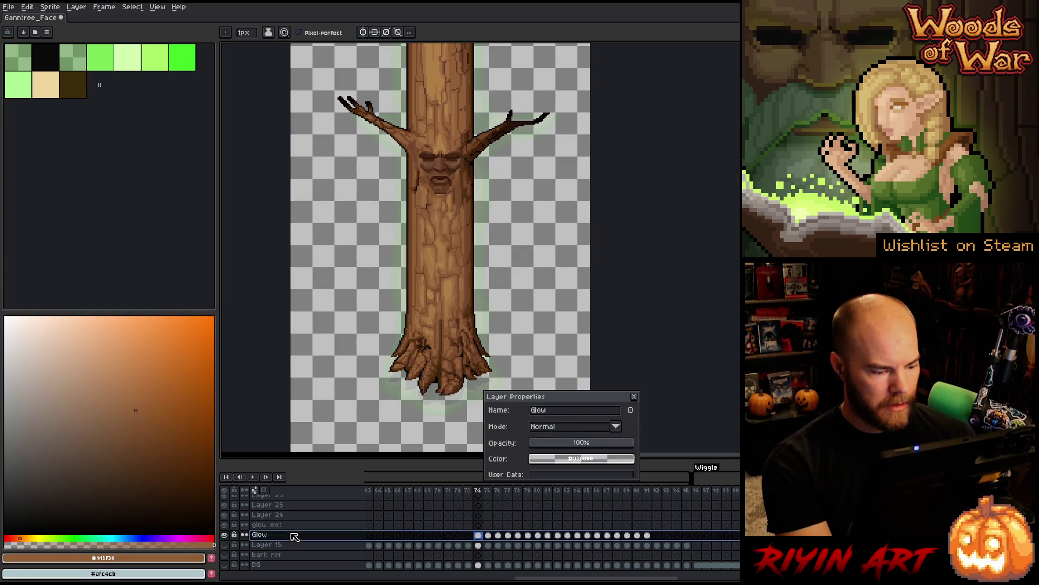
left_click(635, 397)
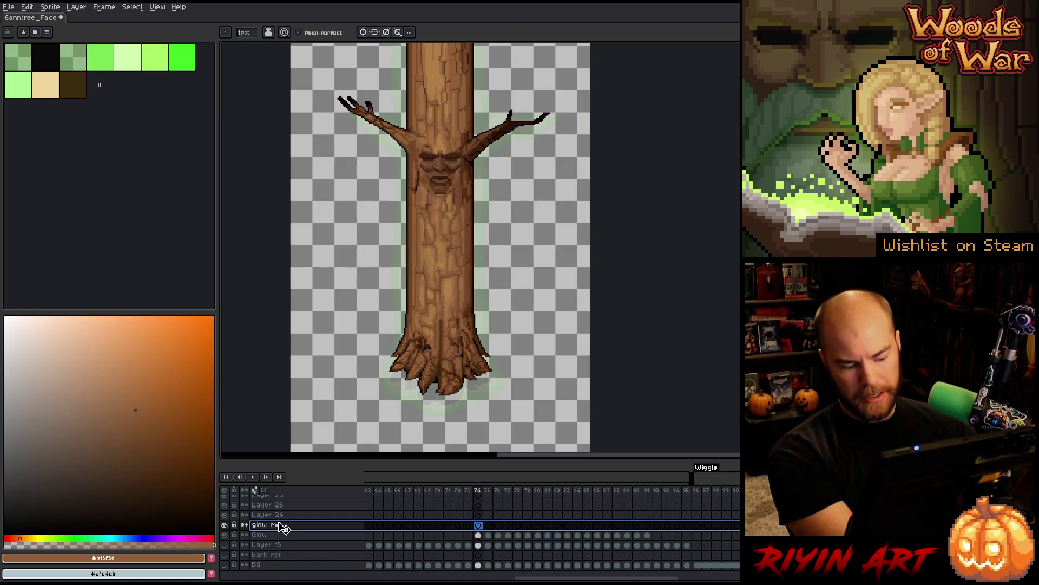
key("ctrl+e")
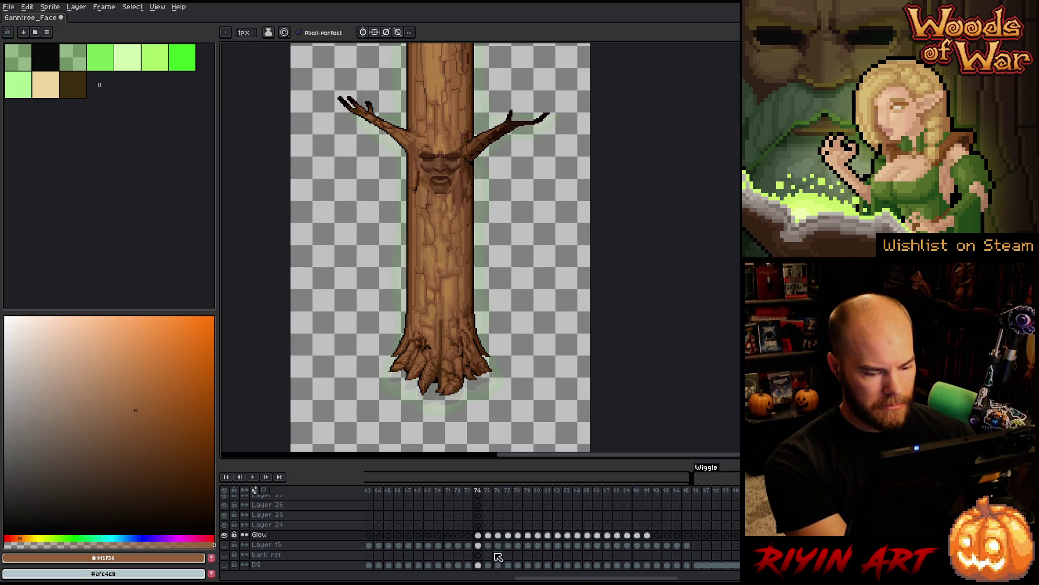
left_click_drag(536, 580, 412, 579)
mouse_move(708, 541)
left_mouse_down()
mouse_move(325, 523)
mouse_move(400, 536)
mouse_move(327, 537)
mouse_move(631, 537)
left_mouse_up()
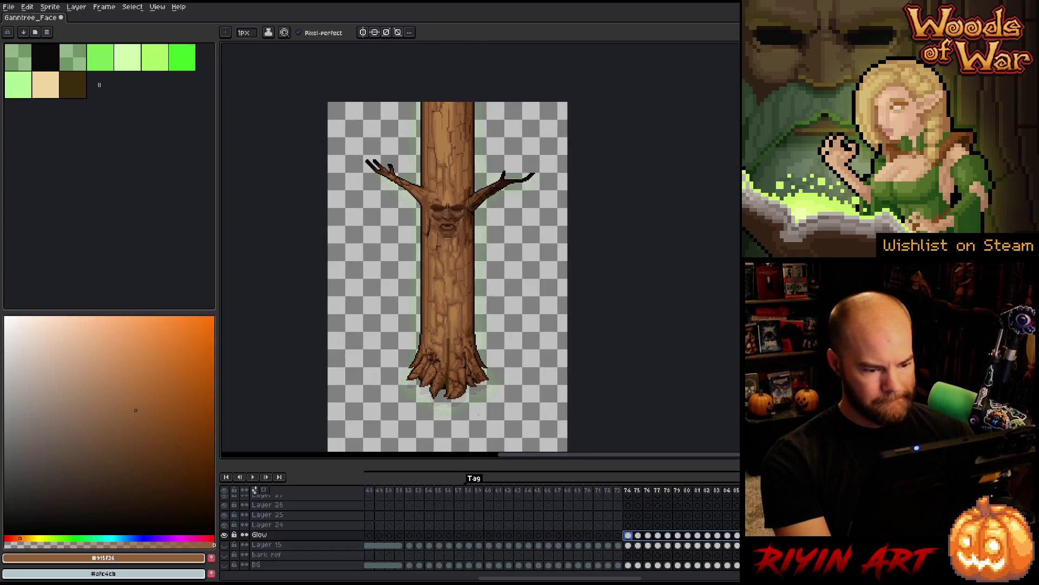
- Marquee-select the sprite area below the face and play the animation to check the glow
scroll(477, 422, "down", 1)
key("m")
mouse_move(588, 442)
left_mouse_down()
mouse_move(303, 384)
mouse_move(243, 292)
mouse_move(248, 219)
left_mouse_up()
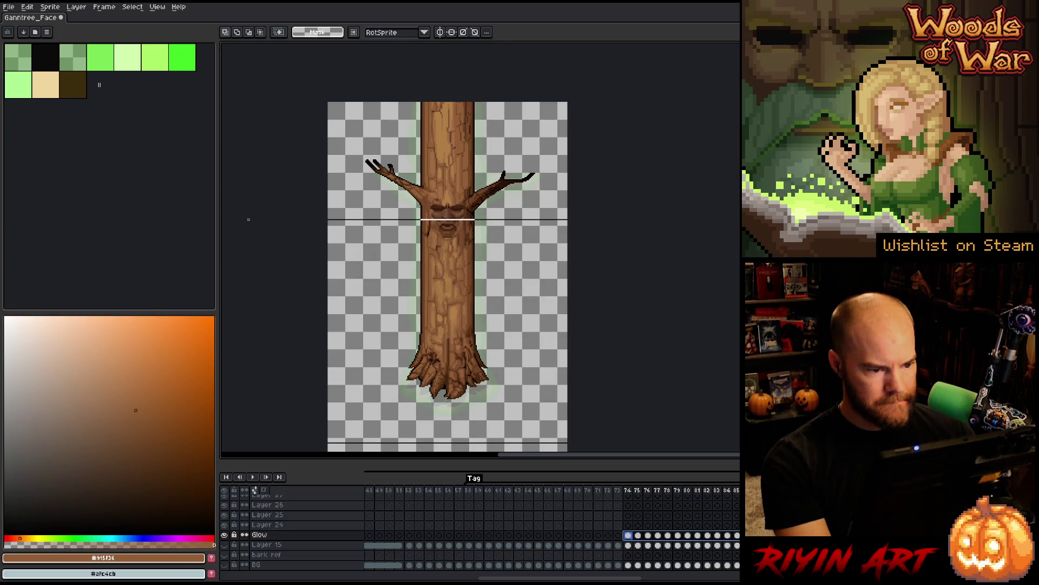
left_click_drag(249, 219, 243, 219)
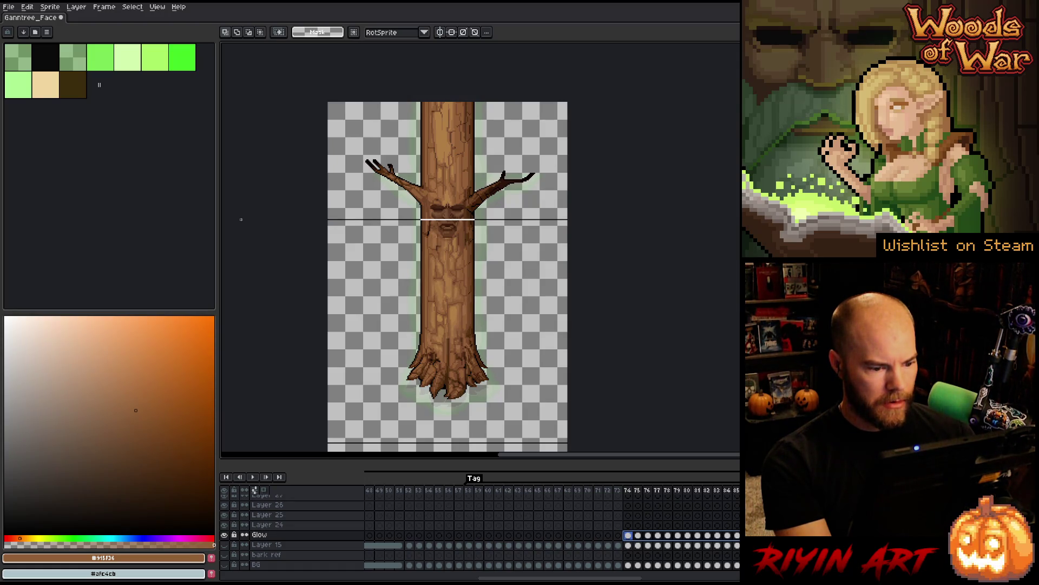
left_click_drag(241, 220, 241, 222)
scroll(487, 563, "left", 10)
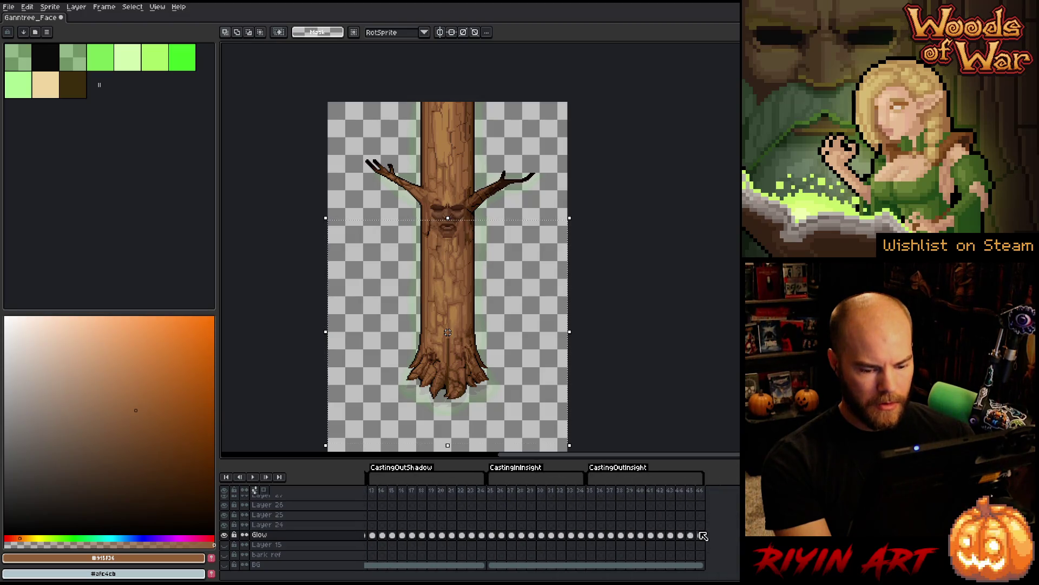
key("Return")
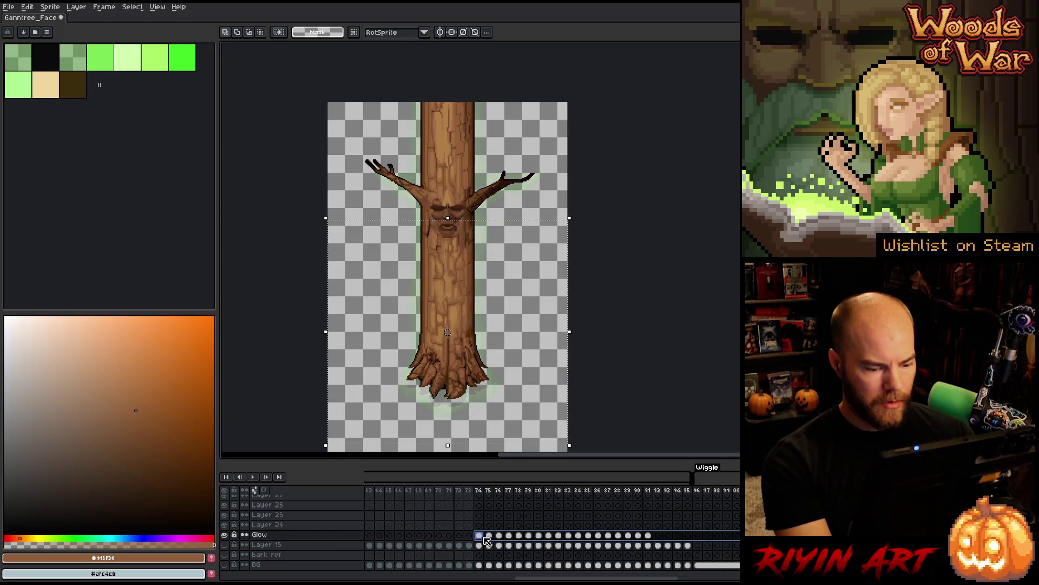
- Nudge the selected glow up 2 pixels, commit on frame 74, and replay the animation
scroll(459, 401, "up", 3)
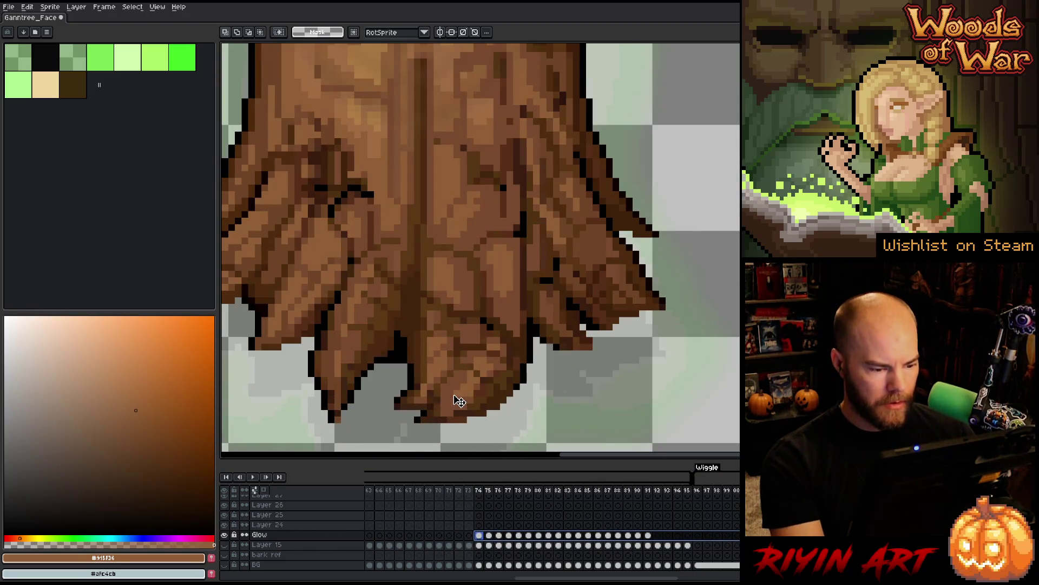
left_click(459, 401)
key("Up")
key("Up")
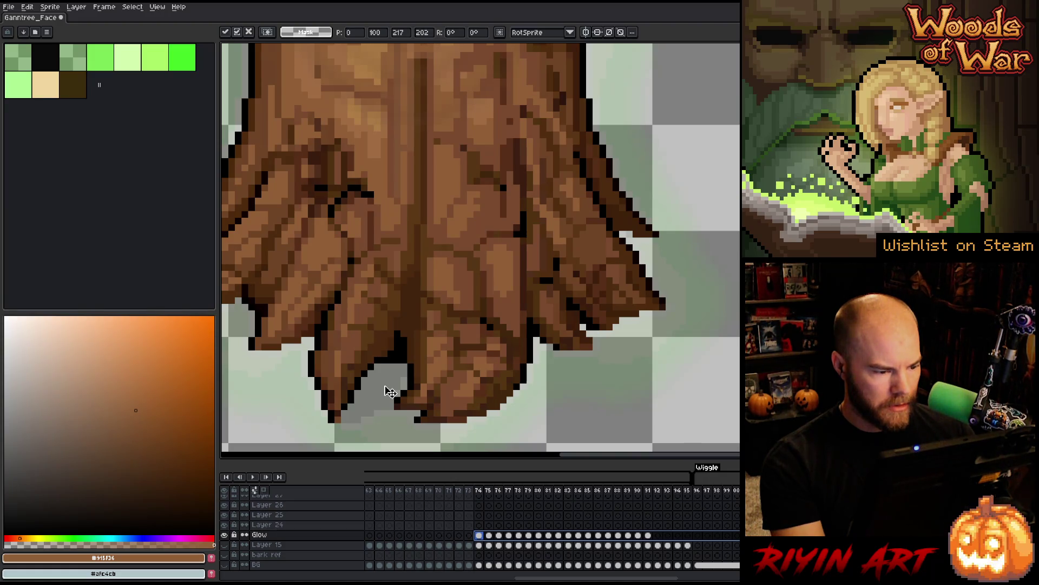
scroll(390, 391, "down", 5)
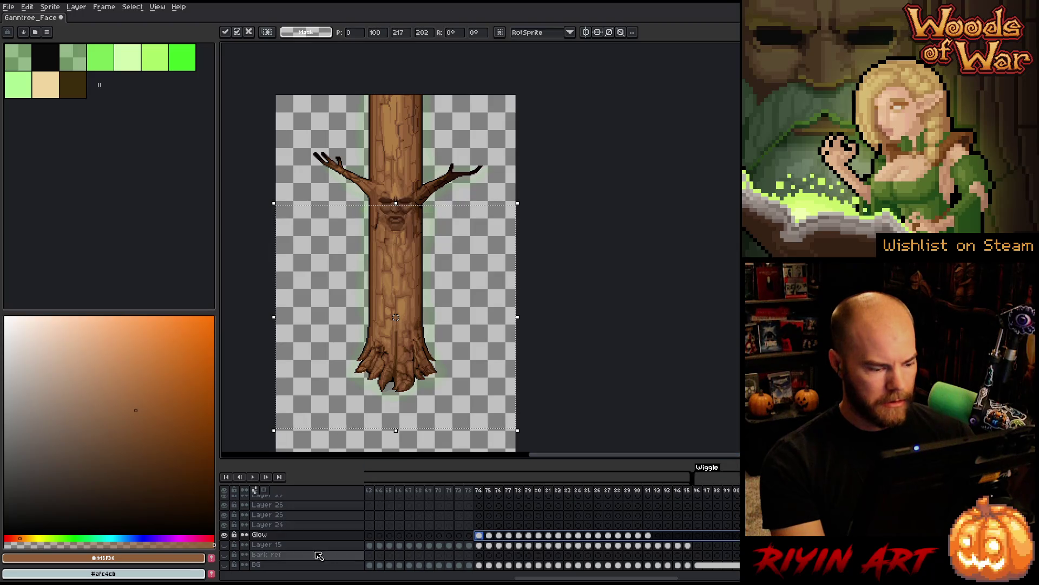
left_click(482, 490)
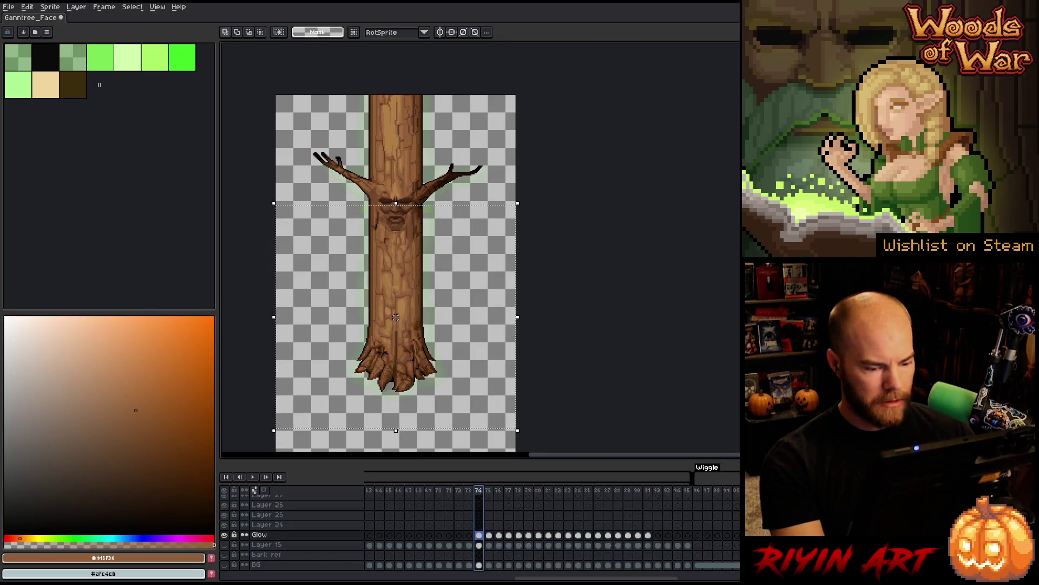
key("Return")
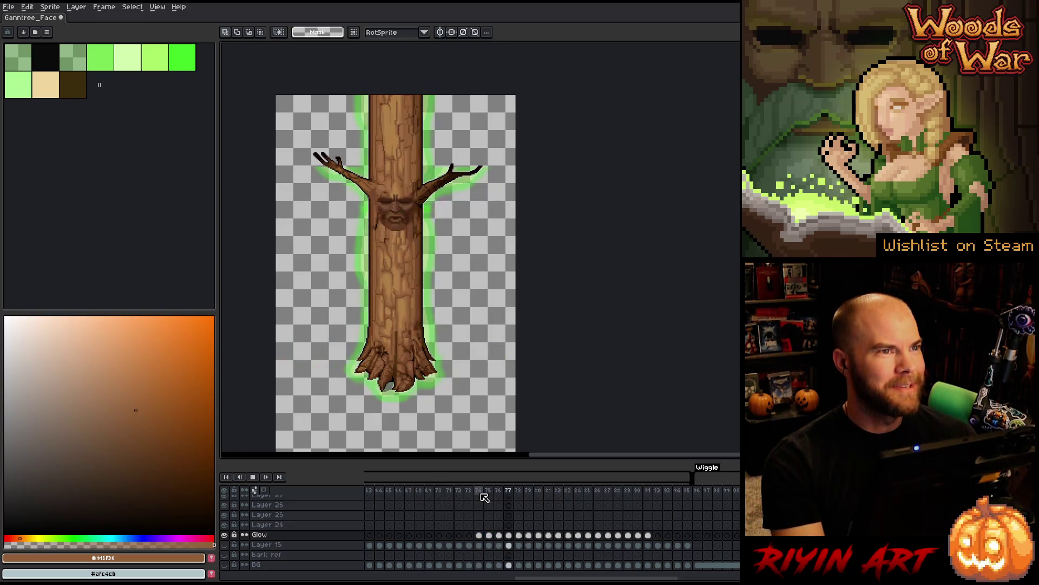
- Stop the looping playback on frame 74, where the tree shows its cyan-teal glow
left_click(479, 492)
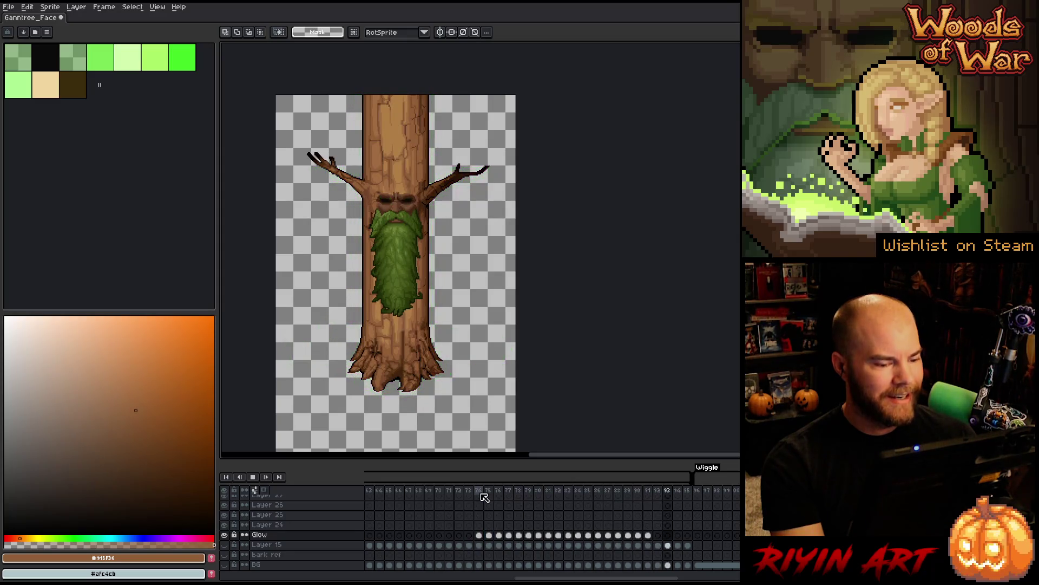
key("Return")
scroll(515, 556, "right", 10)
scroll(507, 491, "right", 1)
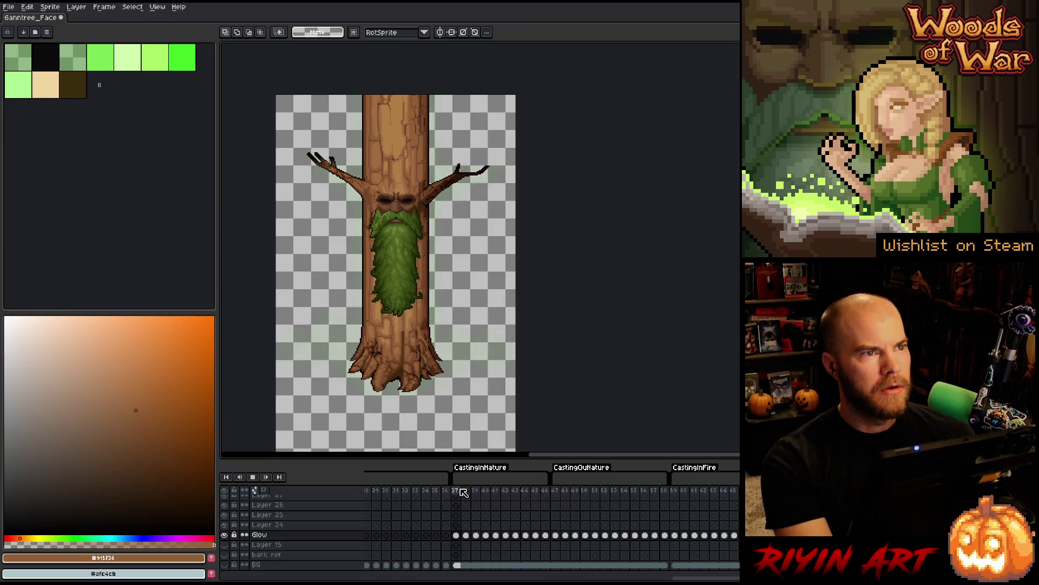
scroll(533, 364, "up", 2)
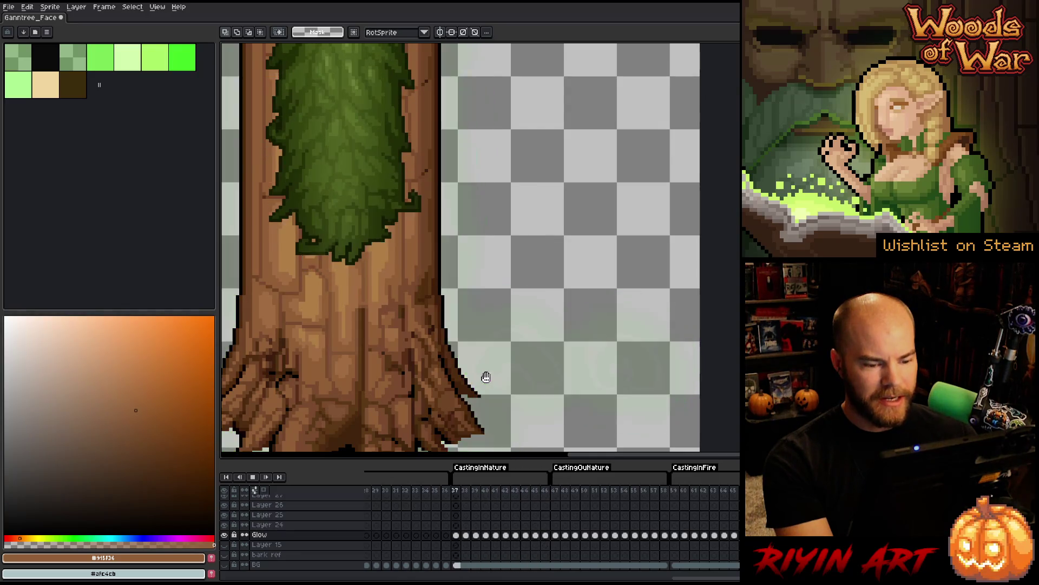
scroll(479, 373, "down", 2)
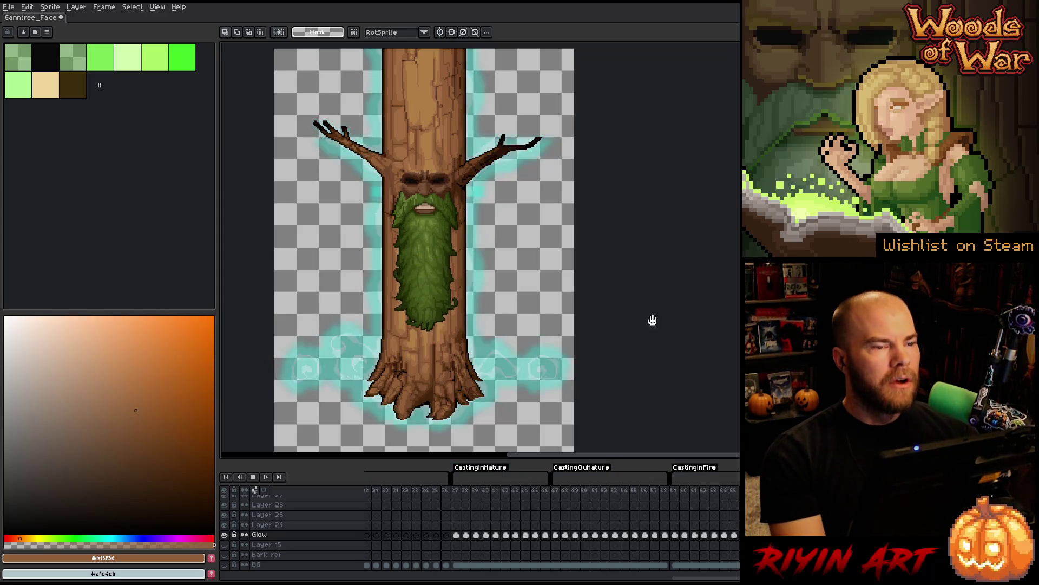
key("Return")
- Scroll back to the first tags and play the CastingIn animation twice
scroll(553, 520, "left", 5)
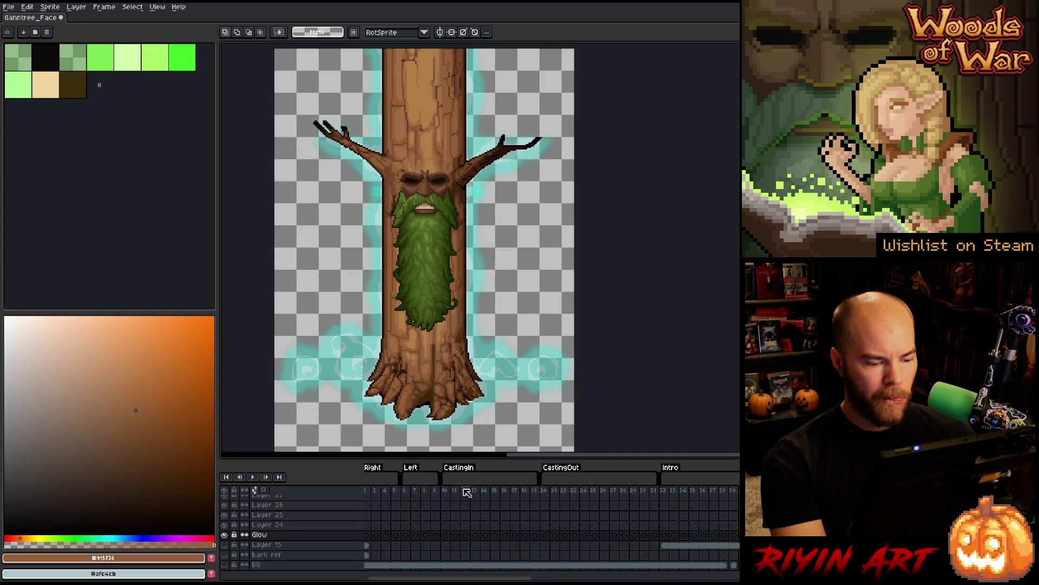
key("Return")
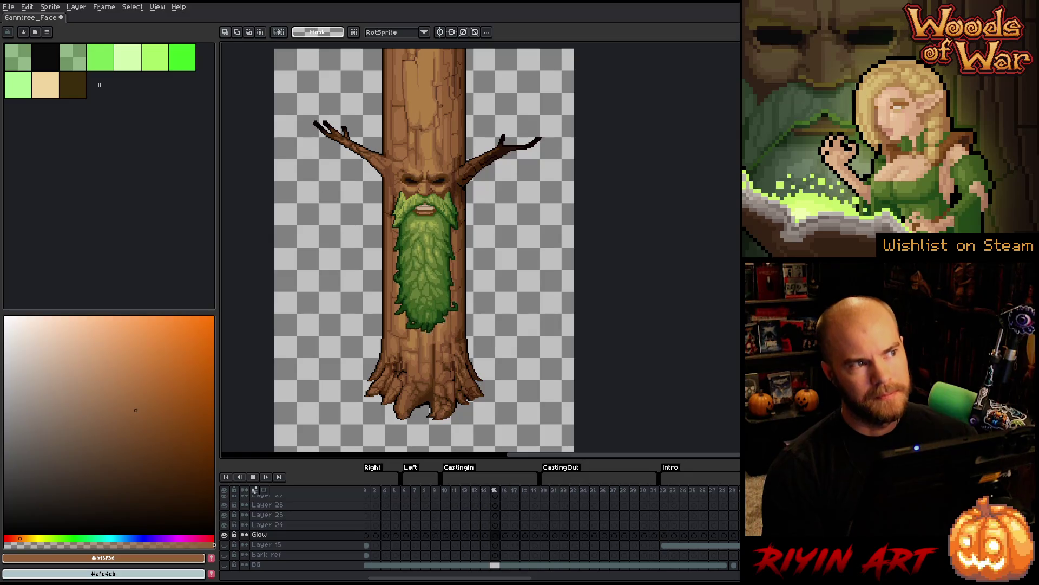
key("Return")
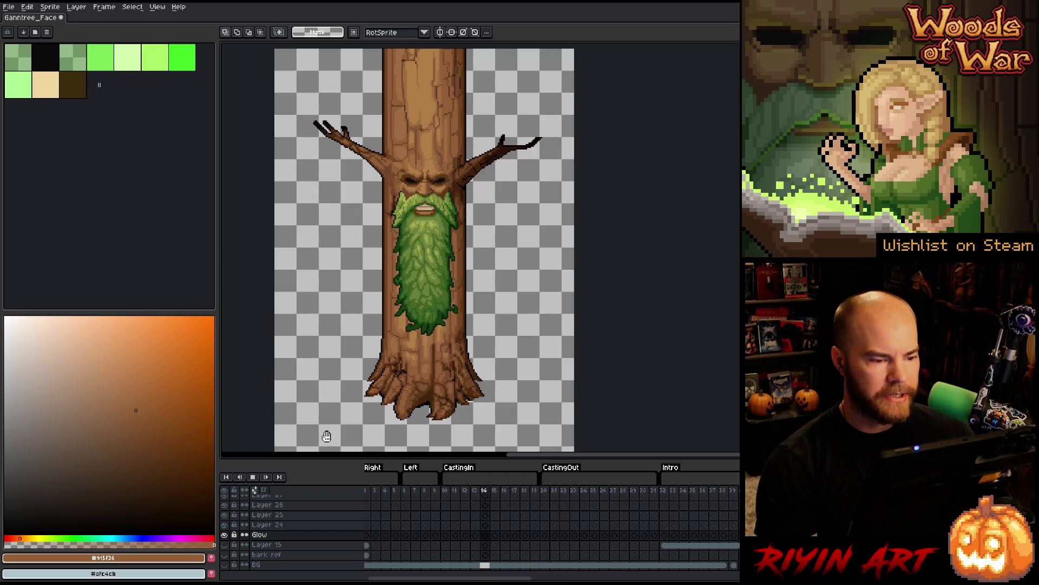
scroll(482, 293, "down", 1)
scroll(484, 294, "up", 2)
left_click_drag(485, 294, 476, 271)
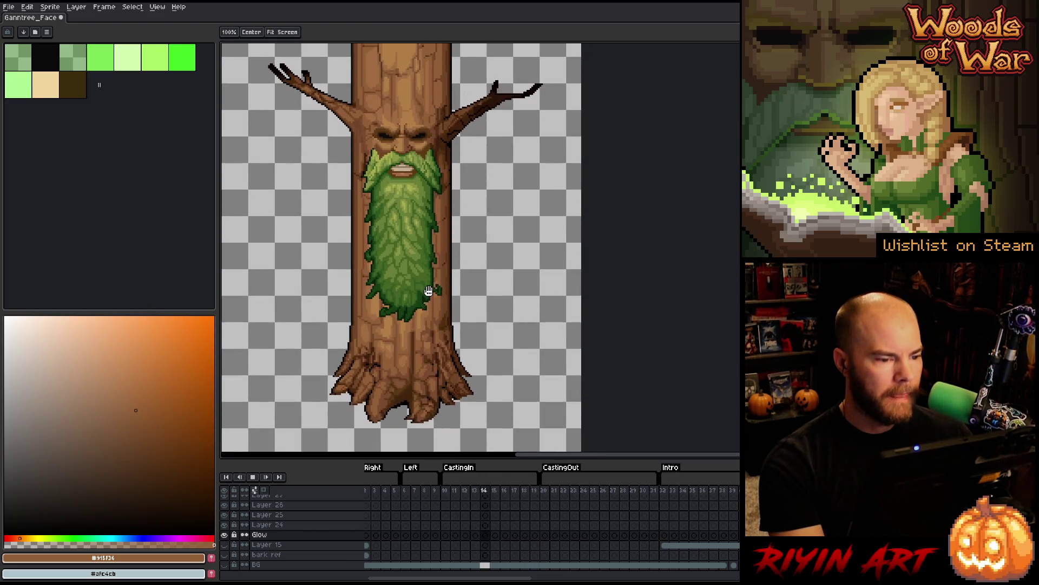
left_click_drag(439, 579, 547, 579)
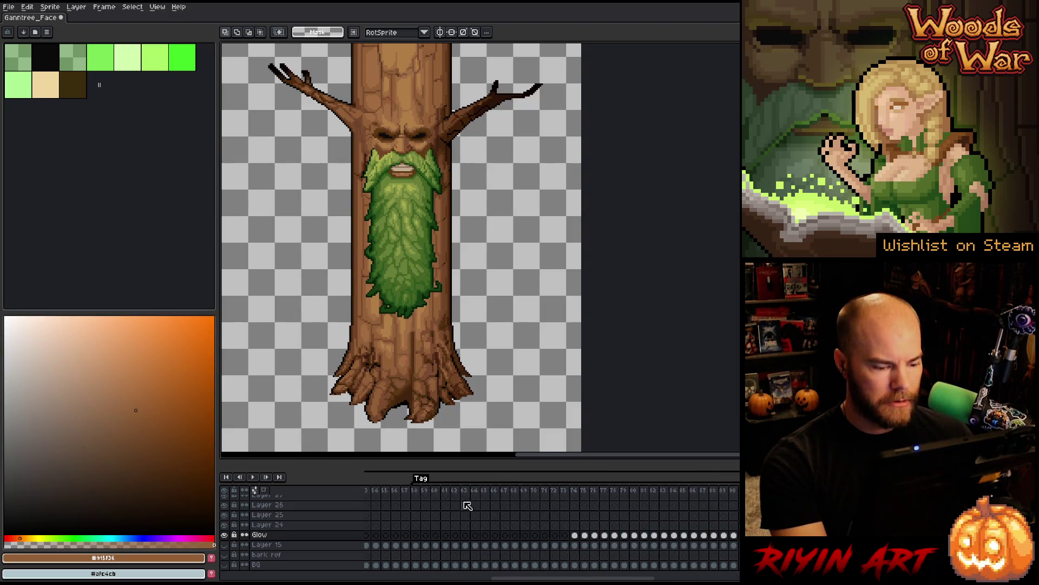
mouse_move(415, 490)
left_mouse_down()
mouse_move(649, 495)
mouse_move(559, 495)
mouse_move(611, 493)
left_mouse_up()
key("h")
scroll(453, 398, "up", 4)
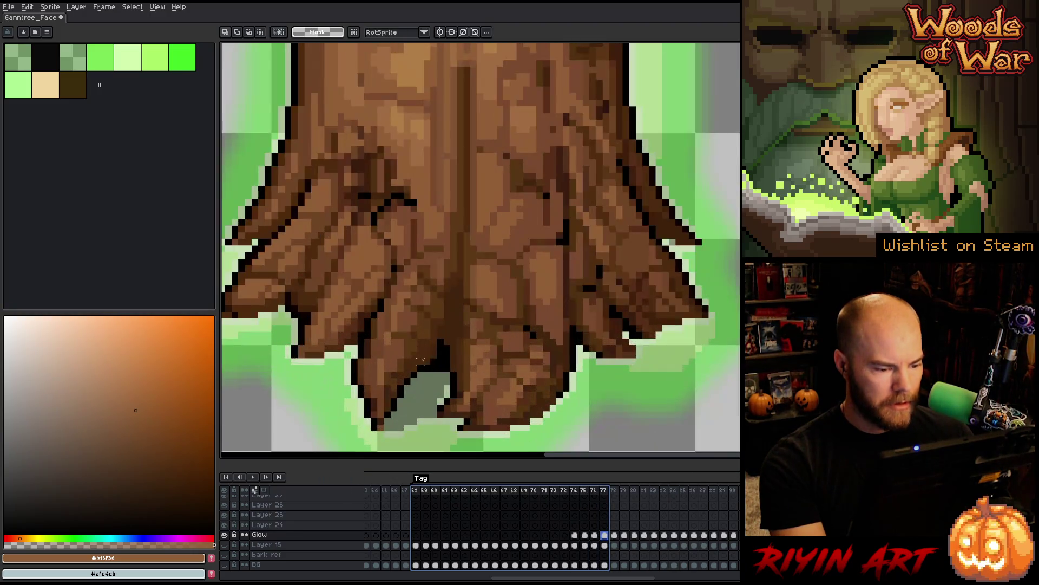
key("v")
scroll(452, 398, "down", 3)
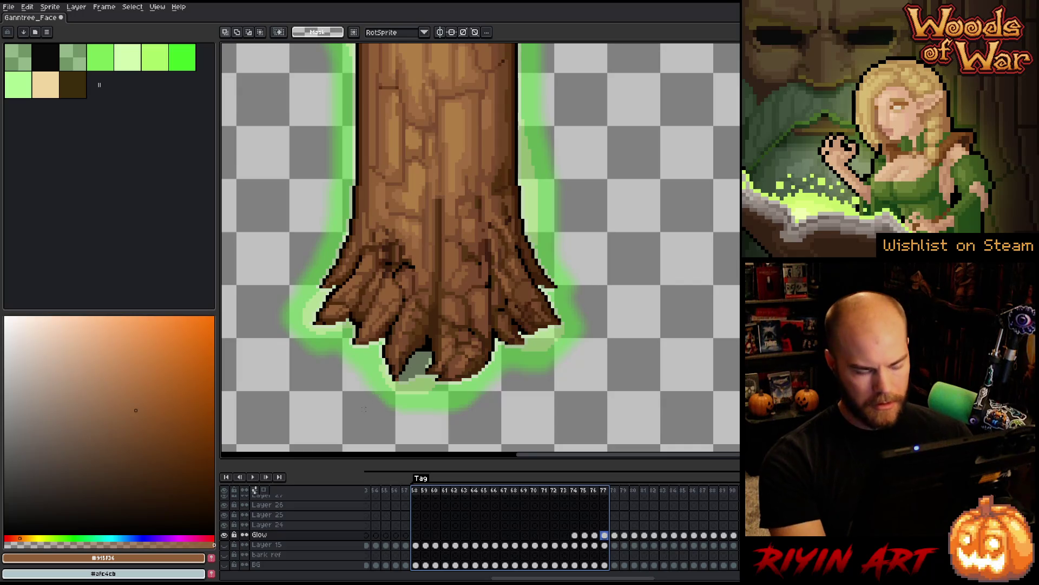
key("Left")
key("Right")
key("Right")
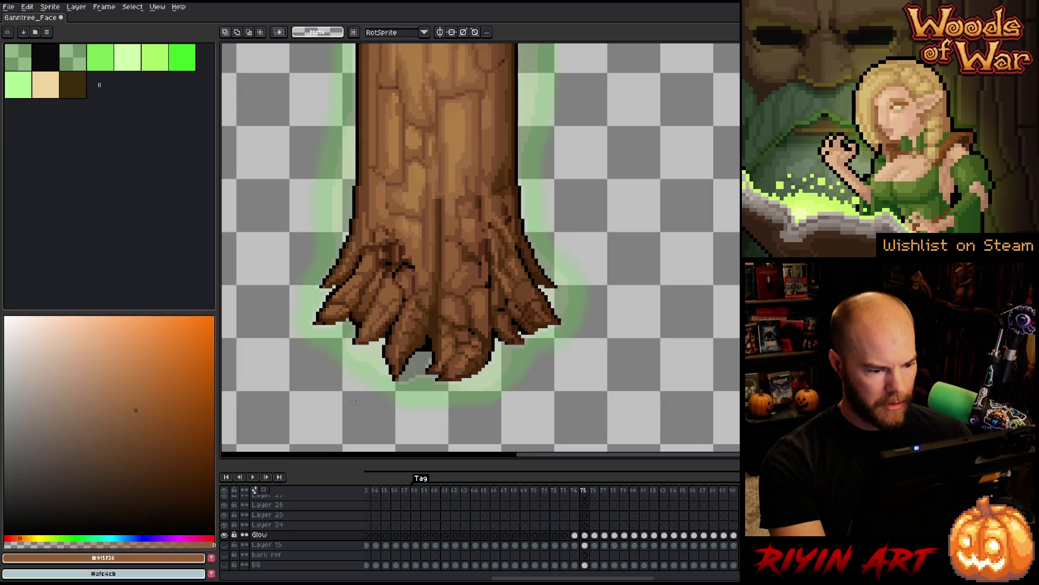
key("Right")
key("Right")
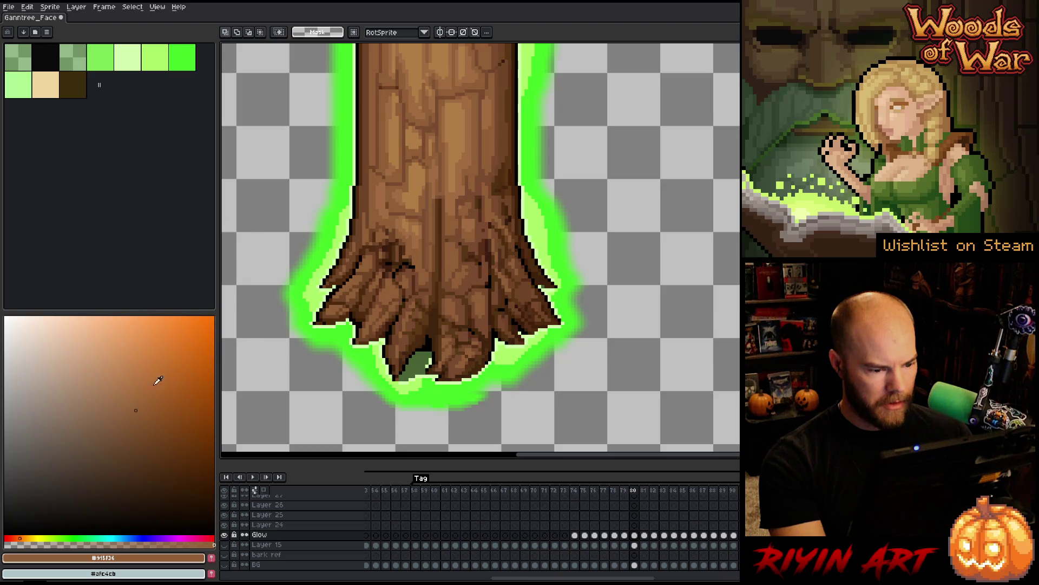
scroll(417, 368, "up", 4)
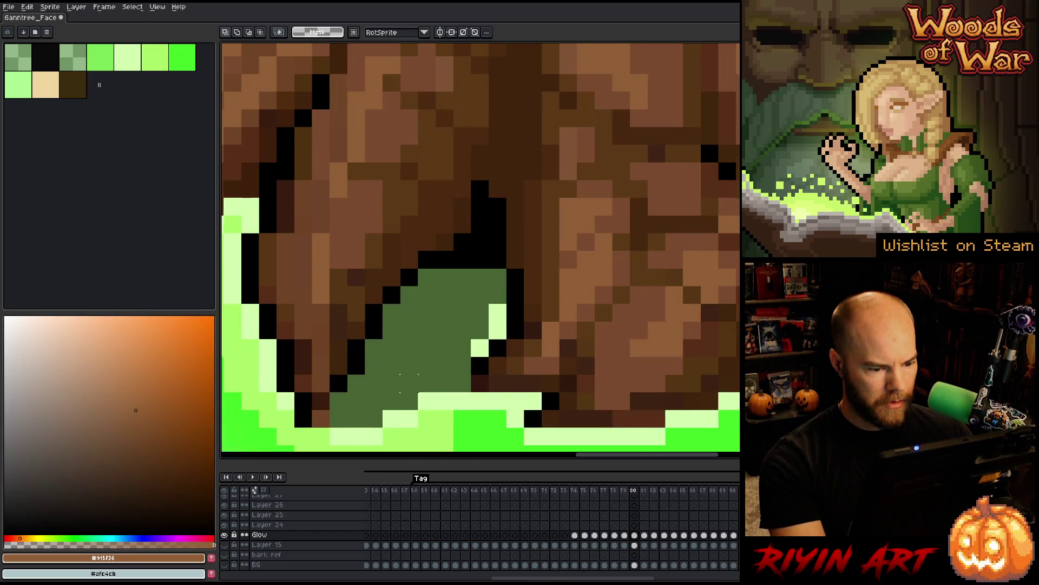
scroll(409, 382, "down", 3)
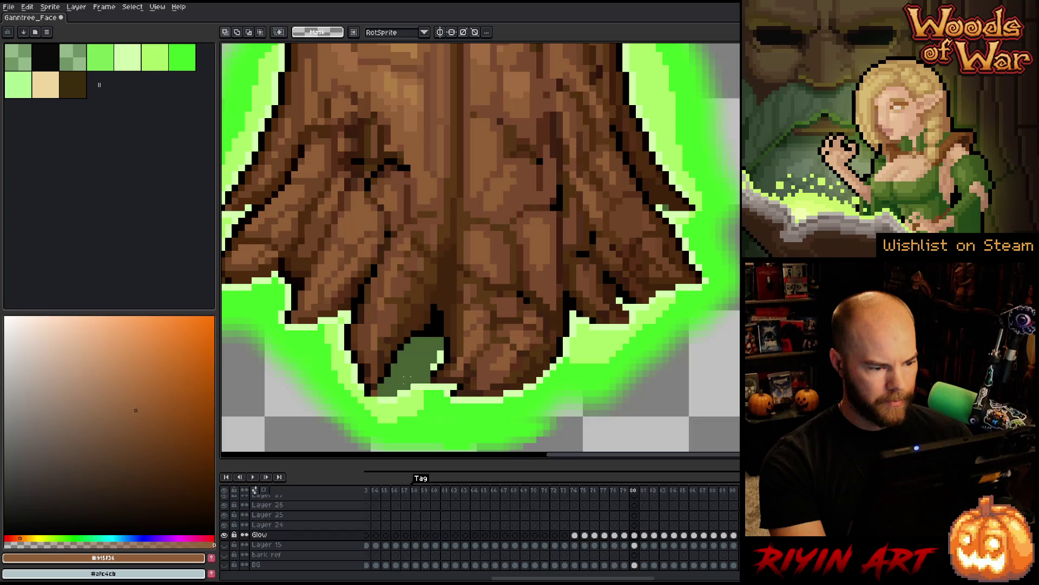
scroll(400, 379, "down", 3)
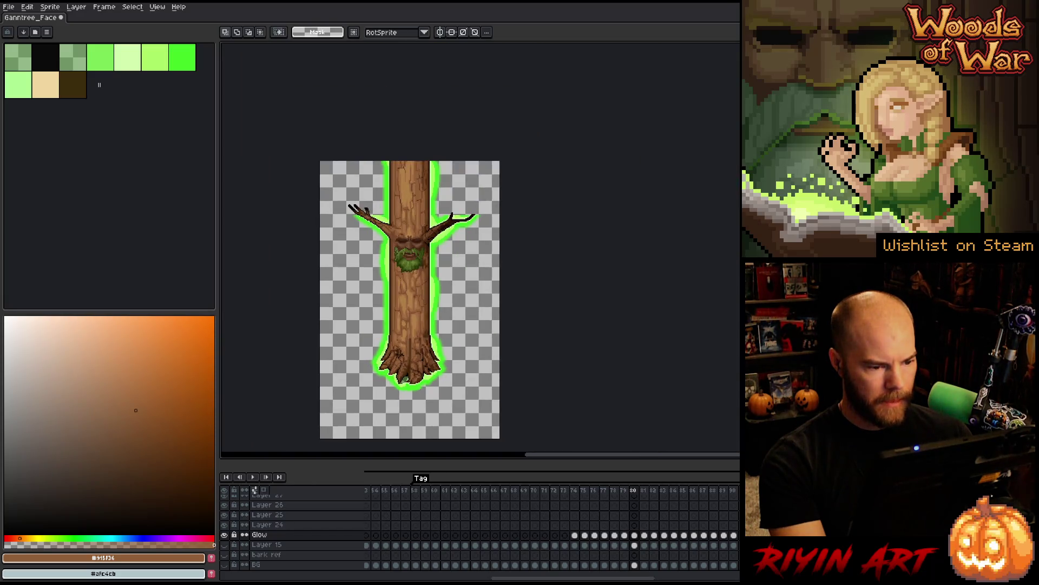
key("Right")
key("Right")
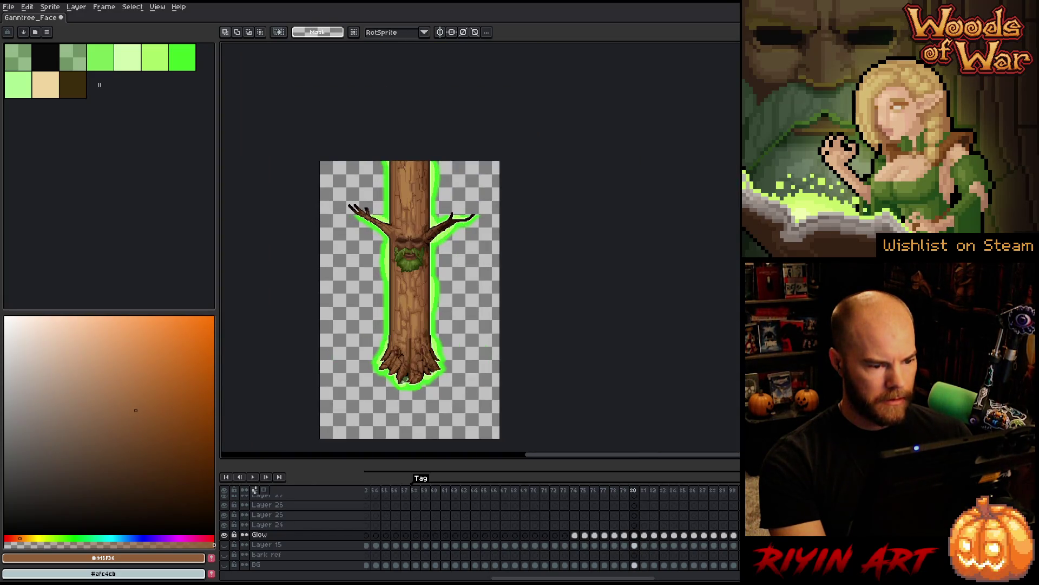
key("Right")
key("Left")
key("Left")
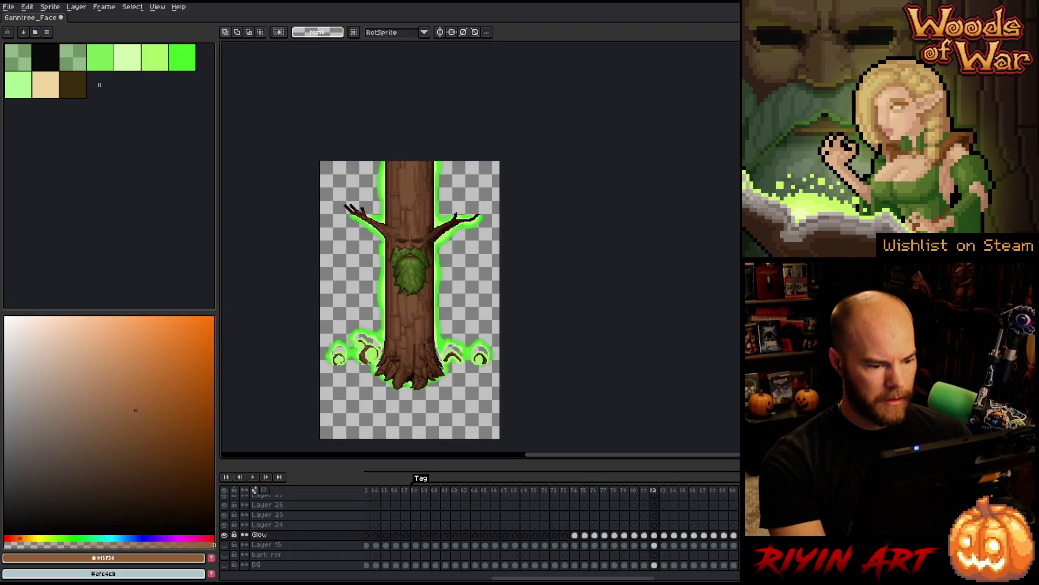
key("Right")
key("Left")
key("Right")
key("Right")
key("Right")
key("Left")
key("Left")
key("Left")
key("Left")
key("Right")
key("Right")
key("Right")
key("Left")
key("Left")
key("Left")
key("Right")
key("Left")
key("Left")
key("Right")
key("Right")
key("Right")
key("Left")
key("Left")
key("Right")
key("Right")
key("Left")
key("Left")
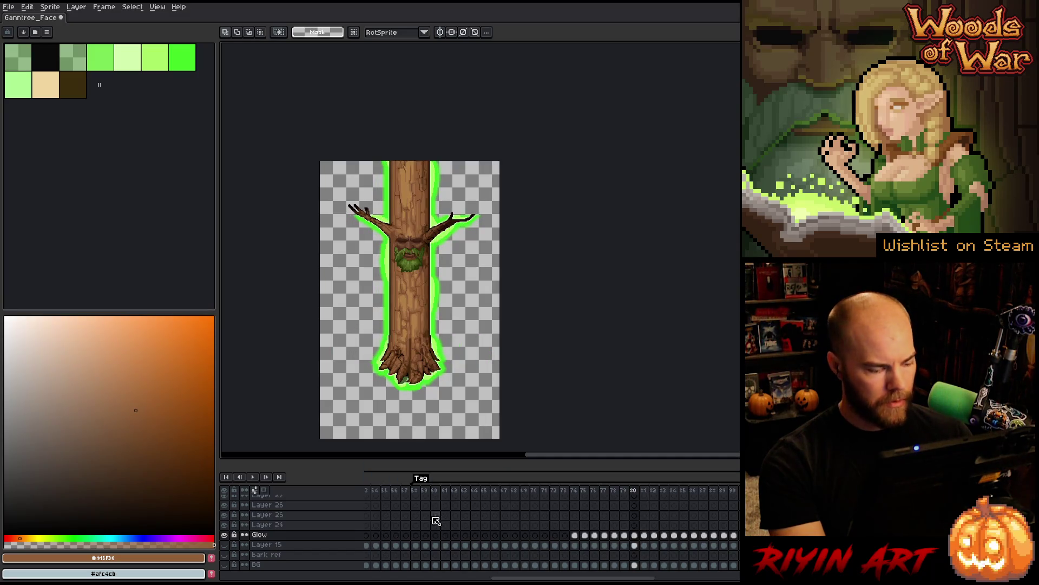
key("Left")
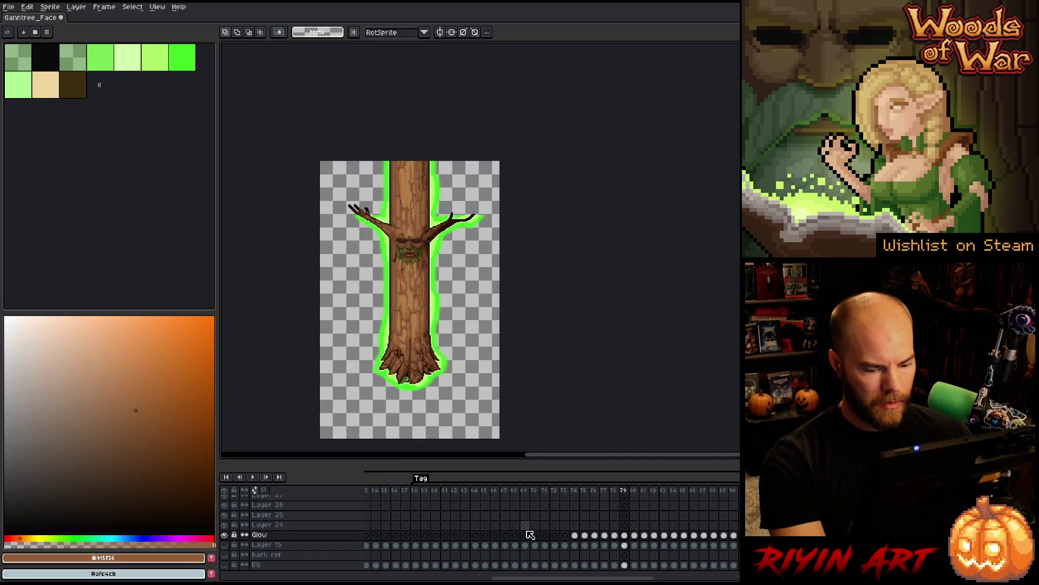
scroll(608, 529, "up", 2)
left_click(623, 535)
scroll(611, 528, "up", 2)
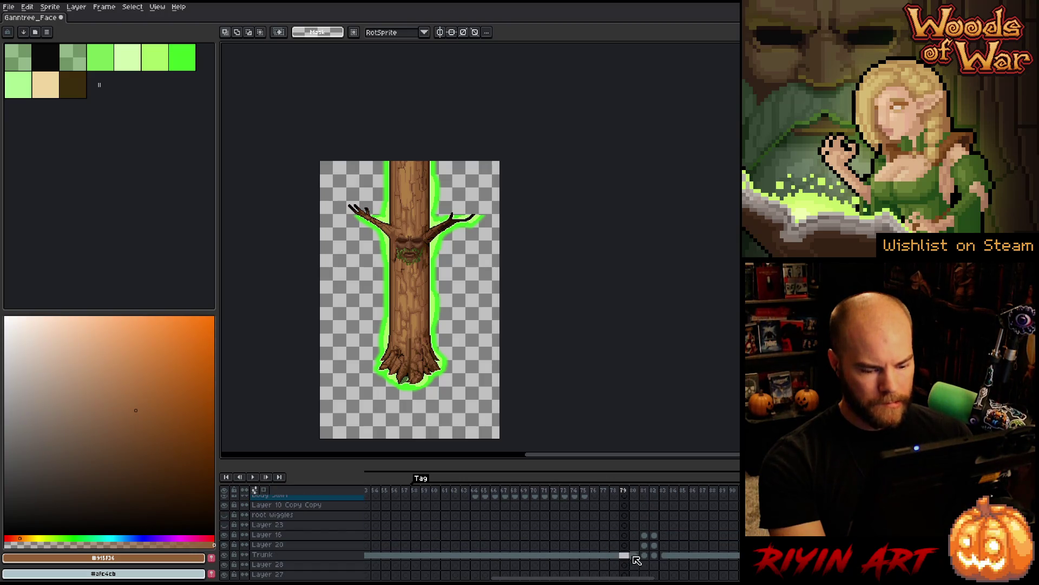
left_click(634, 555)
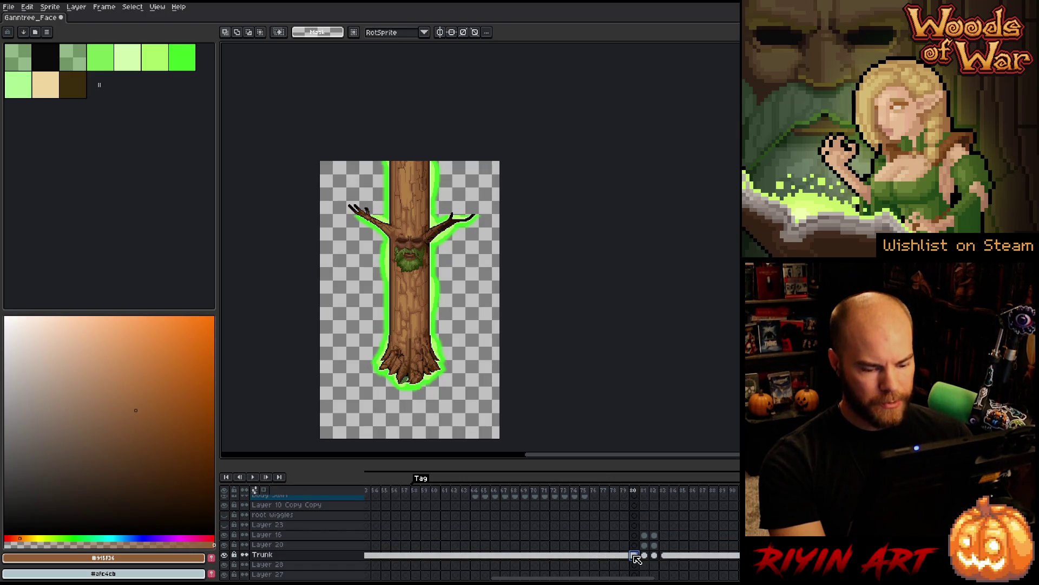
left_click(664, 555)
left_click(268, 534)
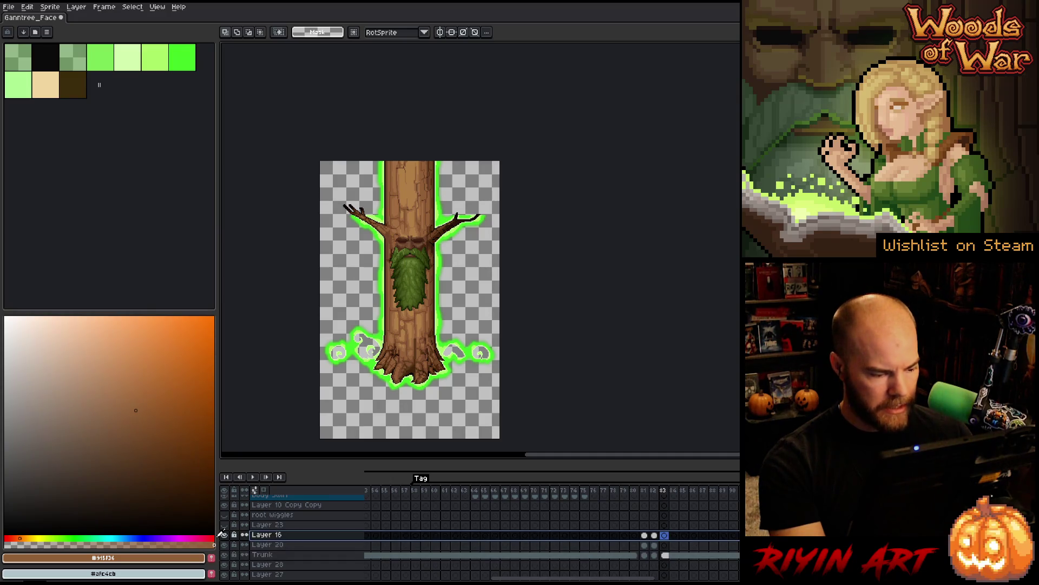
key("Left")
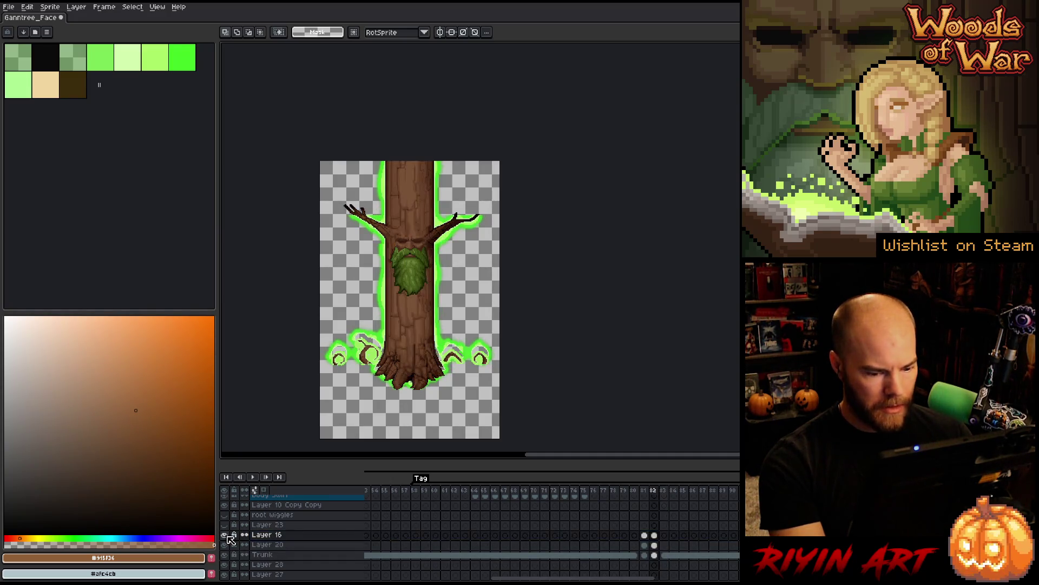
left_click(228, 543)
left_click(226, 545)
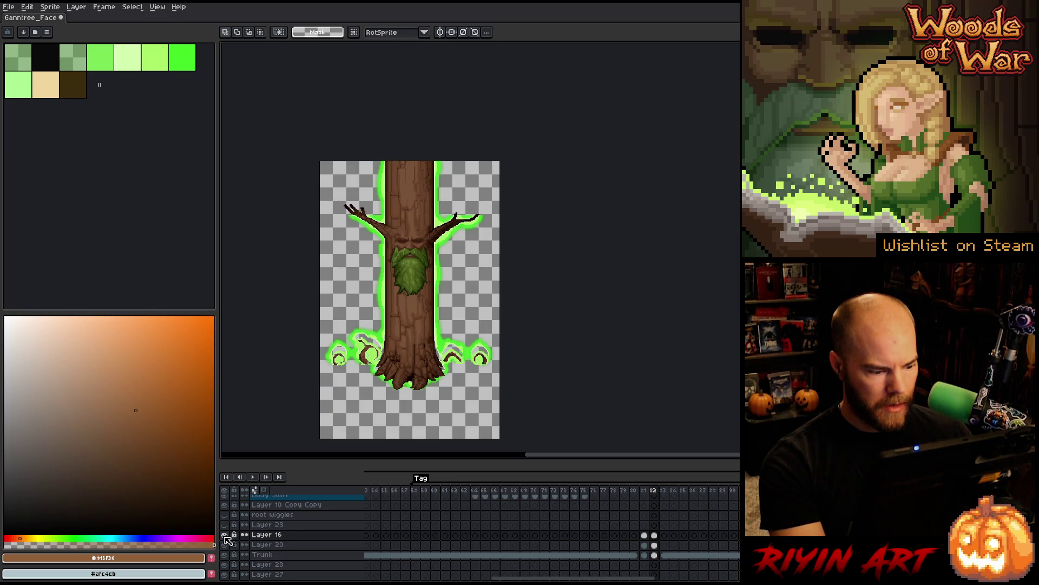
left_click(224, 535)
left_click(224, 534)
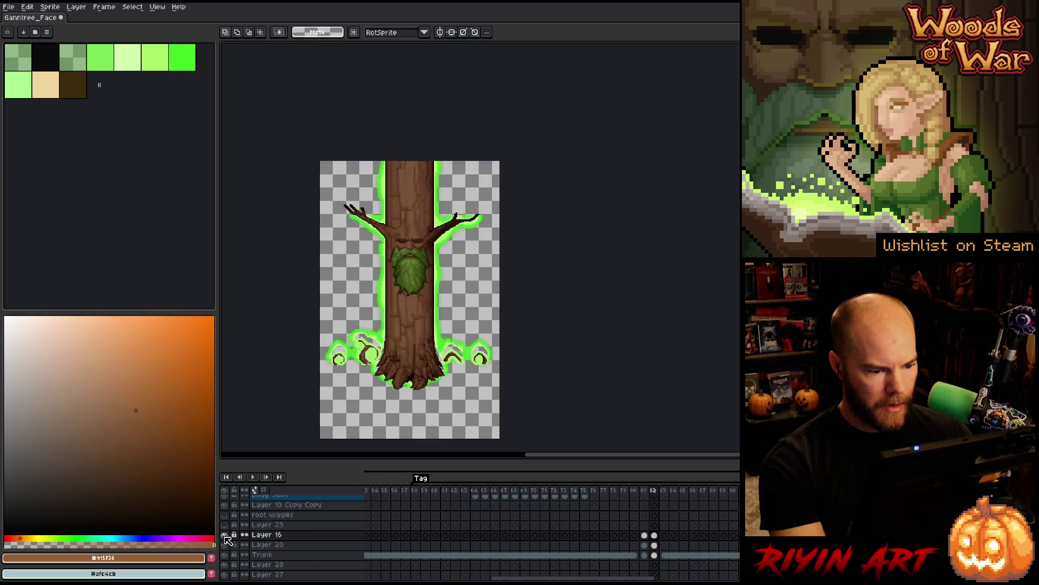
left_click(224, 544, "alt")
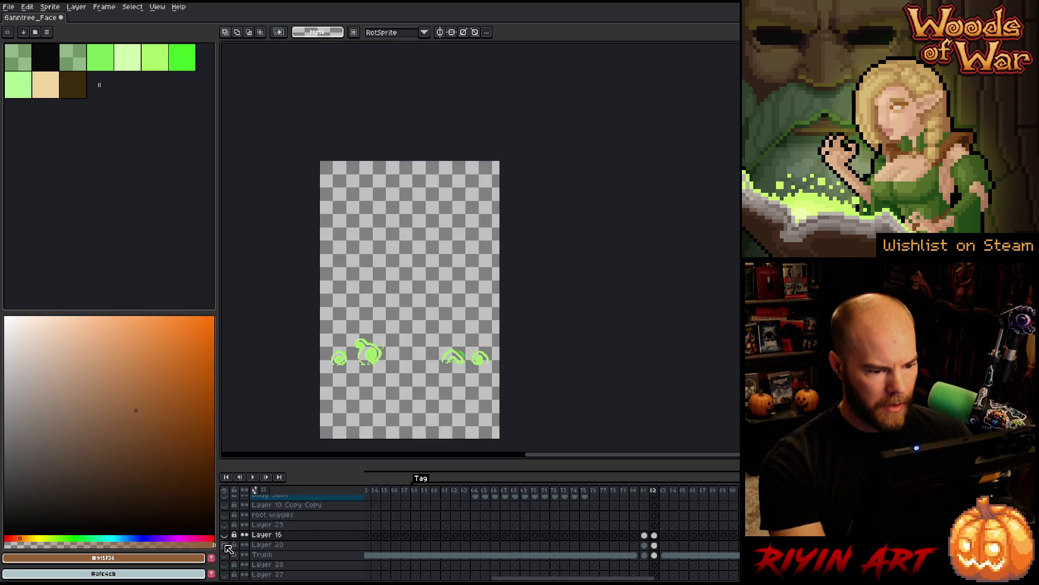
left_click(226, 546, "alt")
left_click(654, 545)
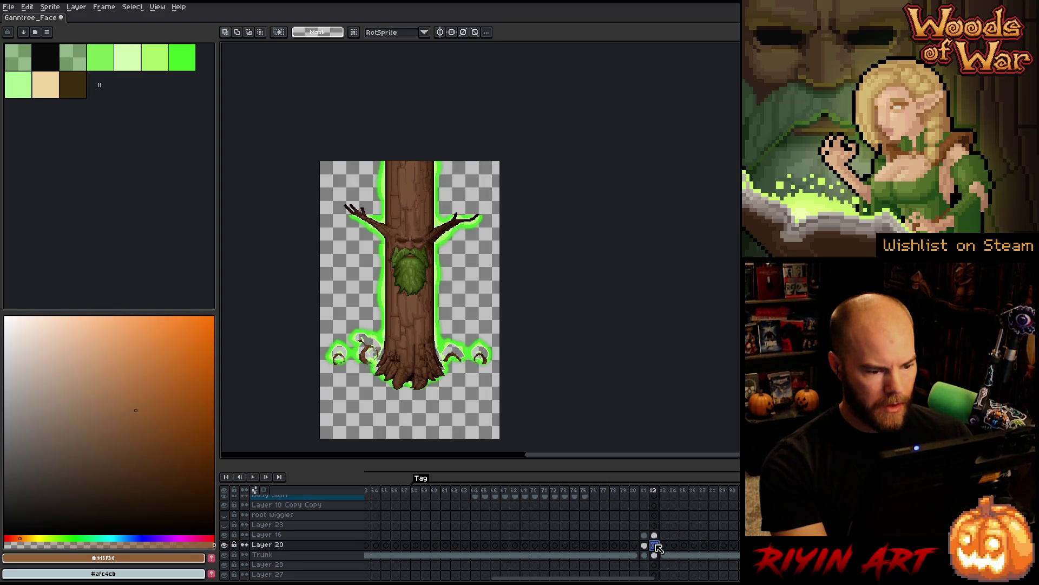
left_click(644, 545)
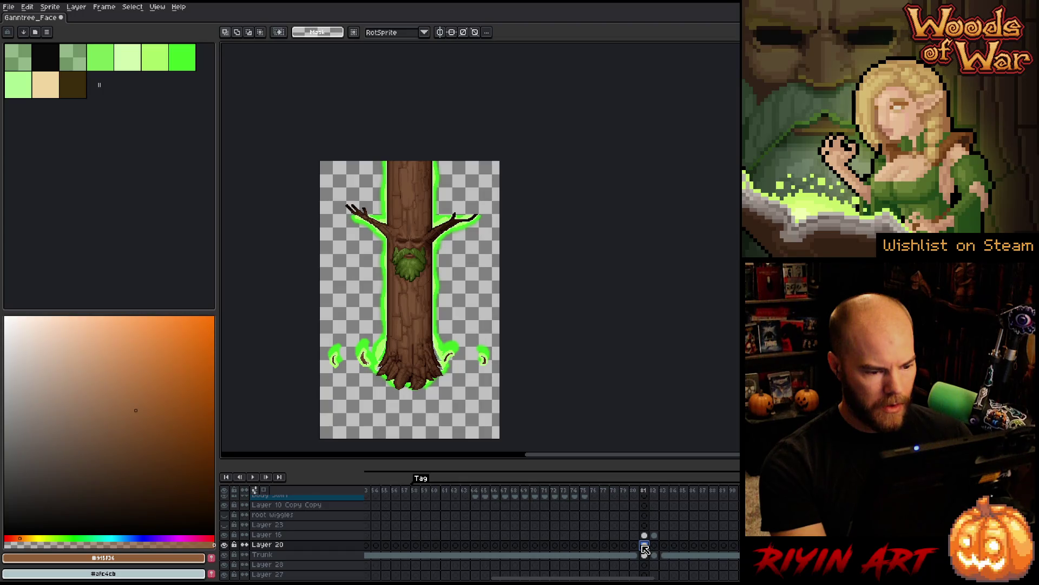
left_click(647, 550)
left_click(655, 535)
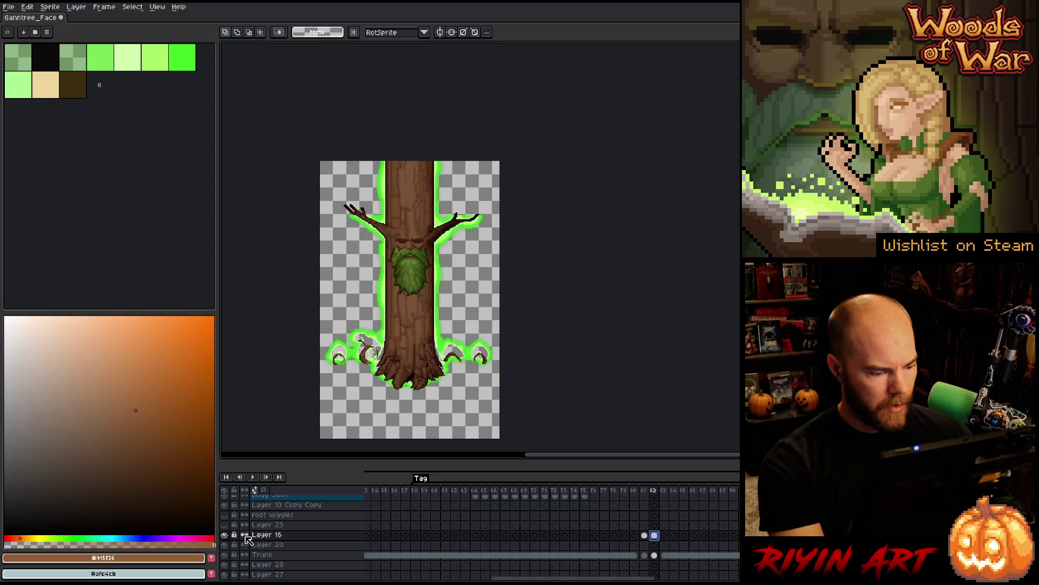
left_click(224, 536, "alt")
left_click(224, 536, "alt")
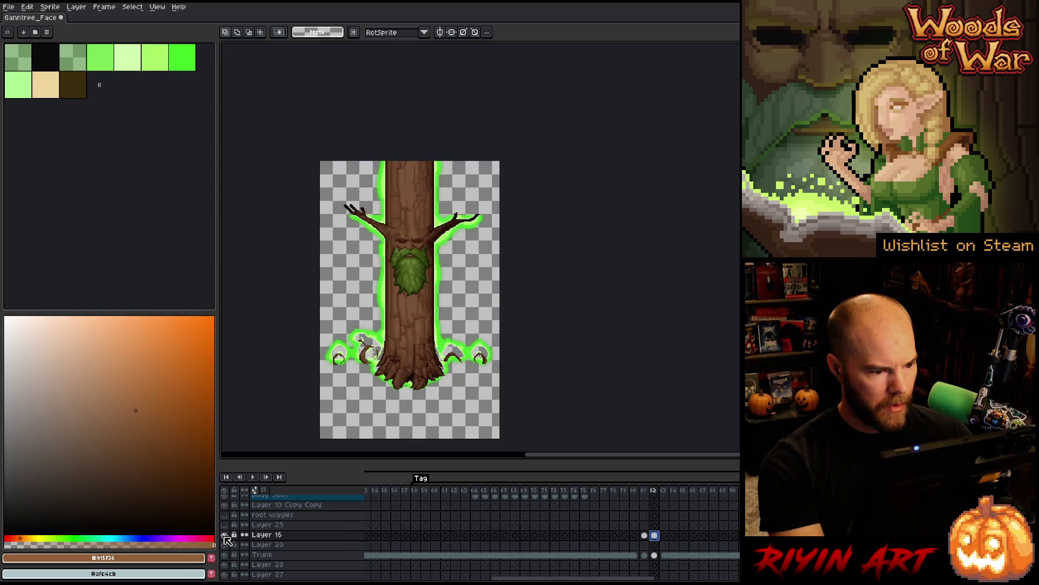
left_click(645, 535)
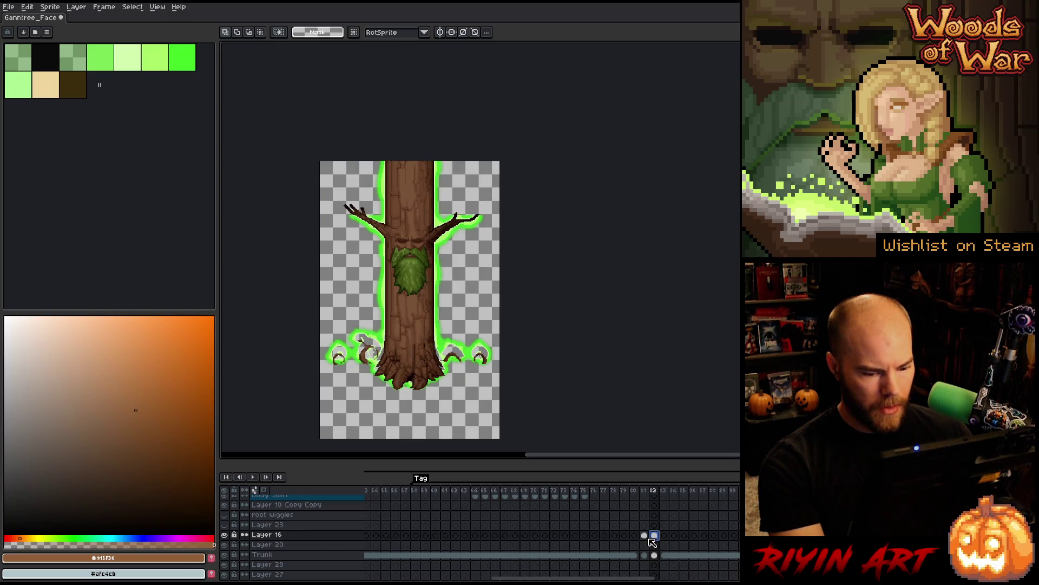
left_click(225, 536, "alt")
left_click(225, 536, "alt")
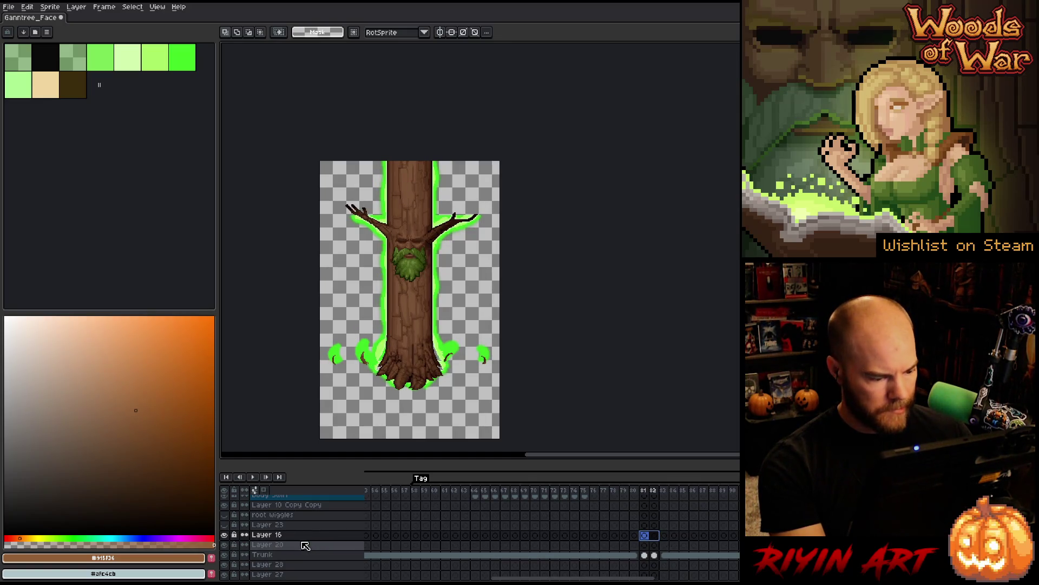
- Return to the first frame and merge Layer 16 down into Layer 20
left_click_drag(599, 579, 641, 579)
key("Home")
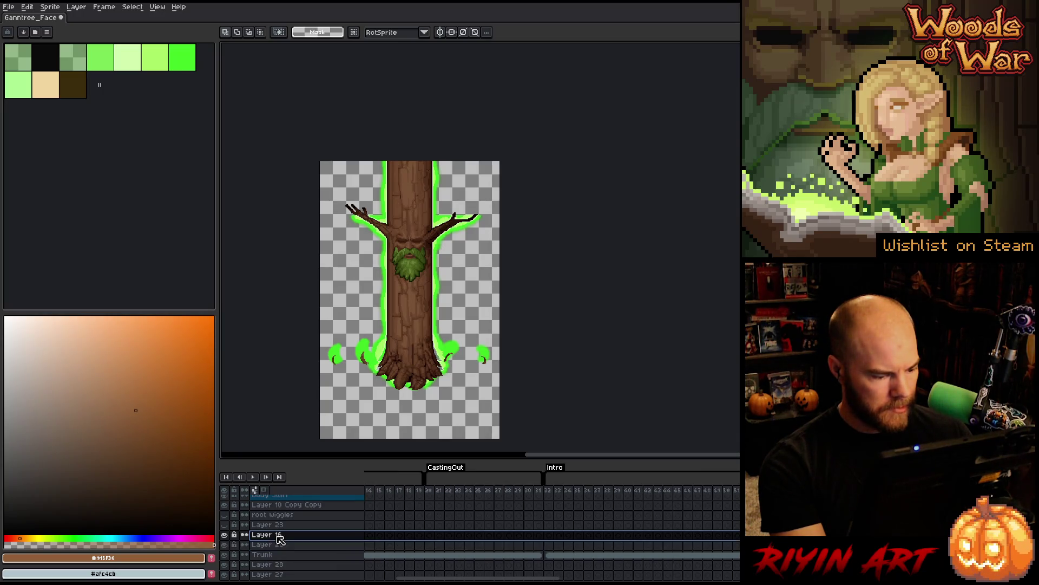
right_click(285, 545)
left_click(322, 546)
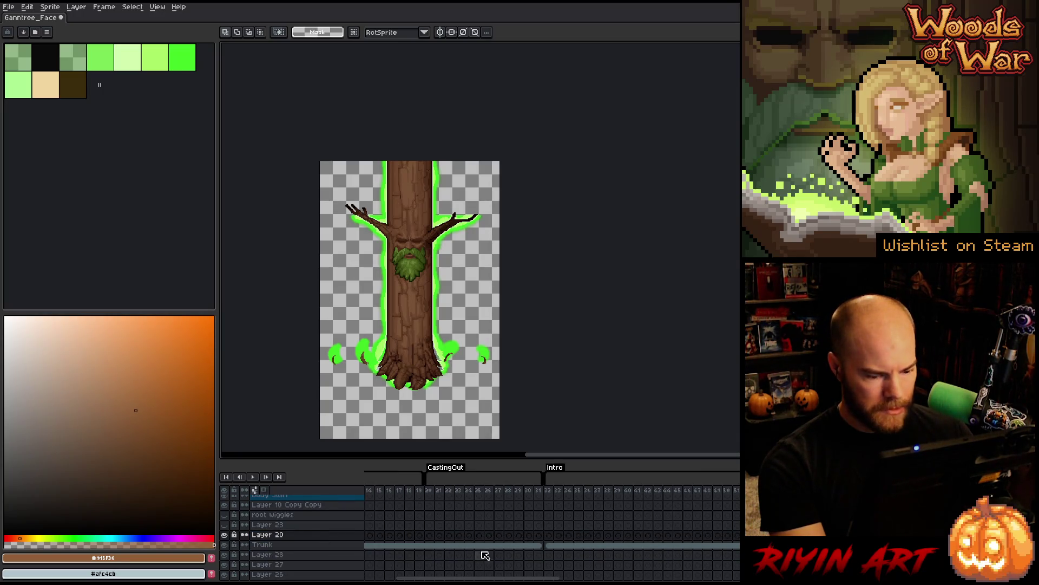
- Paste into Layer 20's frame 81 cel and preview the animation around frame 82
left_click_drag(504, 578, 631, 579)
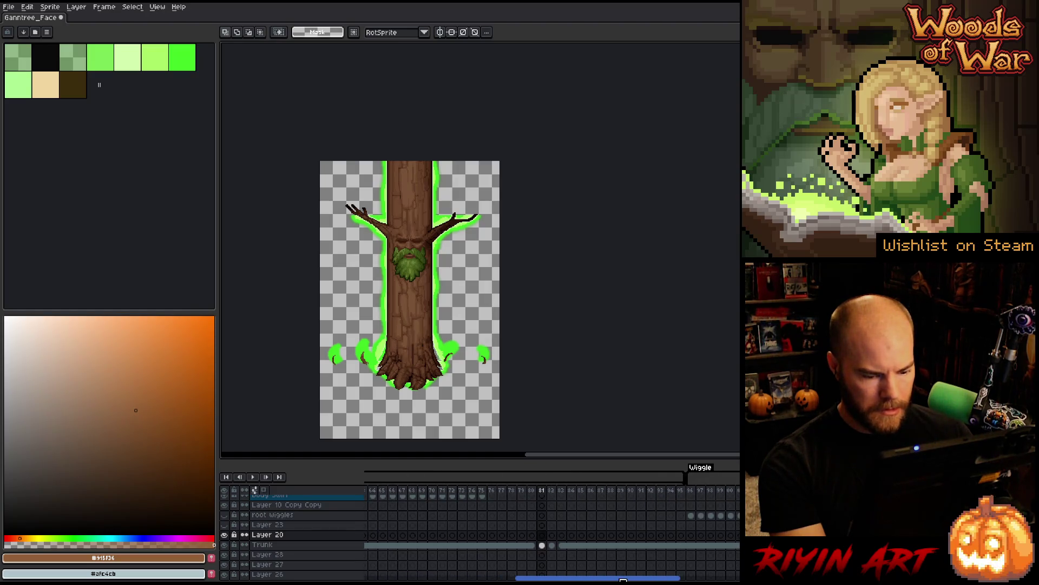
left_click(563, 545)
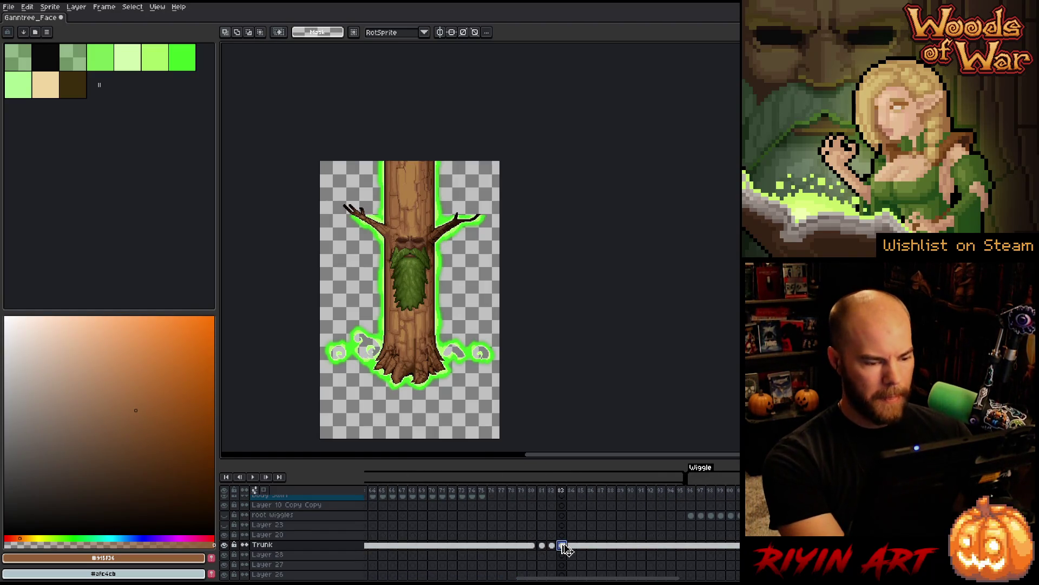
left_click(543, 536)
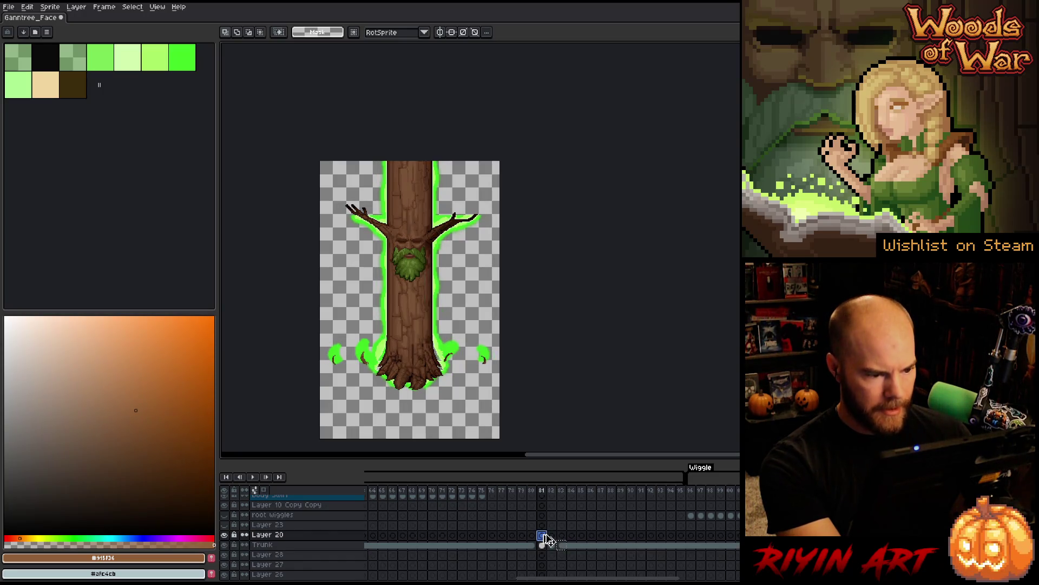
key("ctrl+v")
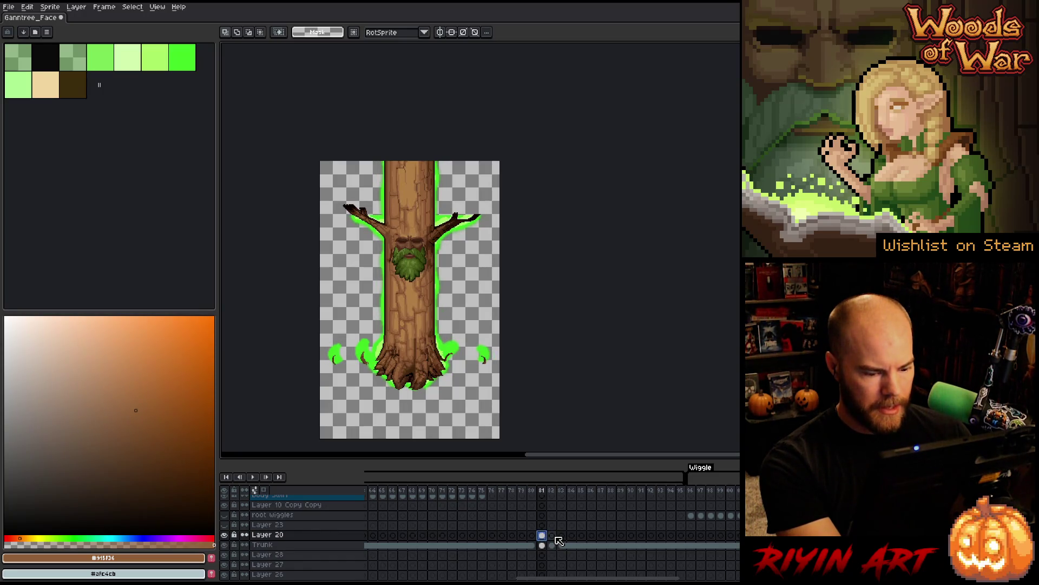
left_click(555, 536)
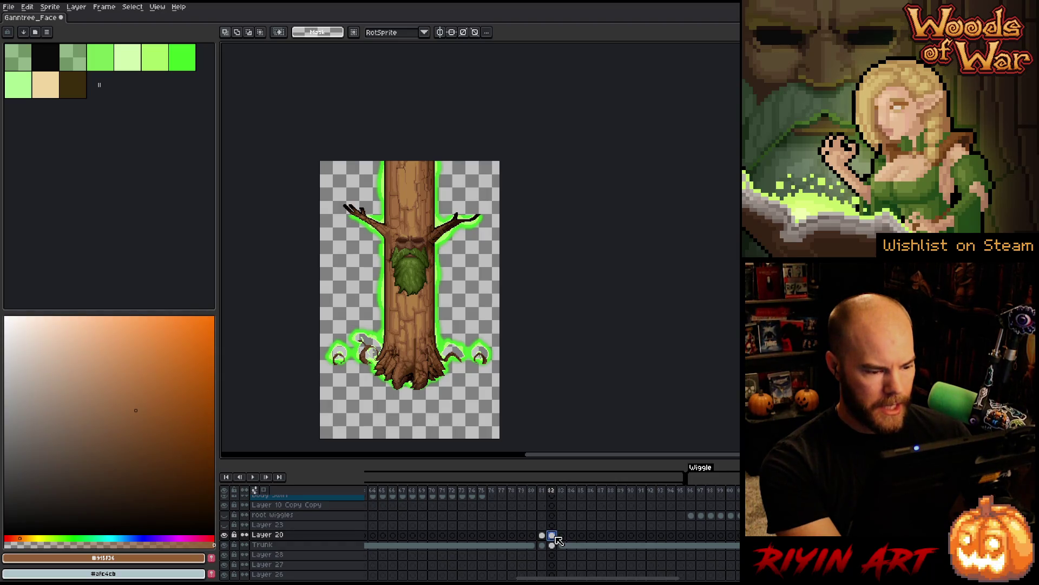
left_click(541, 534)
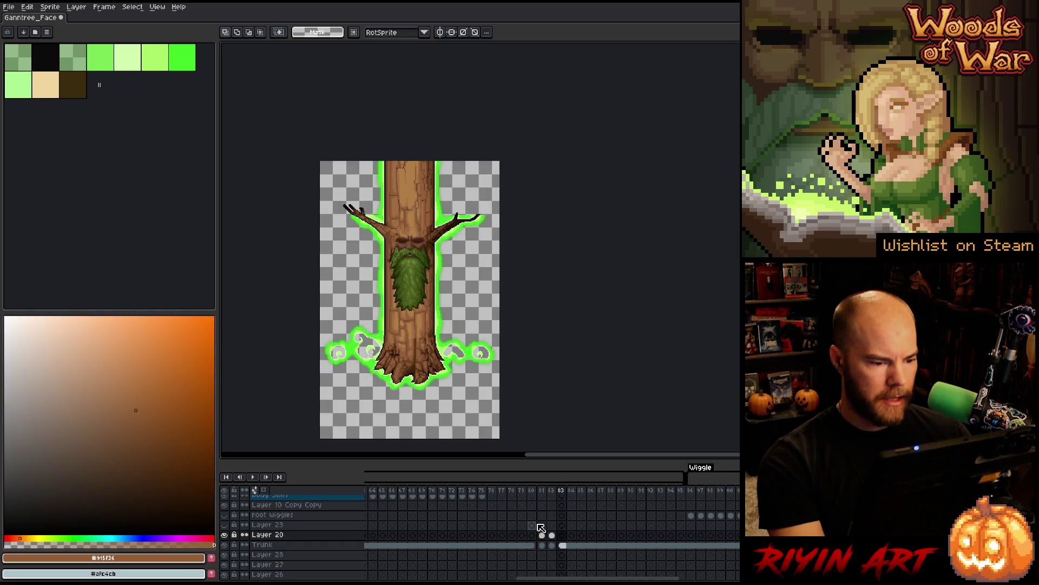
key("Right")
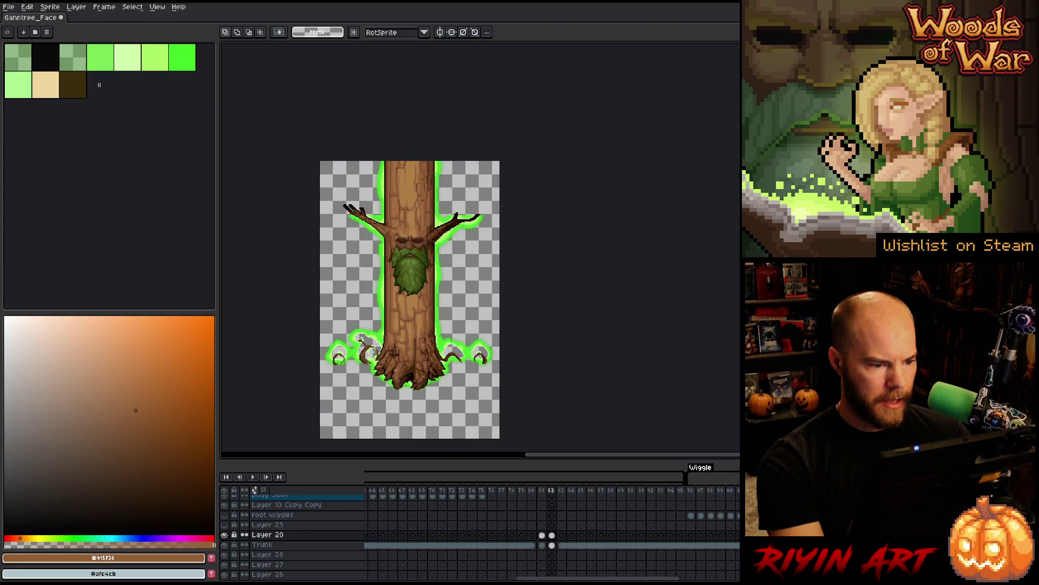
- Move Layer 20 beneath the Trunk layer
left_click(282, 536)
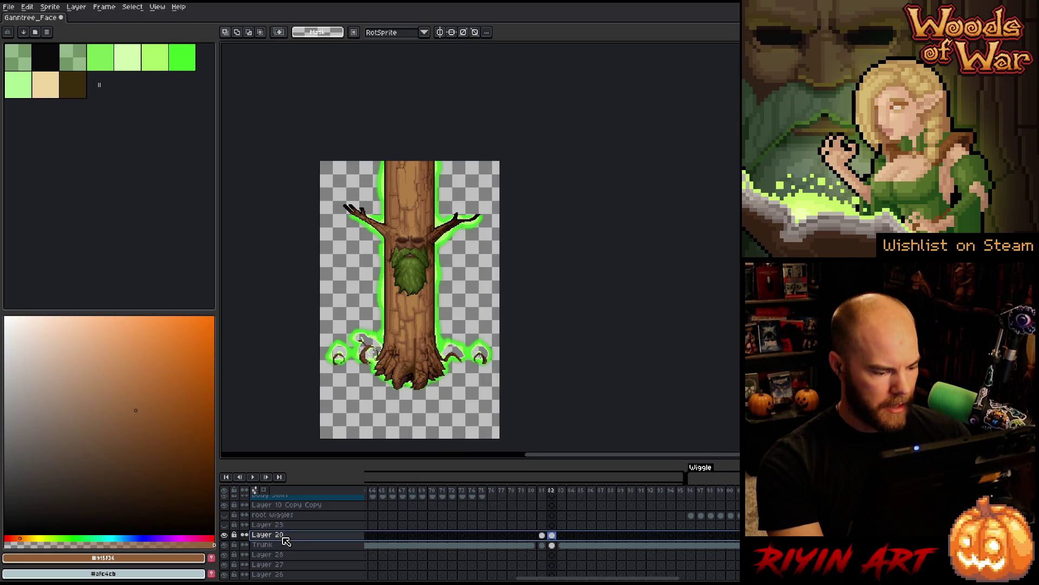
left_click_drag(290, 552, 290, 552)
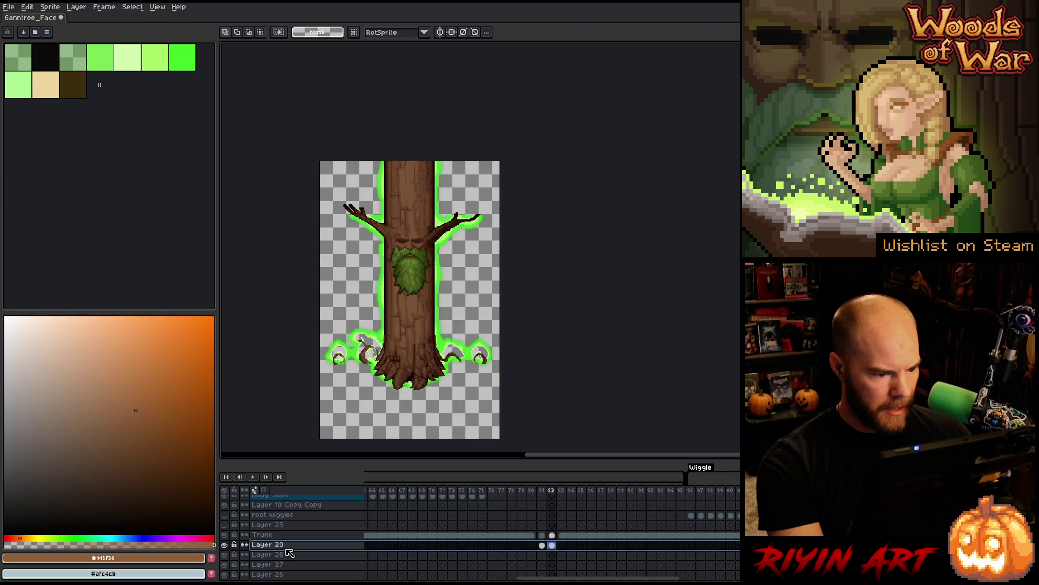
scroll(443, 382, "up", 1)
left_click_drag(460, 326, 467, 347)
key("b")
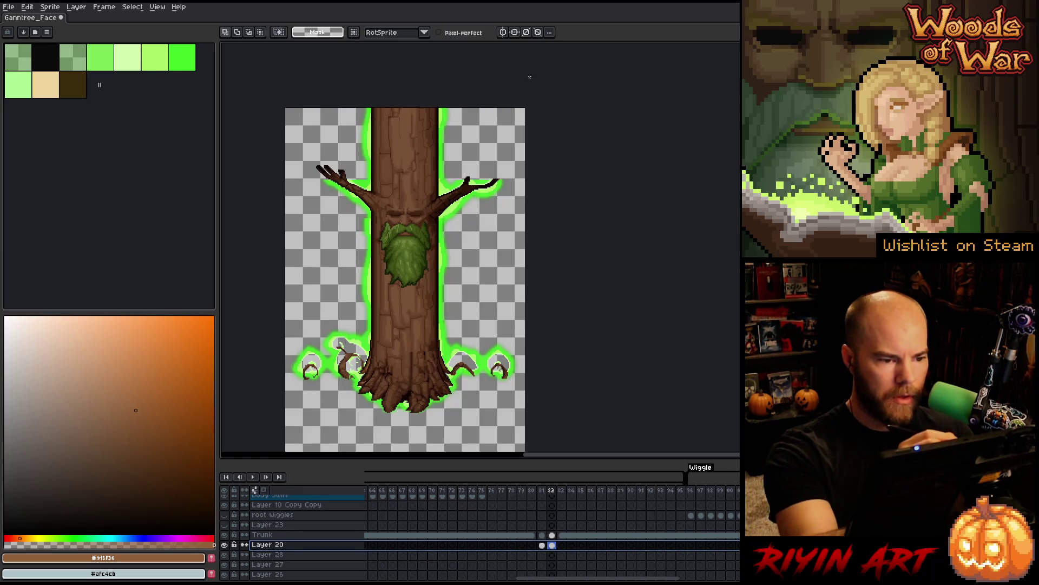
left_click_drag(410, 108, 405, 153)
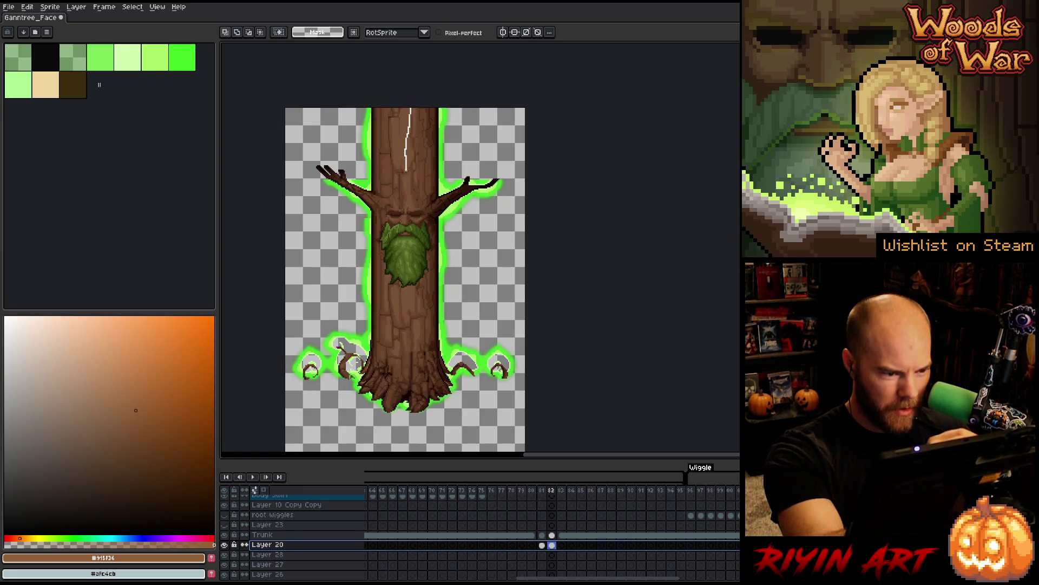
mouse_move(408, 206)
left_mouse_down()
mouse_move(405, 390)
mouse_move(428, 439)
mouse_move(524, 437)
left_mouse_up()
left_click_drag(569, 122, 570, 122)
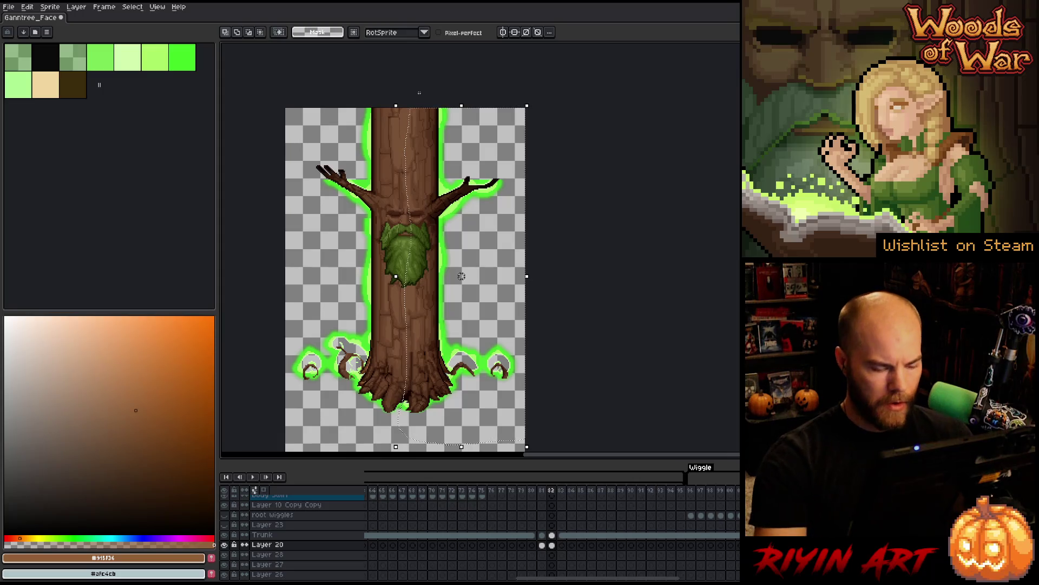
left_click(551, 545)
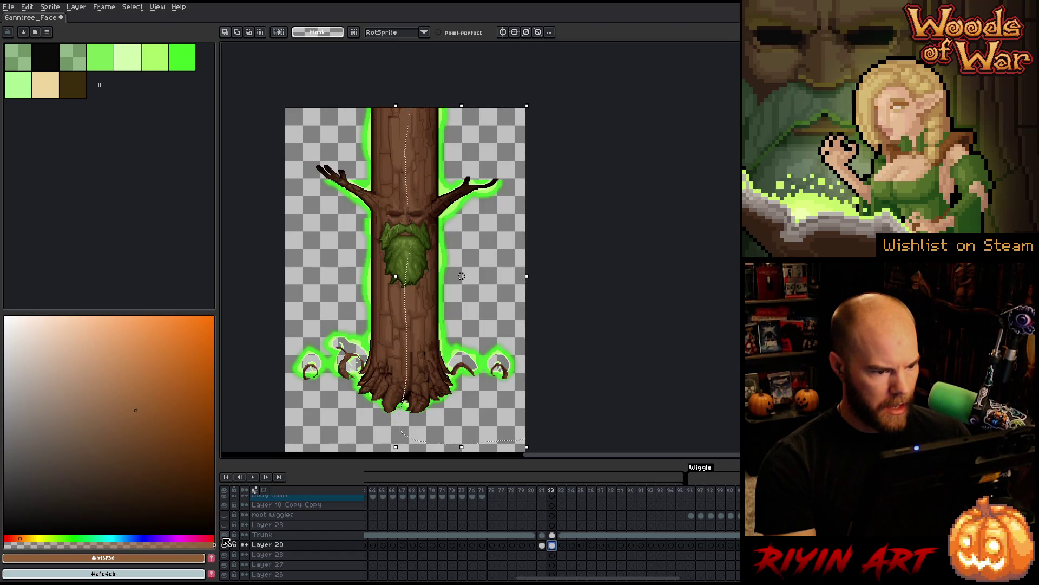
left_click(224, 541)
left_click(224, 538)
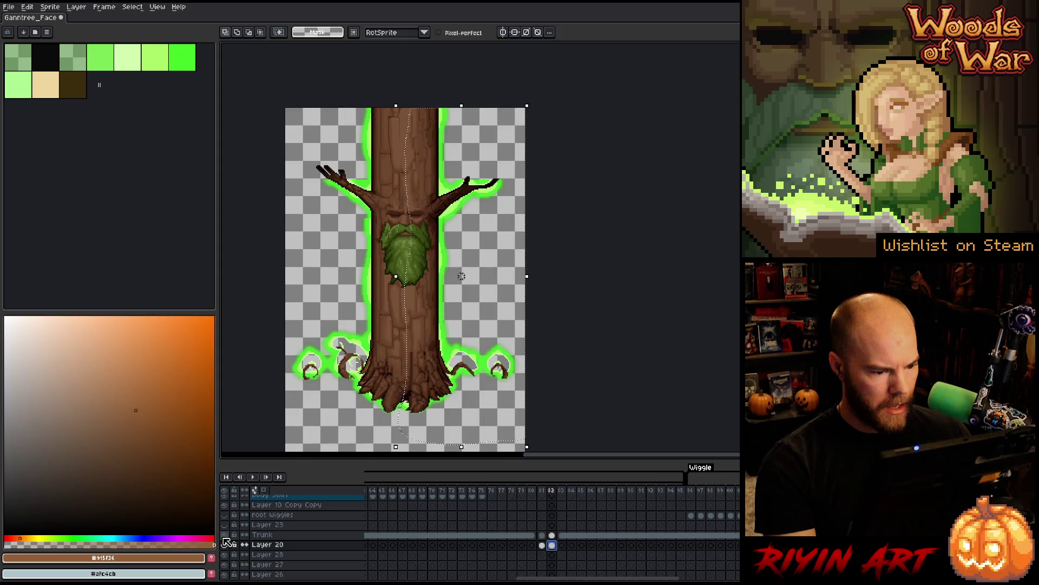
key("ctrl+t")
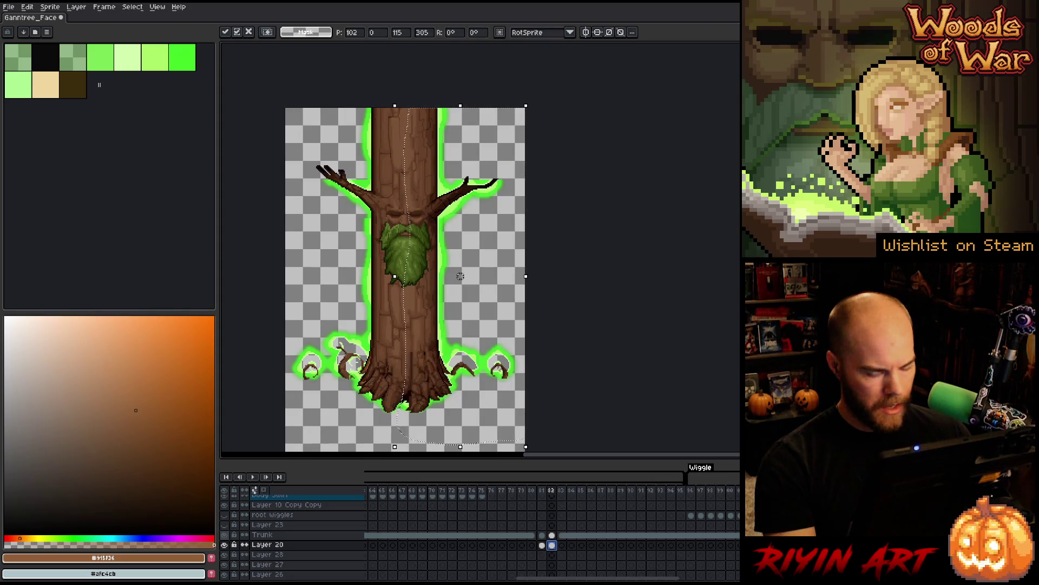
key("Escape")
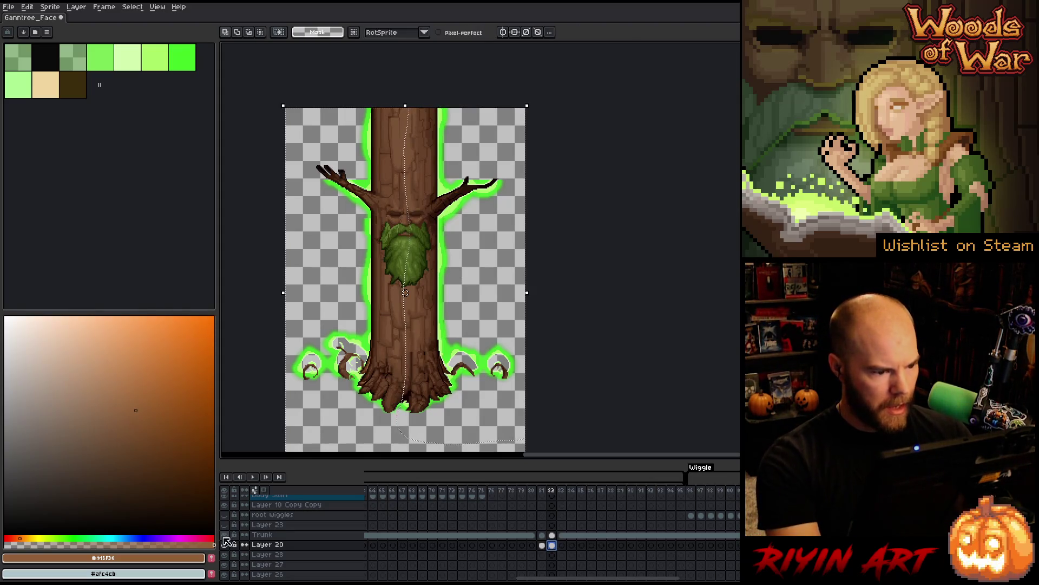
key("ctrl+t")
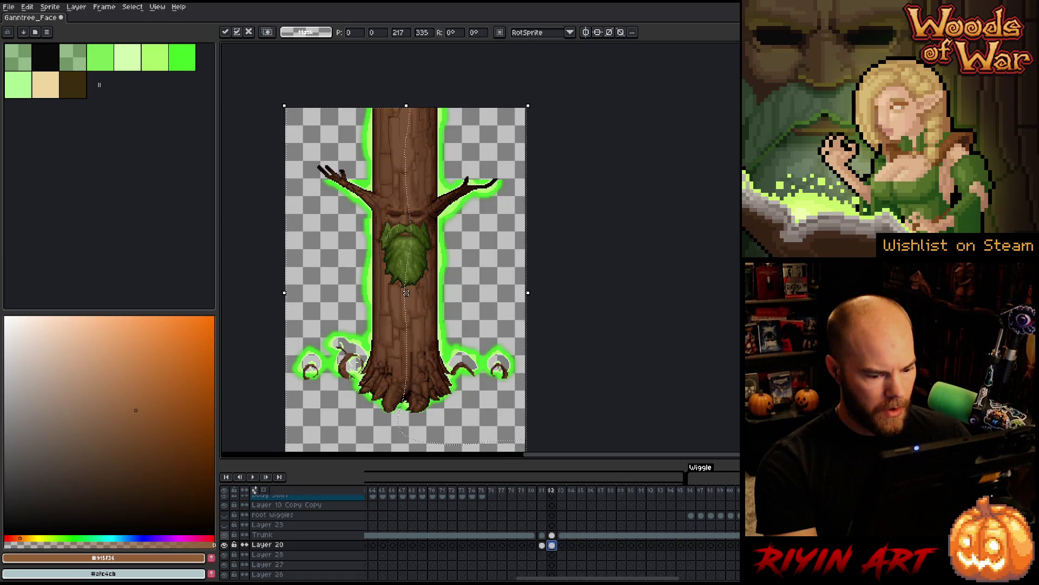
left_click(553, 545)
key("ctrl+d")
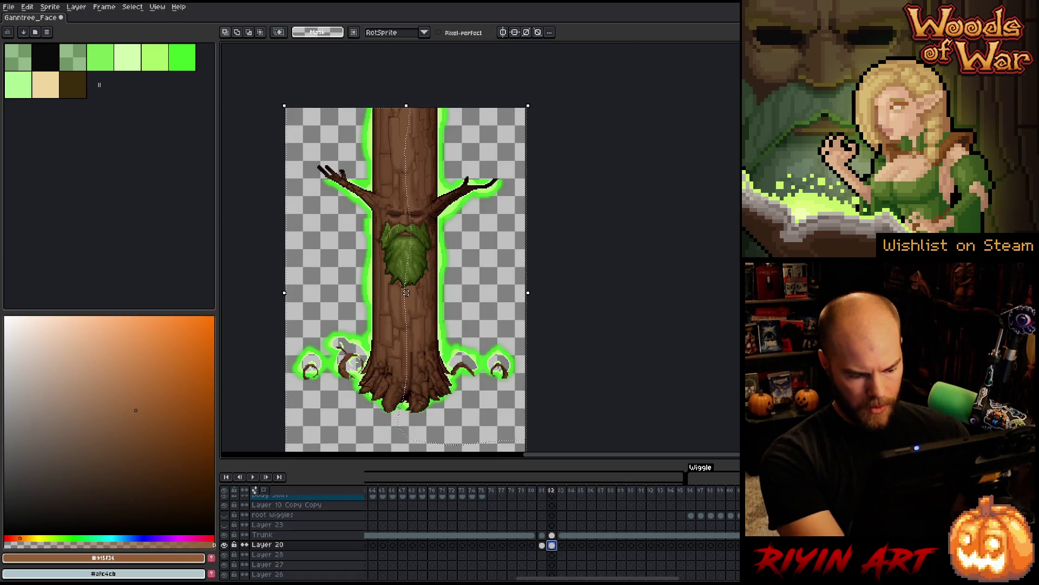
key("ctrl+a")
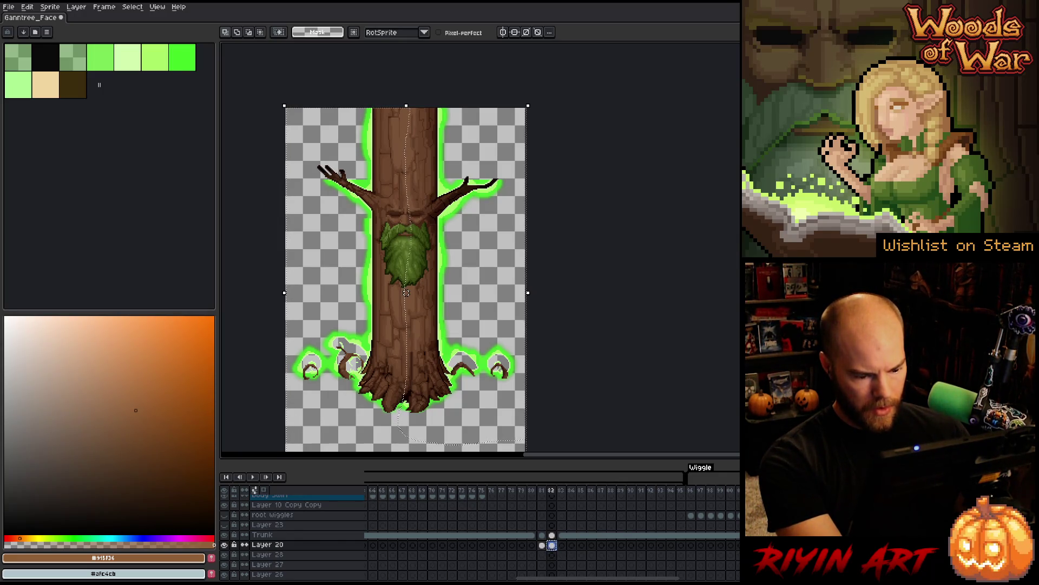
- Go to frame 81 and solo Layer 20
right_click(552, 545)
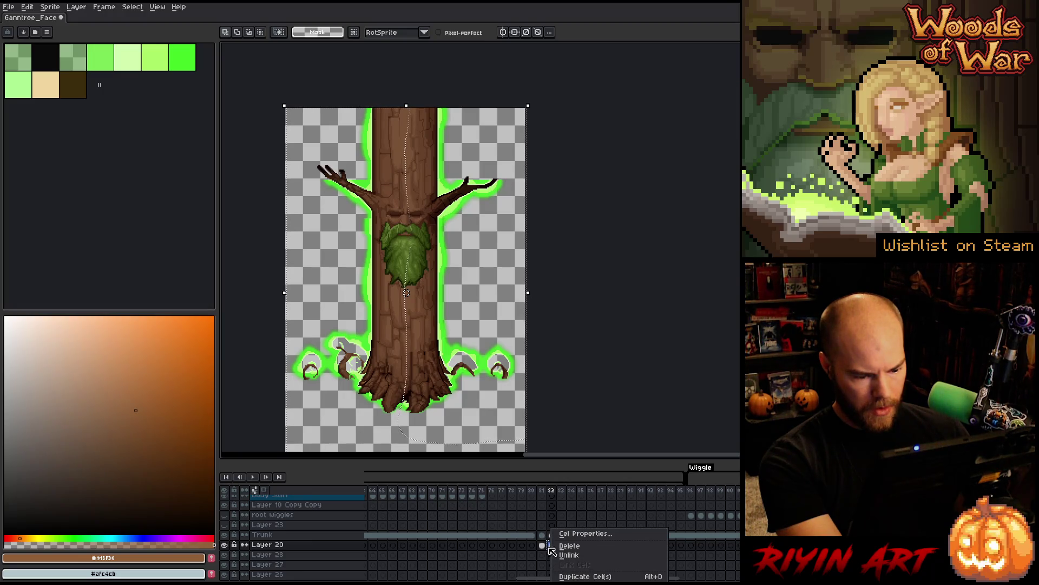
left_click(551, 548)
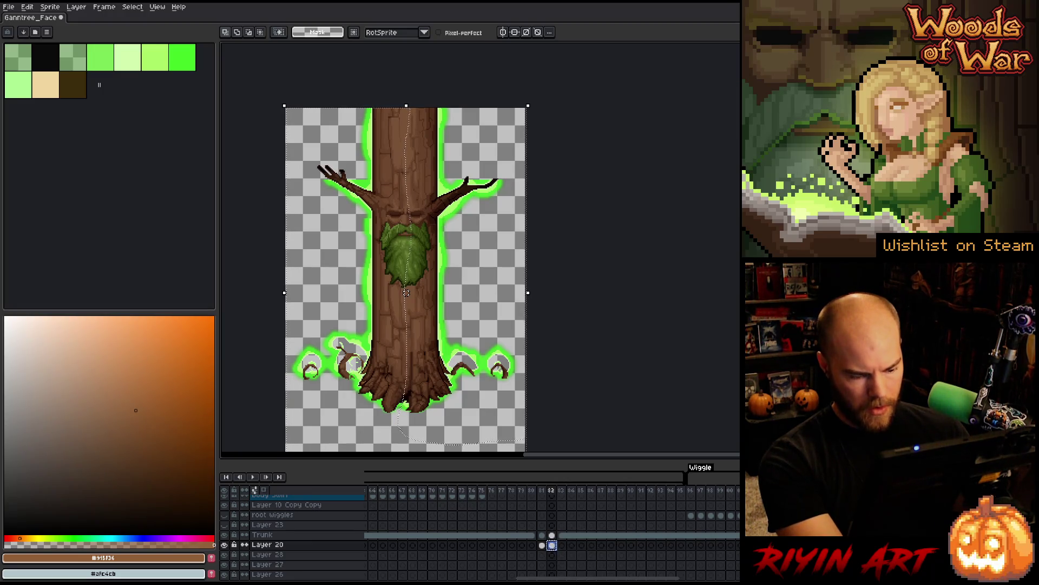
left_click(542, 545)
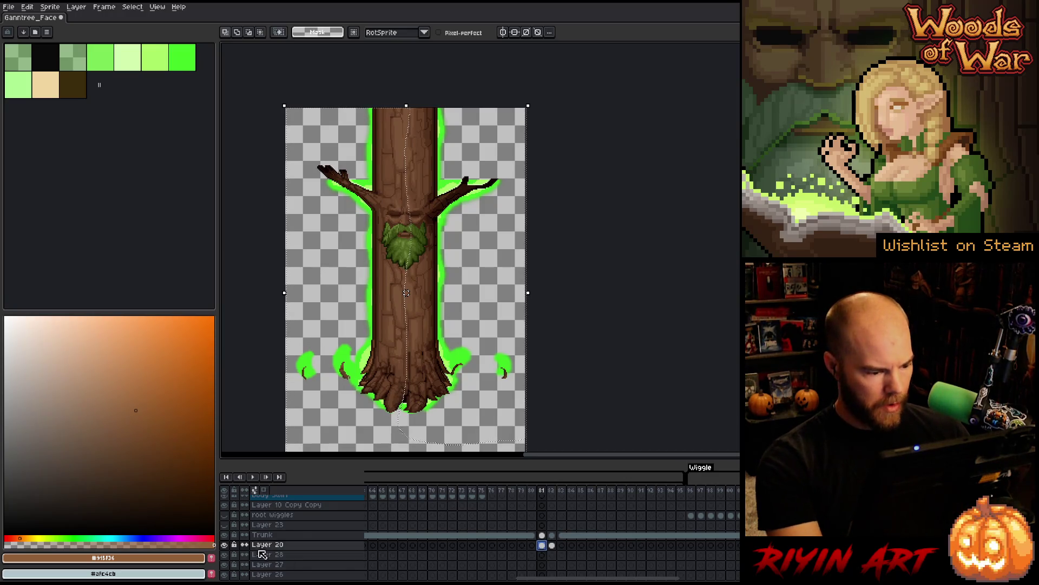
left_click(224, 544, "alt")
left_click(224, 544, "alt")
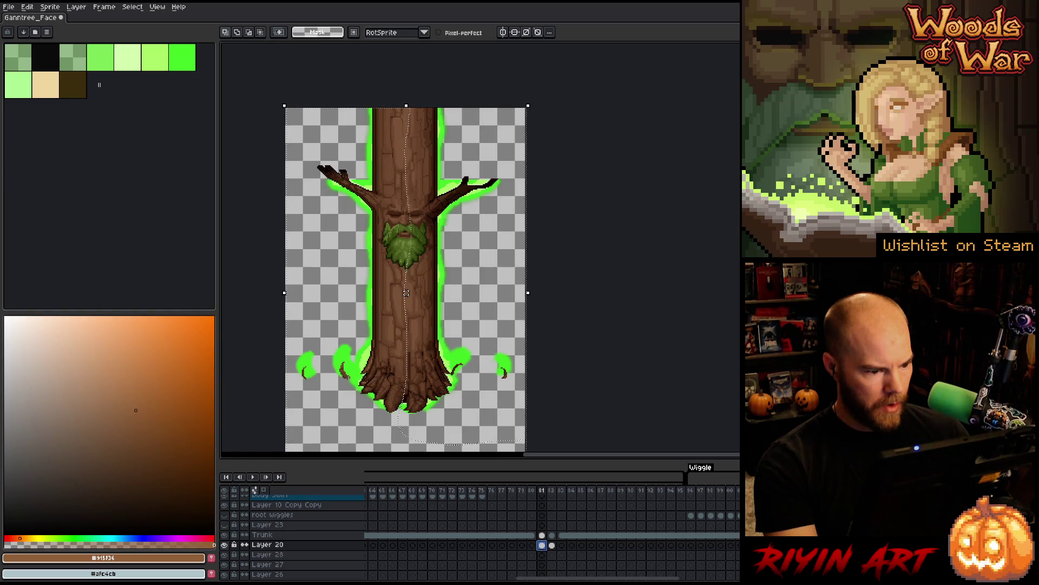
left_click(225, 544, "alt")
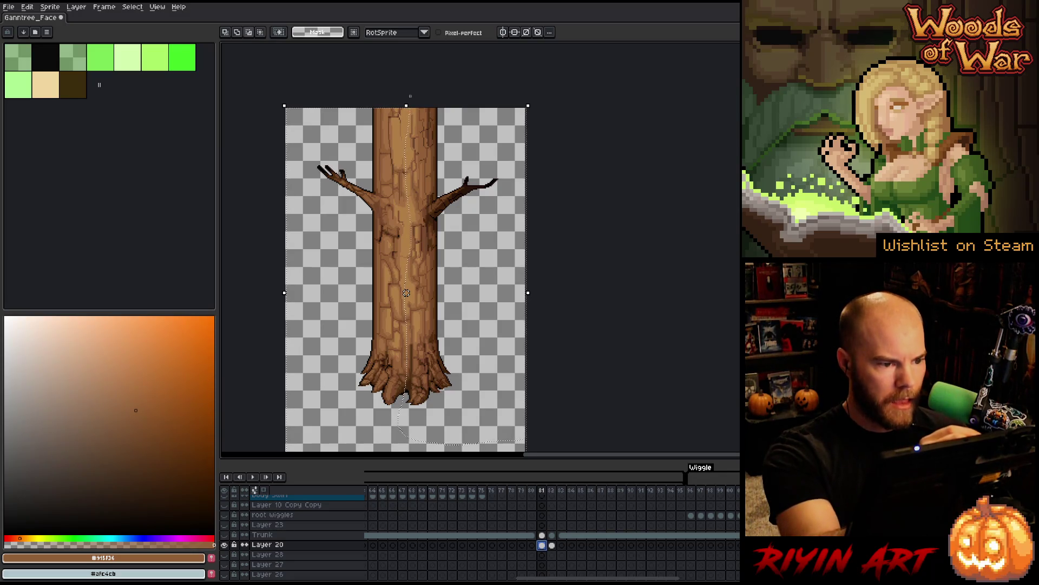
- Lasso a trunk section and nudge it one pixel left, comparing against the other layers
left_click_drag(417, 202, 410, 226)
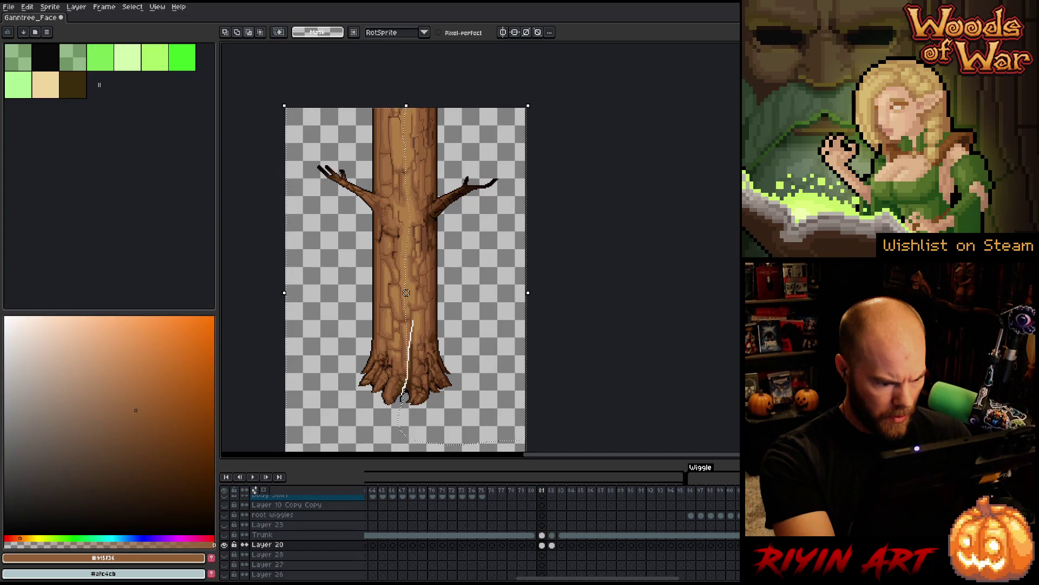
left_click_drag(447, 416, 450, 417)
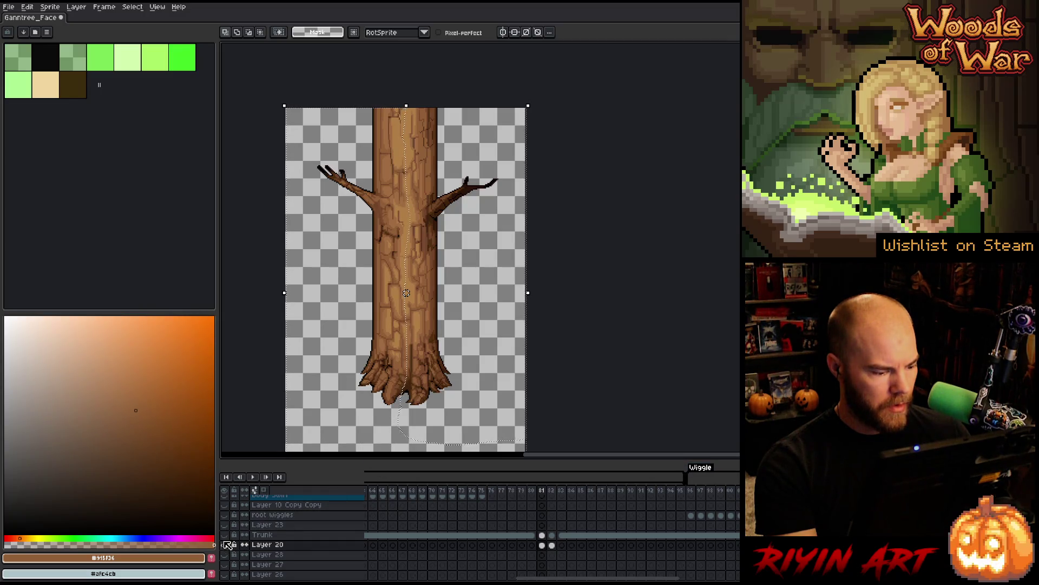
left_click(225, 545)
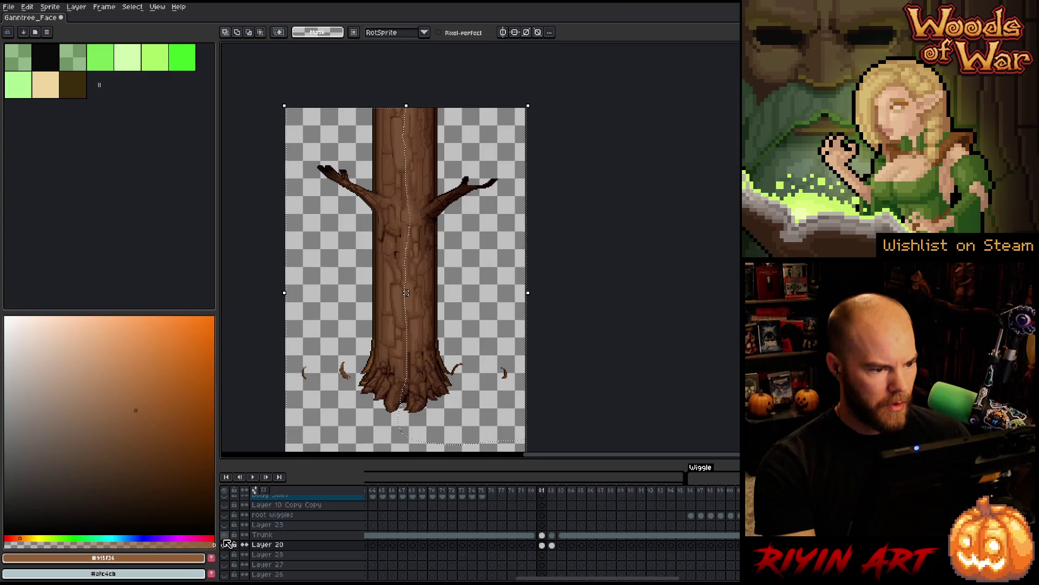
key("Right")
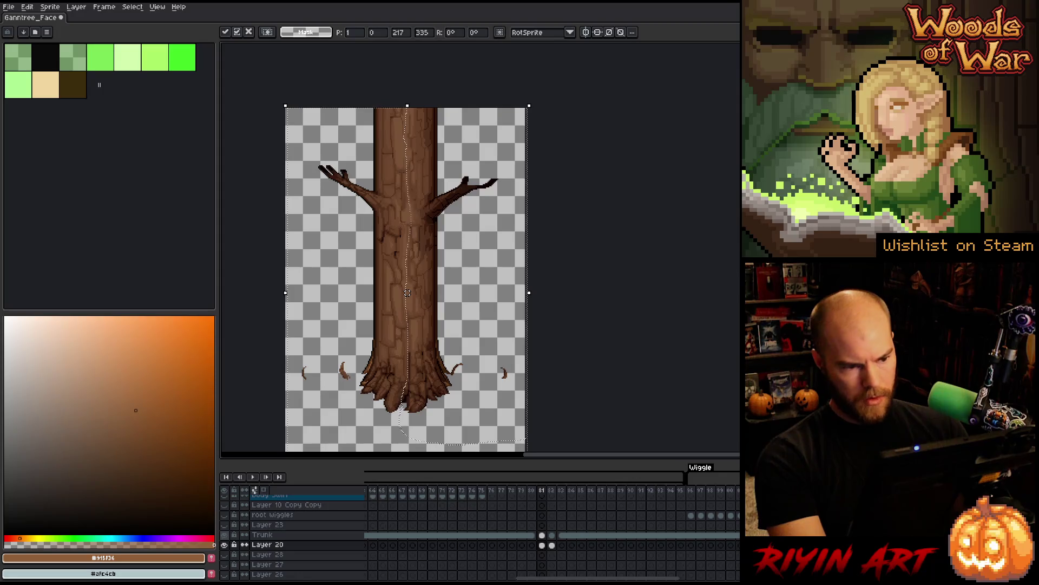
key("Left")
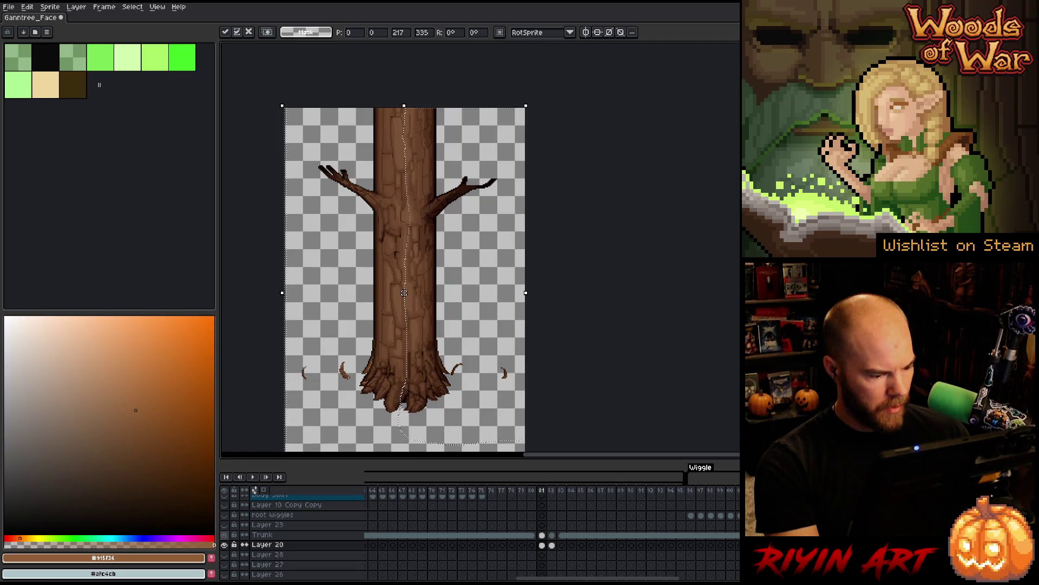
key("Left")
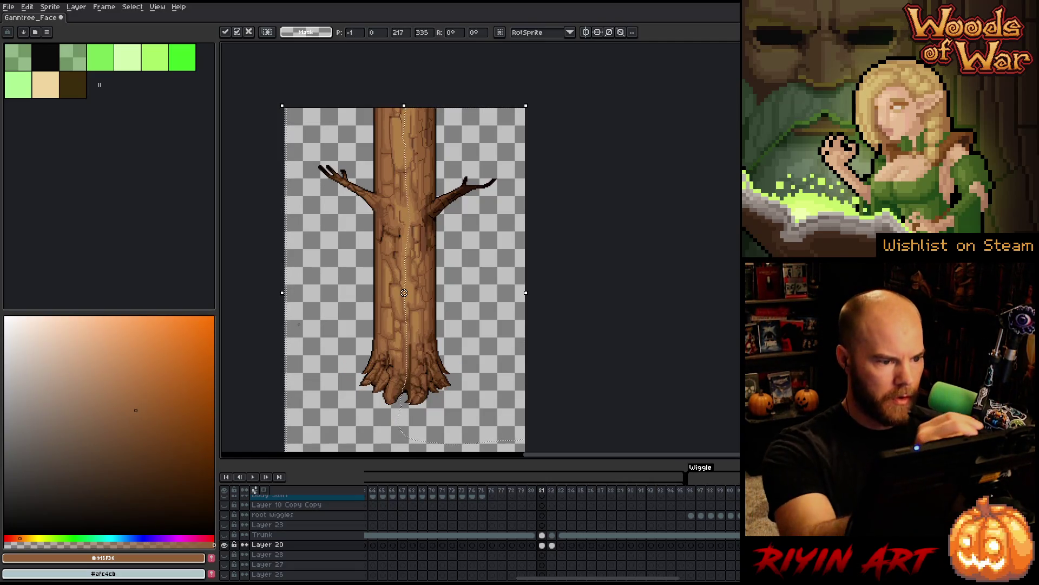
key("ctrl+d")
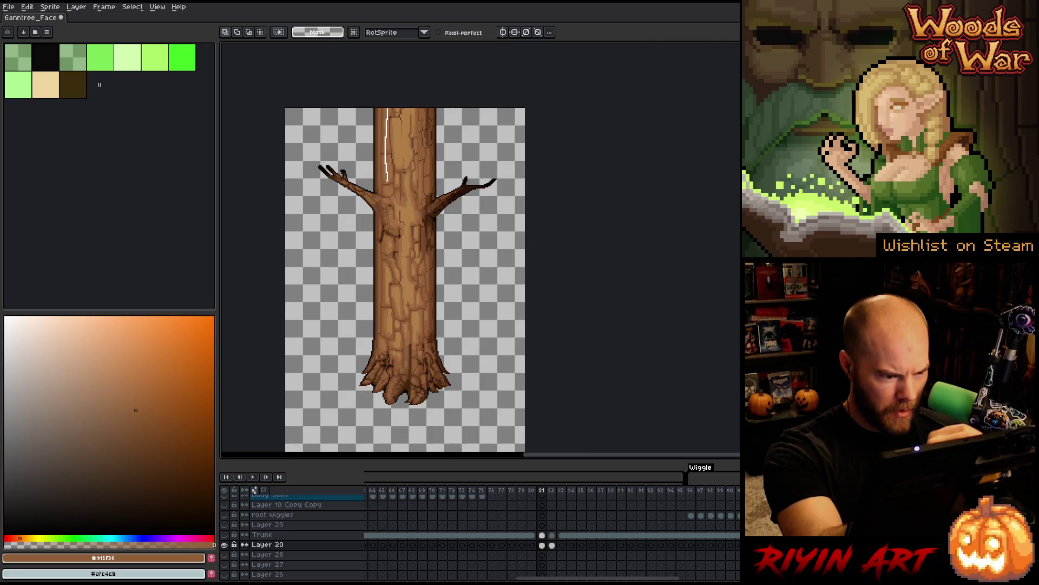
- Shift the trunk's left section about 2 px right, then lasso the right half
left_click_drag(393, 203, 395, 228)
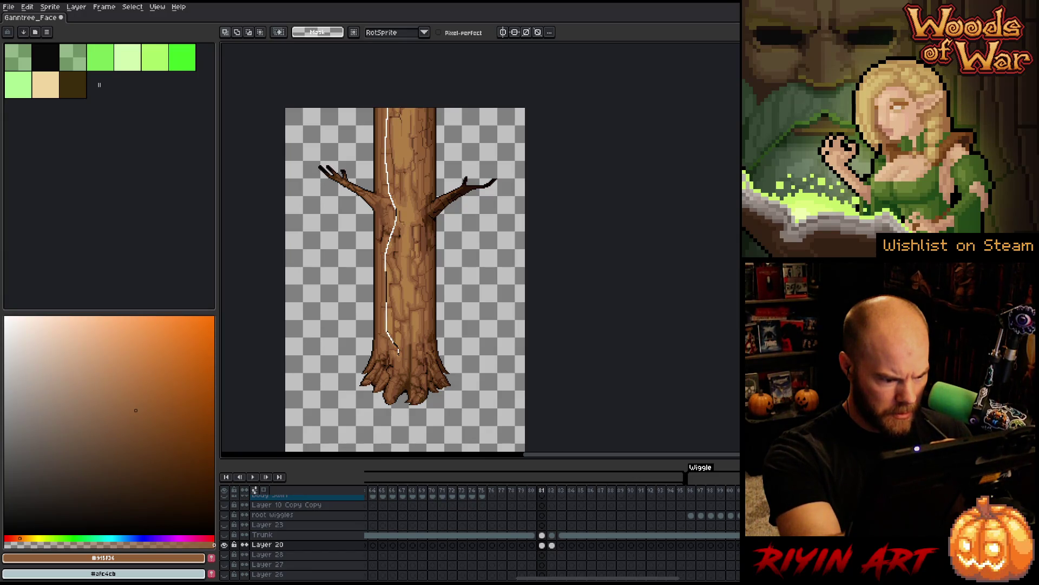
mouse_move(391, 411)
left_mouse_down()
mouse_move(295, 239)
mouse_move(305, 108)
left_mouse_up()
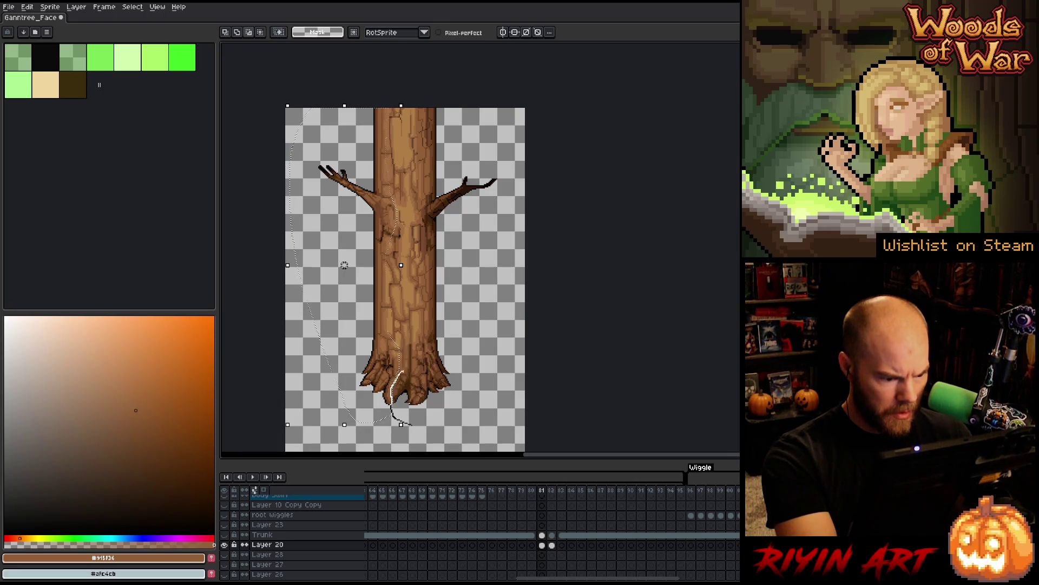
left_click_drag(344, 265, 345, 265)
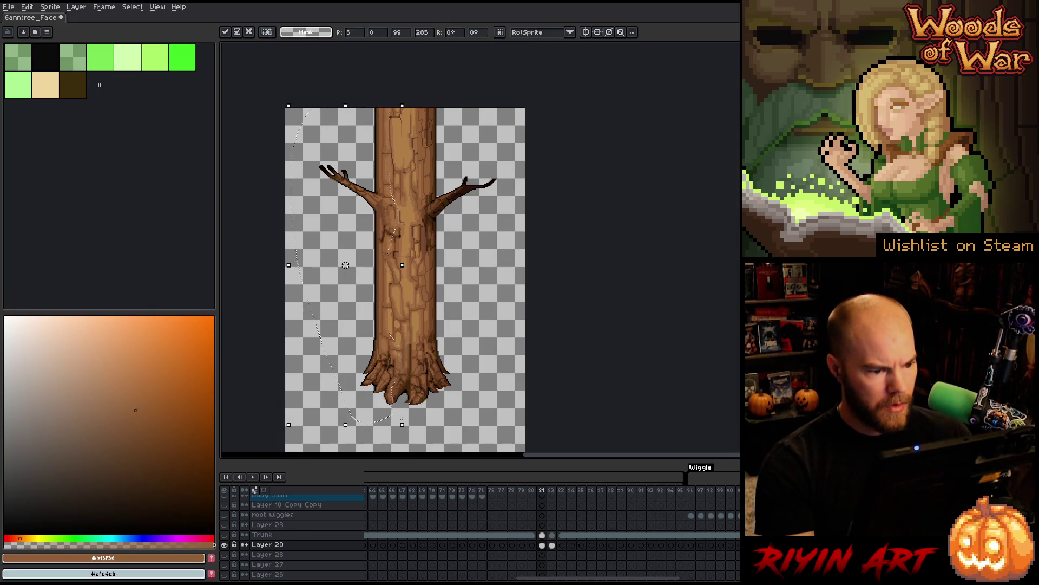
left_click(412, 97)
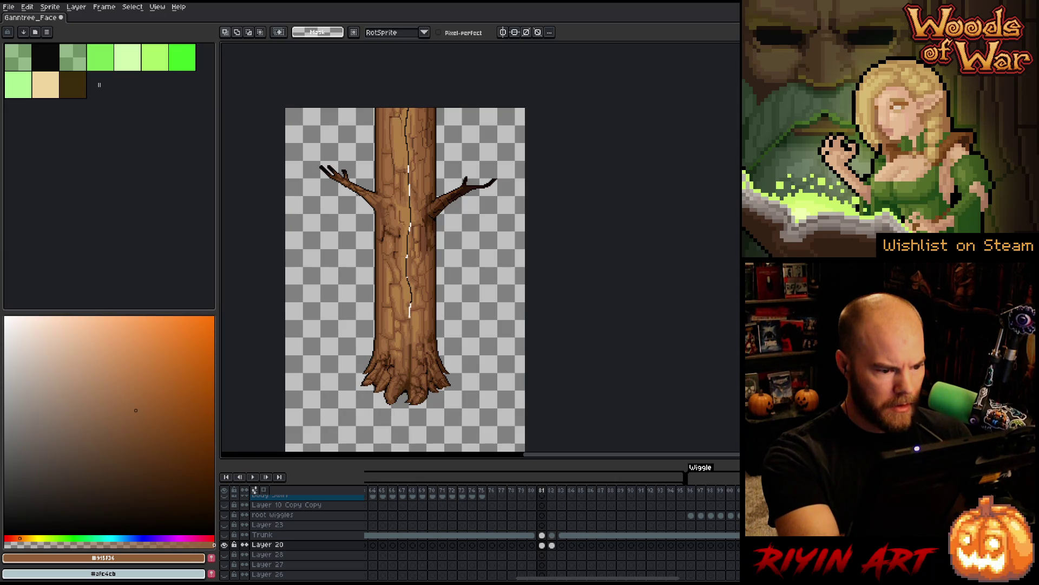
mouse_move(403, 390)
left_mouse_down()
mouse_move(474, 357)
mouse_move(460, 111)
left_mouse_up()
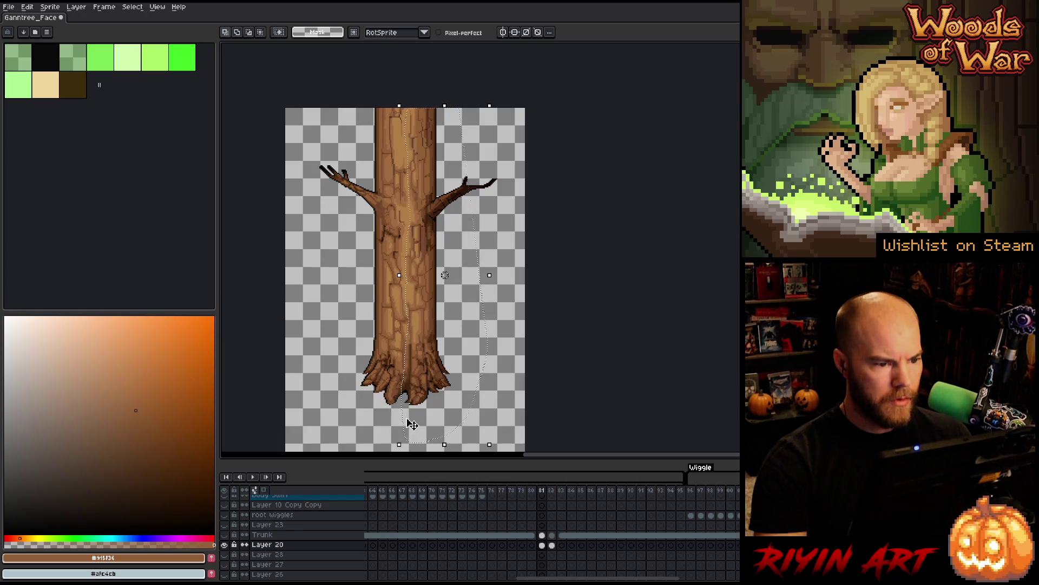
- Nudge the right trunk section one pixel left, toggling the Trunk layer to compare
key("Left")
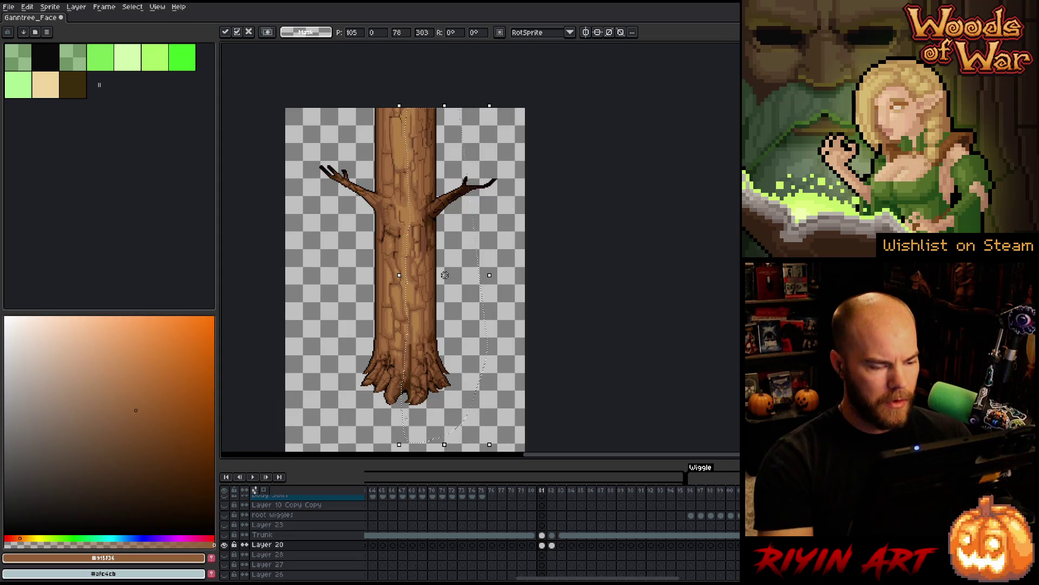
key("ctrl+z")
key("Left")
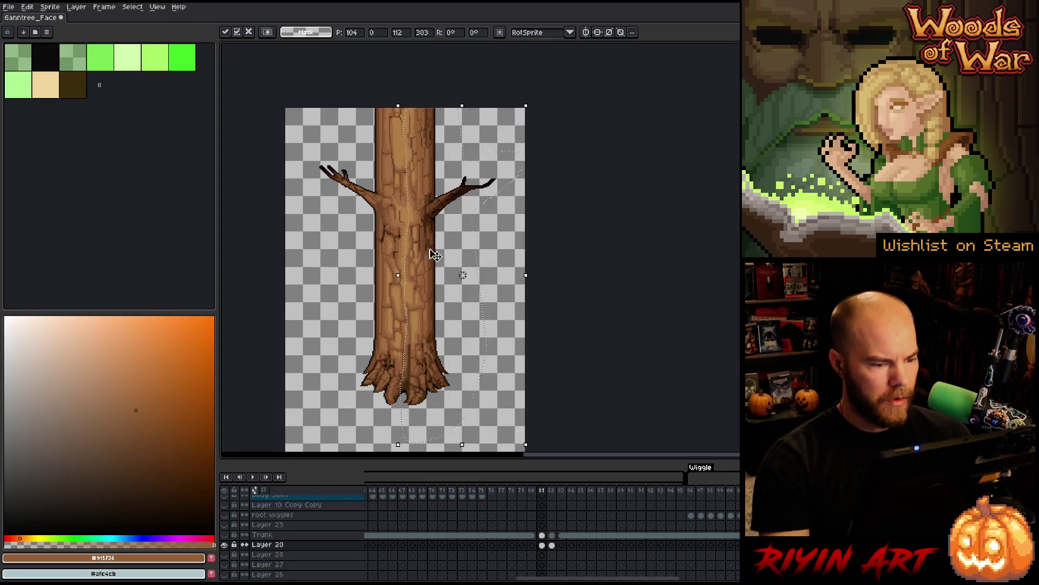
left_click(227, 534)
left_click(228, 535)
left_click(228, 535)
left_click(228, 534)
left_click(228, 534)
left_click(228, 534)
left_click(228, 534)
left_click(228, 534)
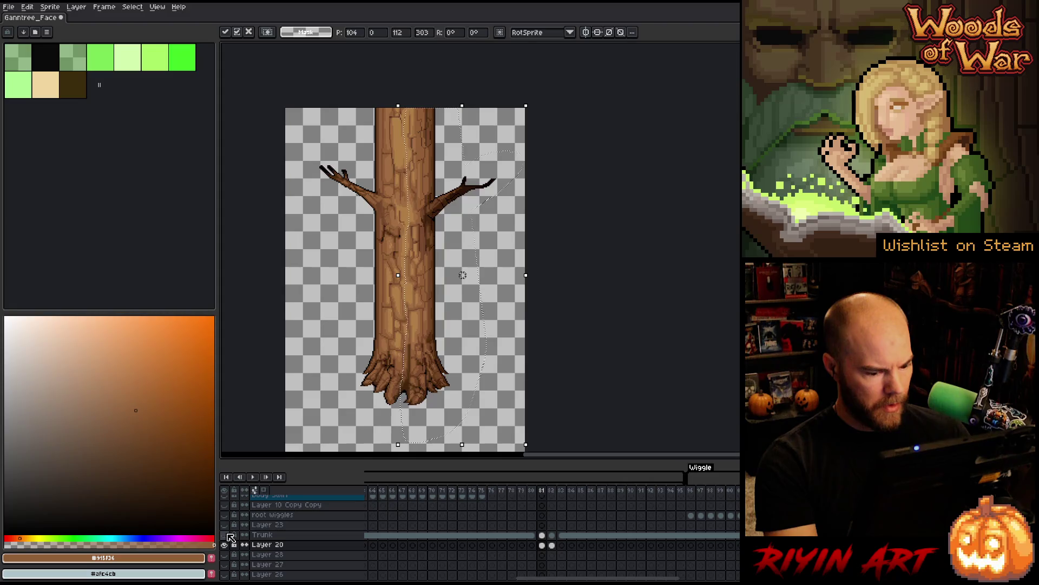
left_click(228, 534)
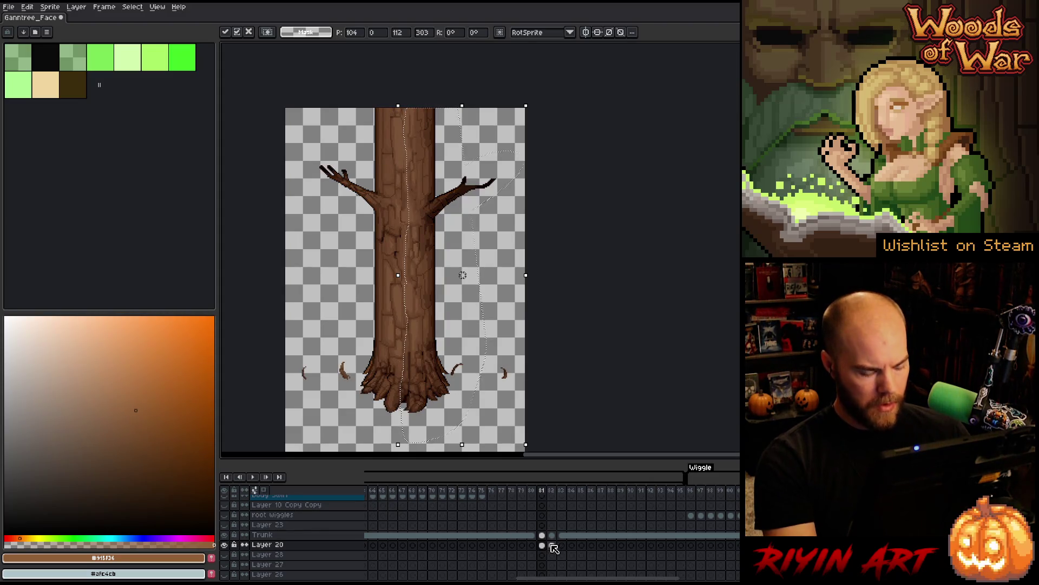
- Commit the move, place Layer 20 above Trunk, and play the wiggle from frame 80
left_click(278, 546)
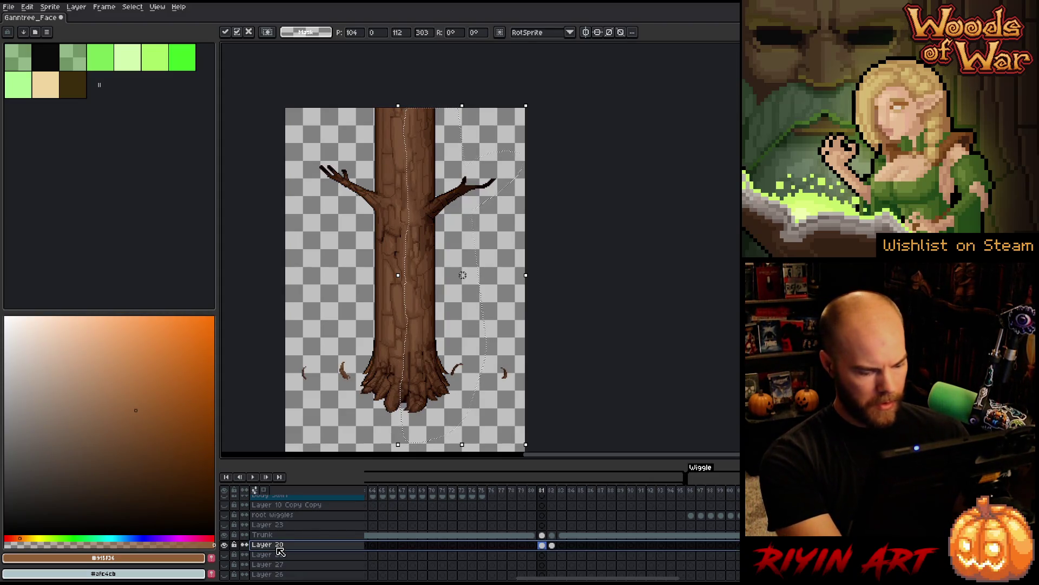
key("ctrl+d")
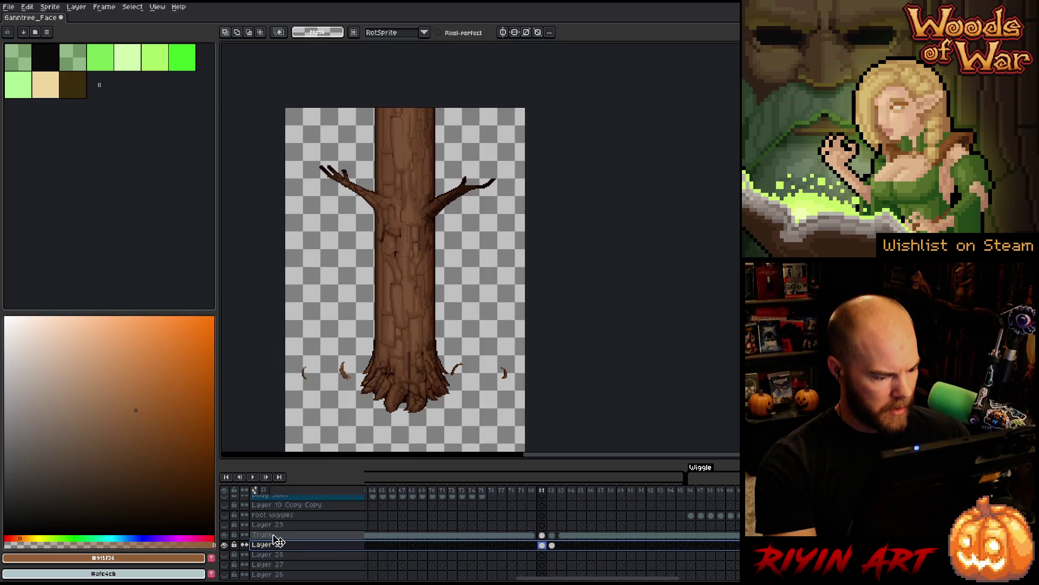
left_click_drag(275, 543, 275, 534)
key("Left")
key("Return")
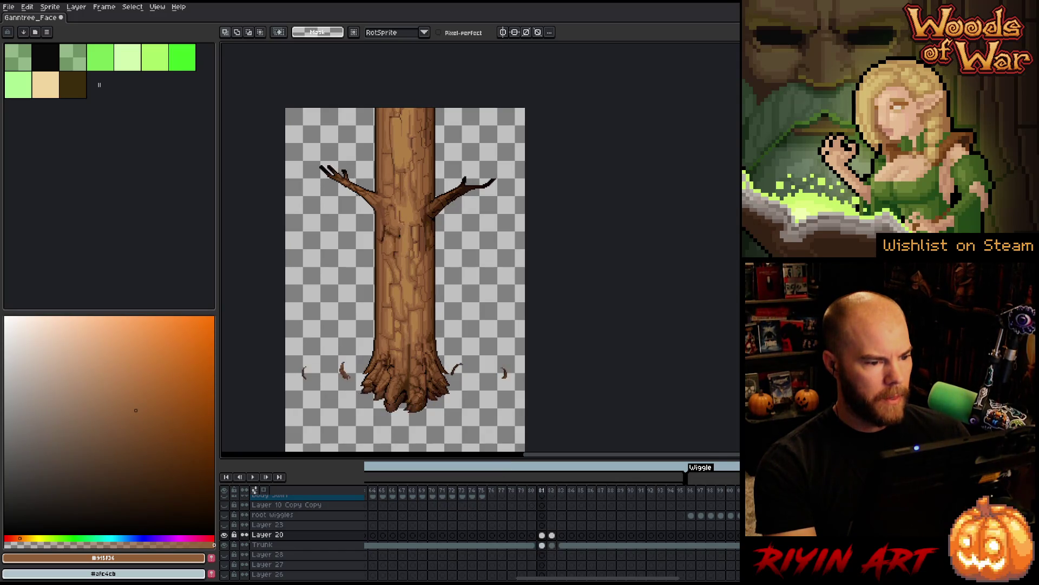
- Select Layer 20's cels on frames 81 and 82 and bring up its layer menu
left_click(551, 545)
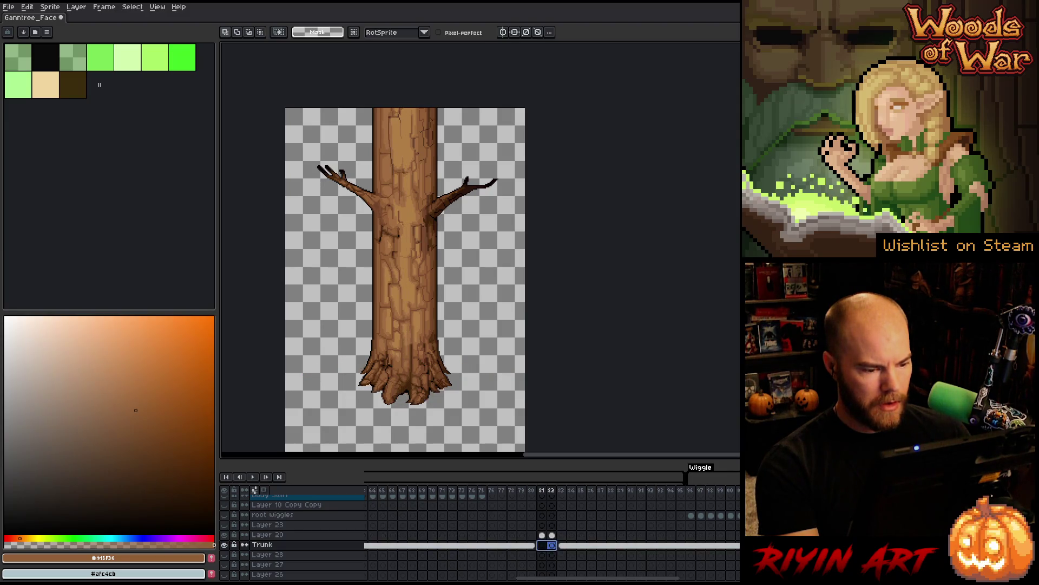
left_click_drag(551, 545, 551, 535)
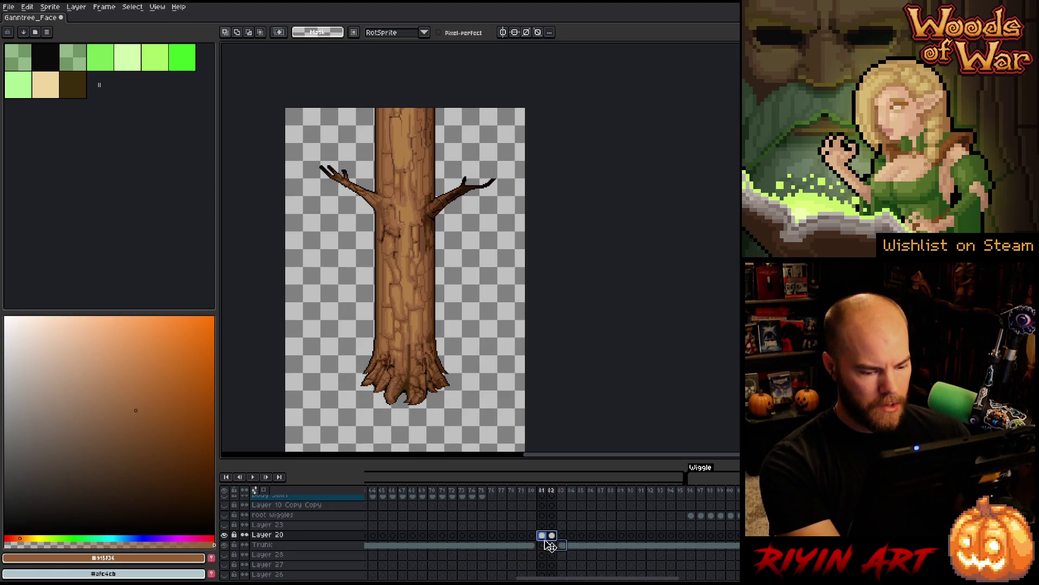
right_click(313, 536)
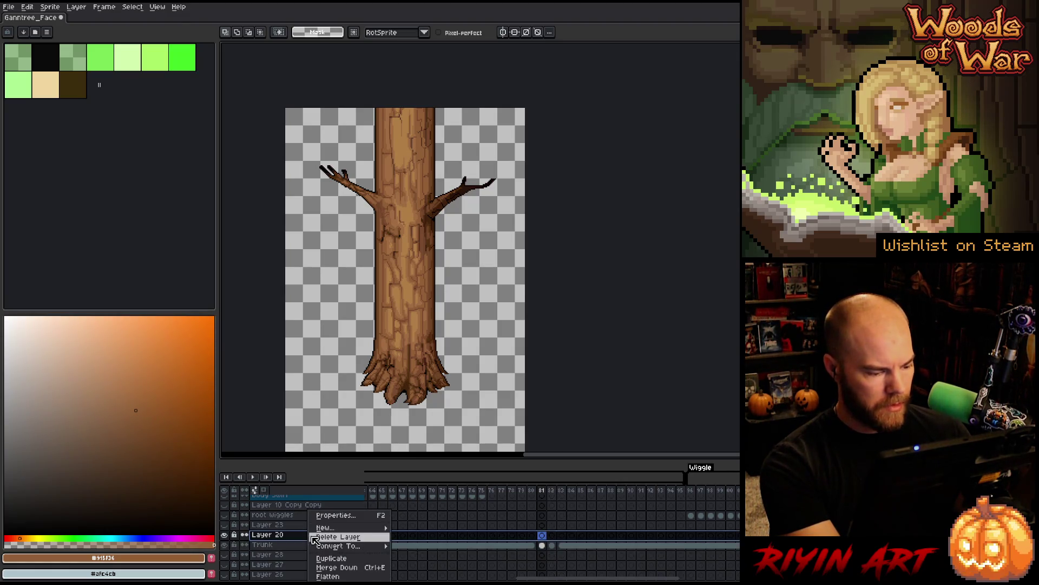
- Delete Layer 20 and unhide the face and glow layer
left_click(325, 537)
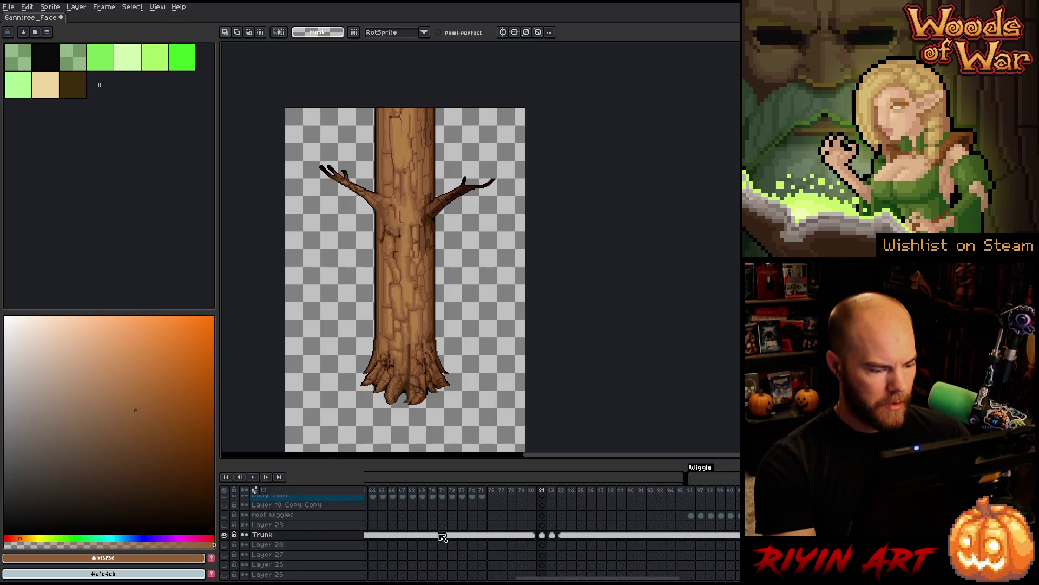
scroll(442, 537, "down", 3)
scroll(453, 534, "up", 3)
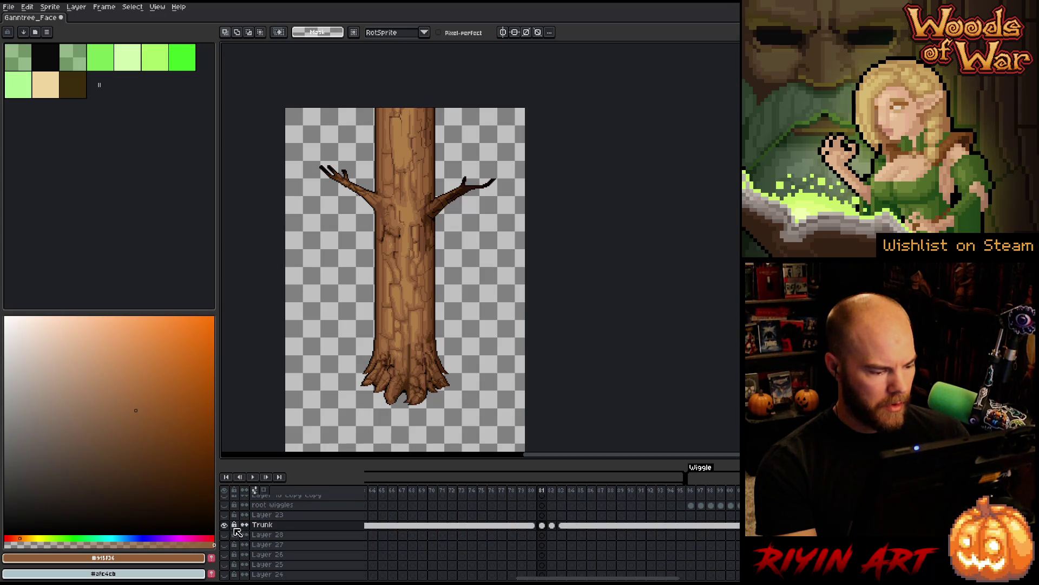
left_click(224, 535)
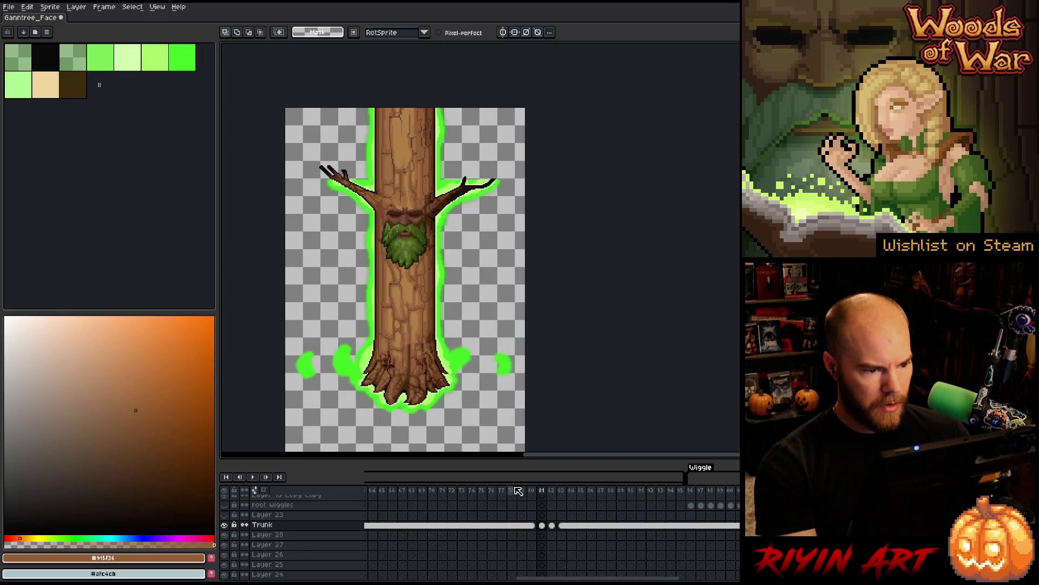
- Play and stop the animation, return to frame 80, and pan toward the roots
key("Return")
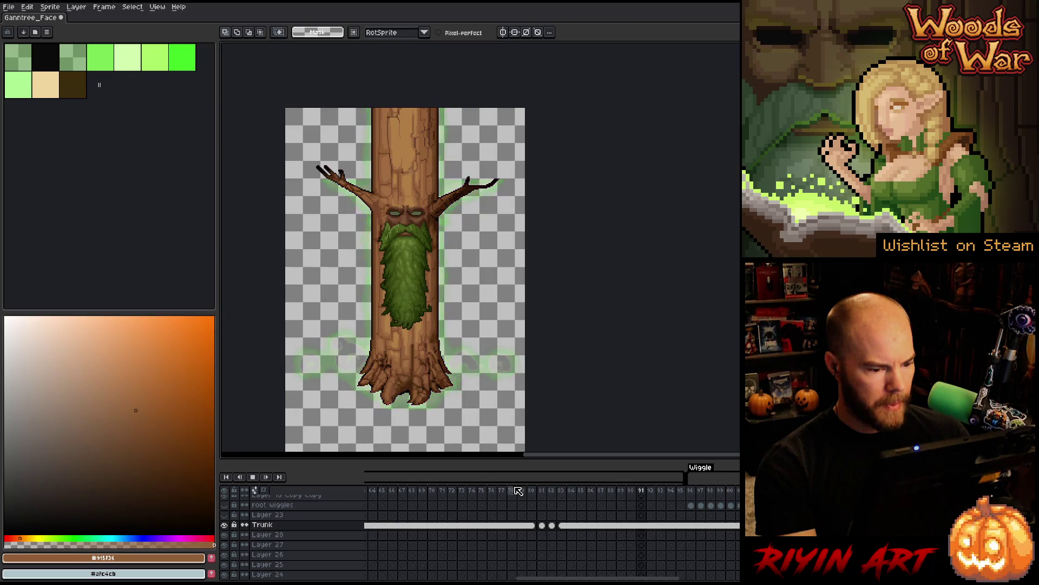
key("Return")
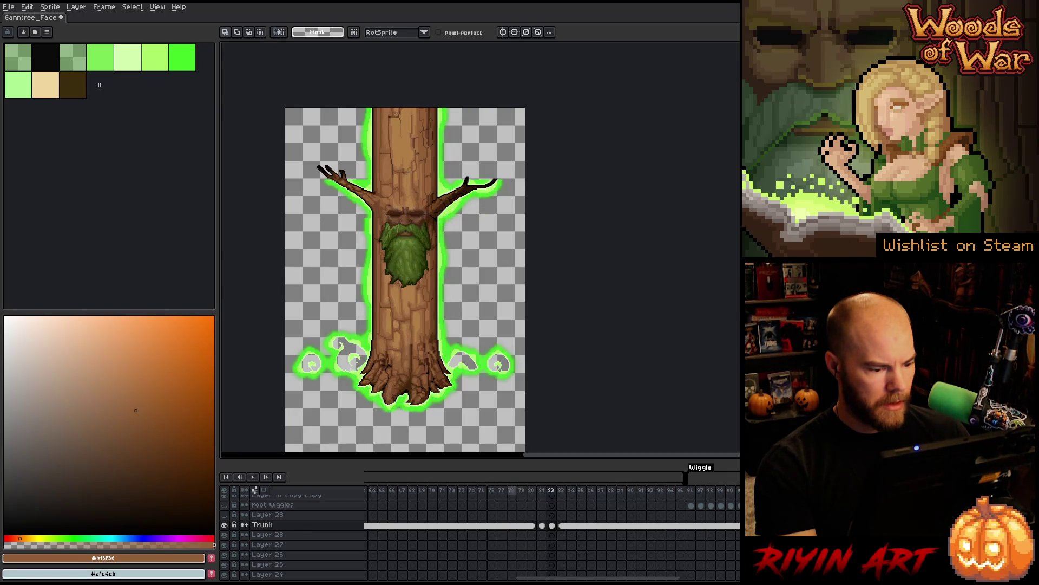
key("Left")
key("Left")
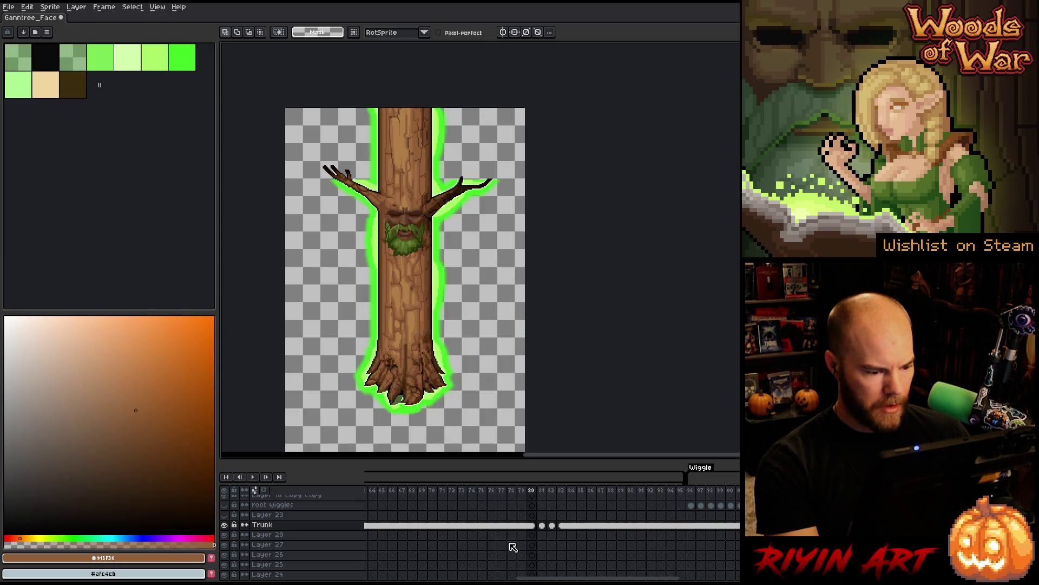
key("space")
left_click_drag(414, 363, 423, 298)
- Zoom to the roots, add Layer 29 above Glow, and ready the Pencil with light green
scroll(539, 557, "down", 3)
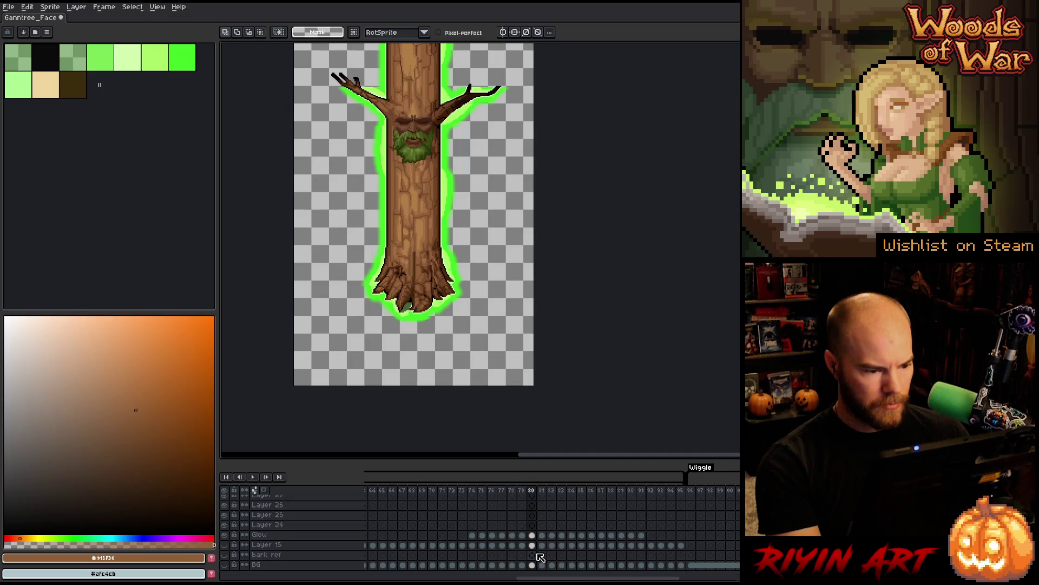
scroll(540, 558, "up", 3)
scroll(399, 292, "up", 3)
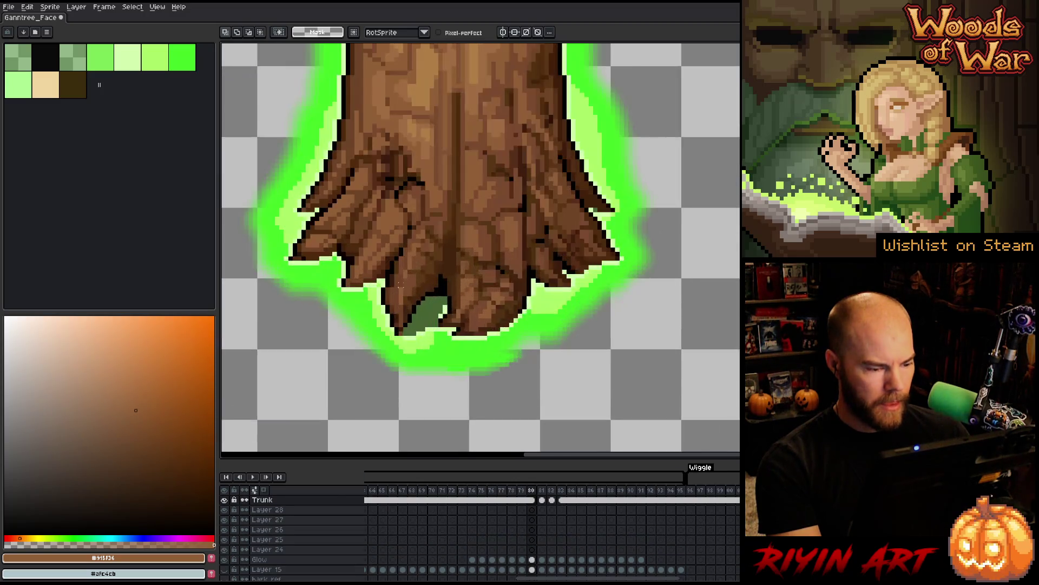
scroll(399, 284, "up", 2)
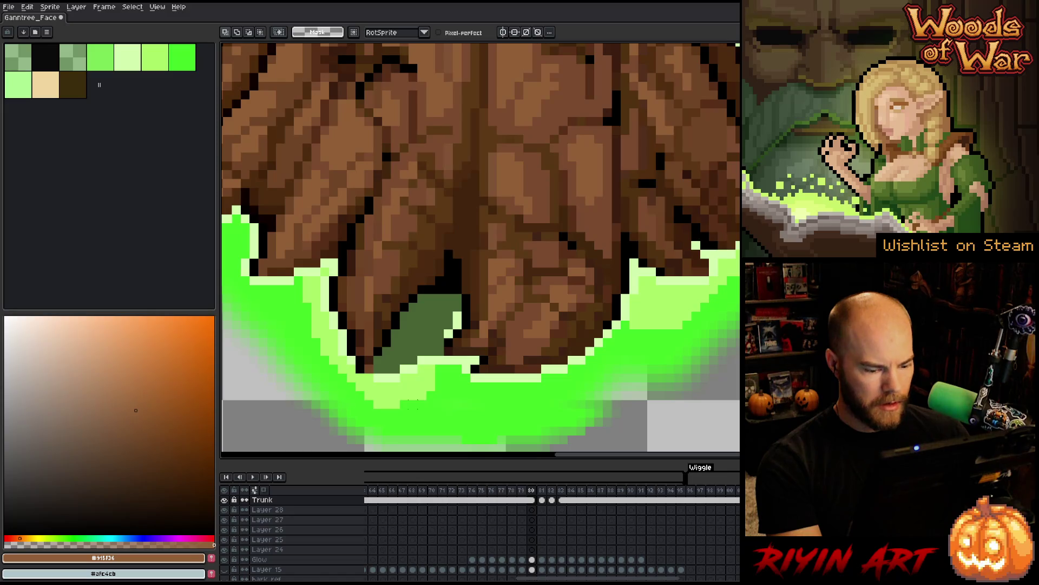
left_click(531, 560)
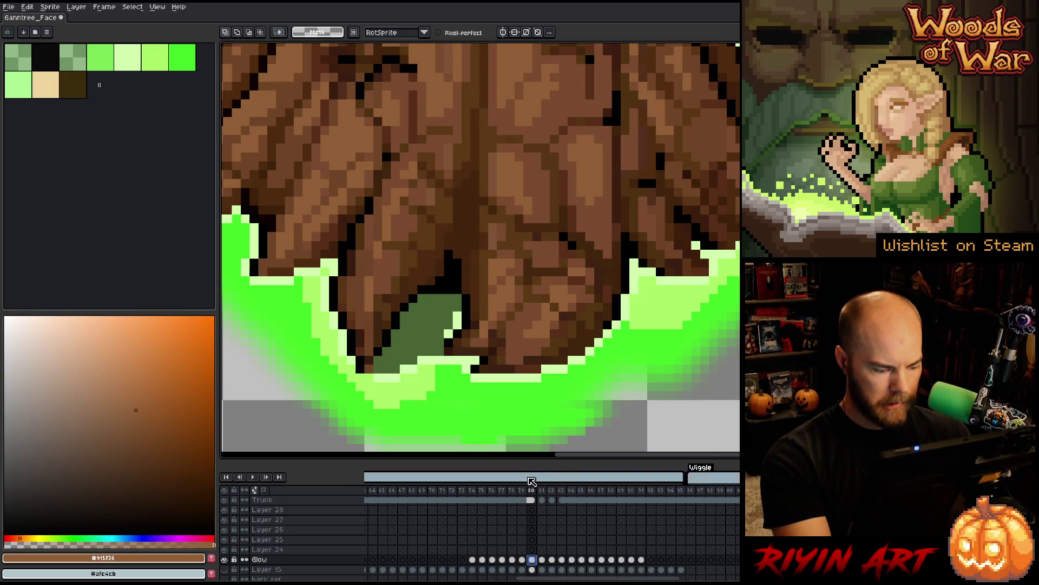
key("shift+n")
key("b")
left_click(371, 358, "alt")
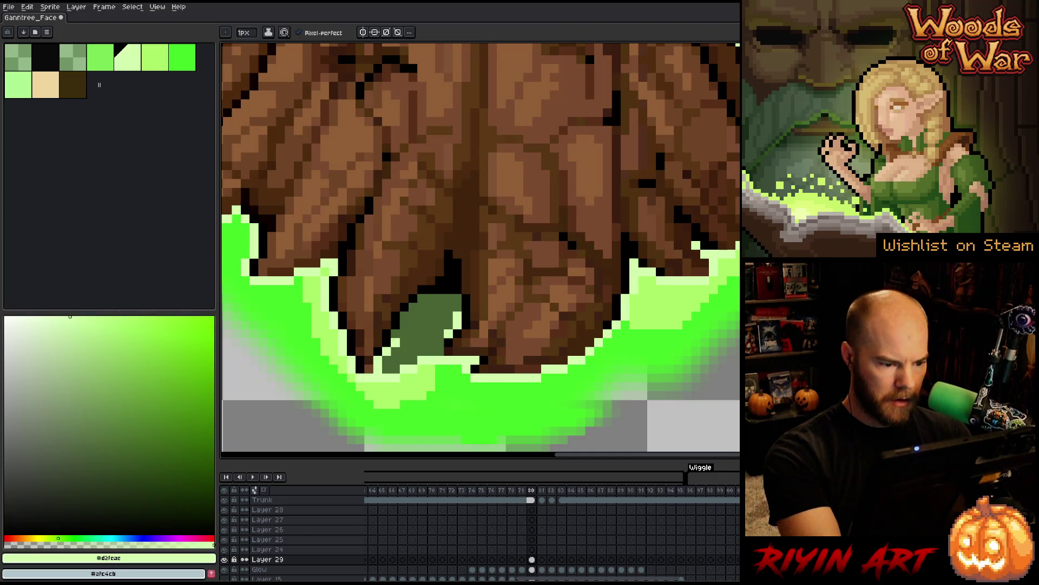
- Paint over the dark-green patch between the roots in light and brighter green on Layer 29
left_click_drag(421, 298, 458, 299)
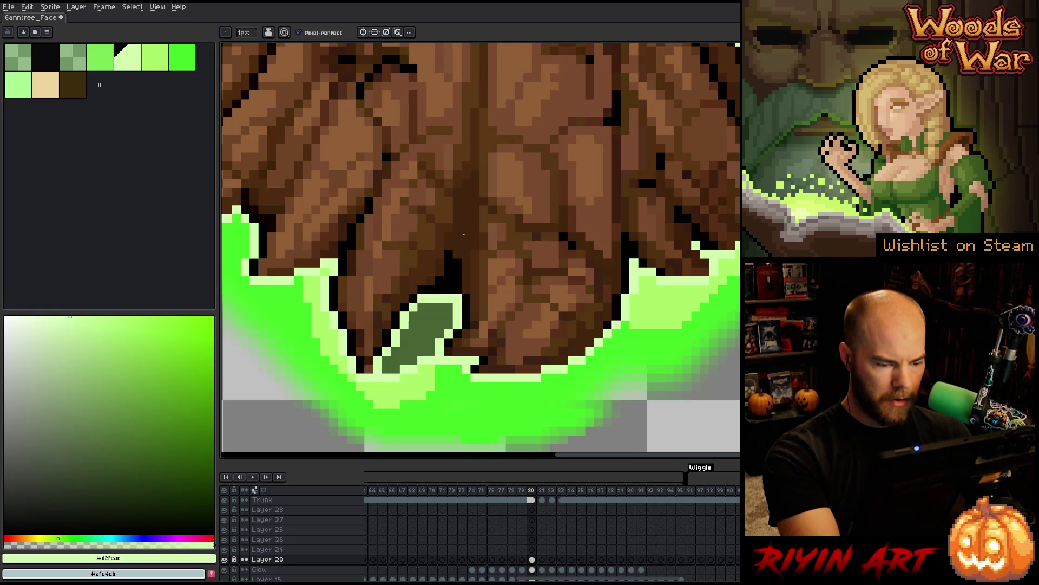
left_click(428, 373, "alt")
mouse_move(430, 331)
left_mouse_down()
mouse_move(414, 362)
mouse_move(386, 373)
left_mouse_up()
left_click_drag(413, 322, 414, 346)
left_click_drag(430, 304, 441, 325)
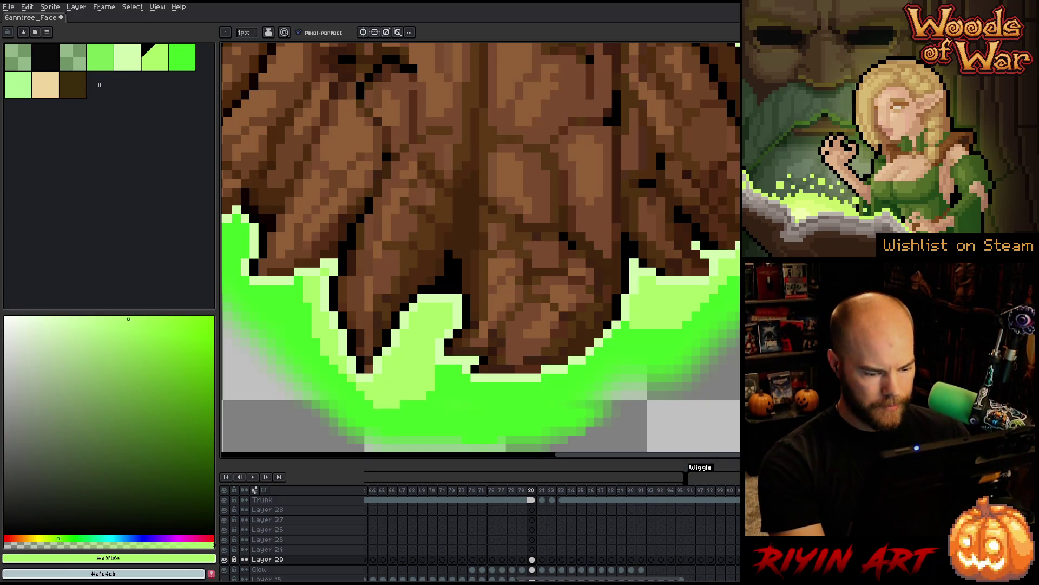
left_click(532, 560)
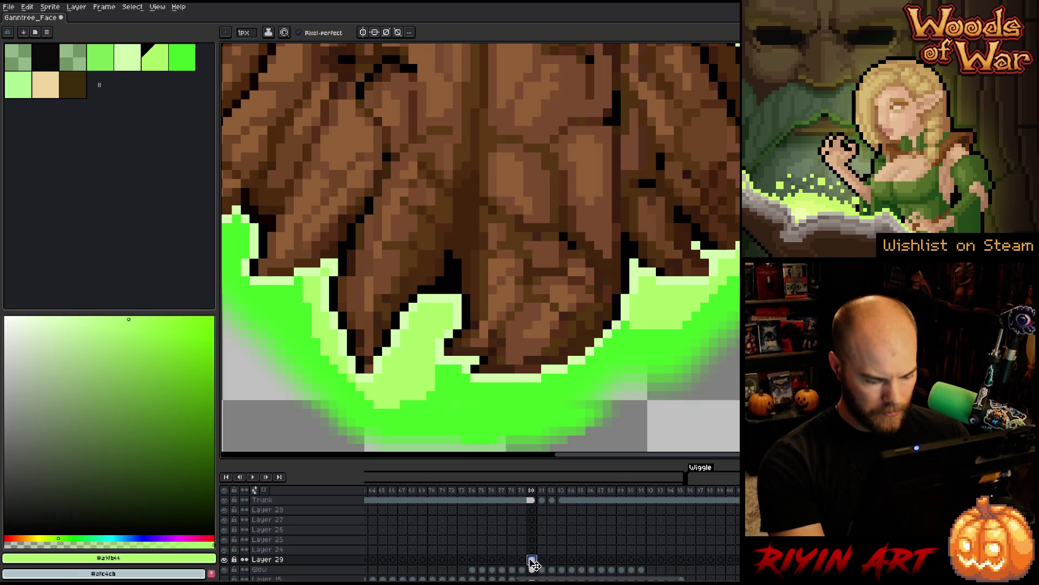
left_click(473, 561)
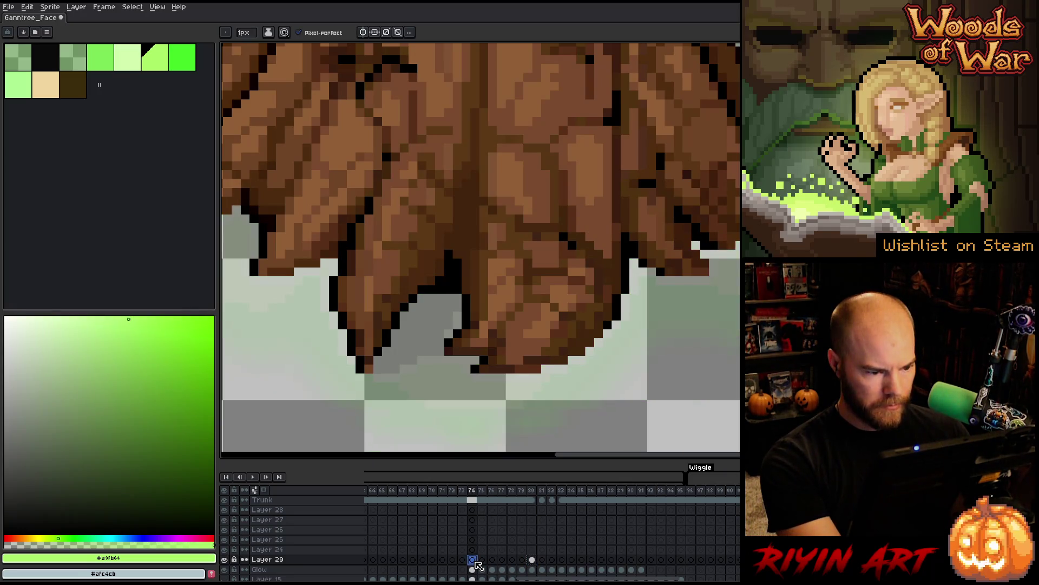
- Unlink Layer 29's cels across frames 74–80
left_click_drag(476, 563, 533, 563)
right_click(533, 563)
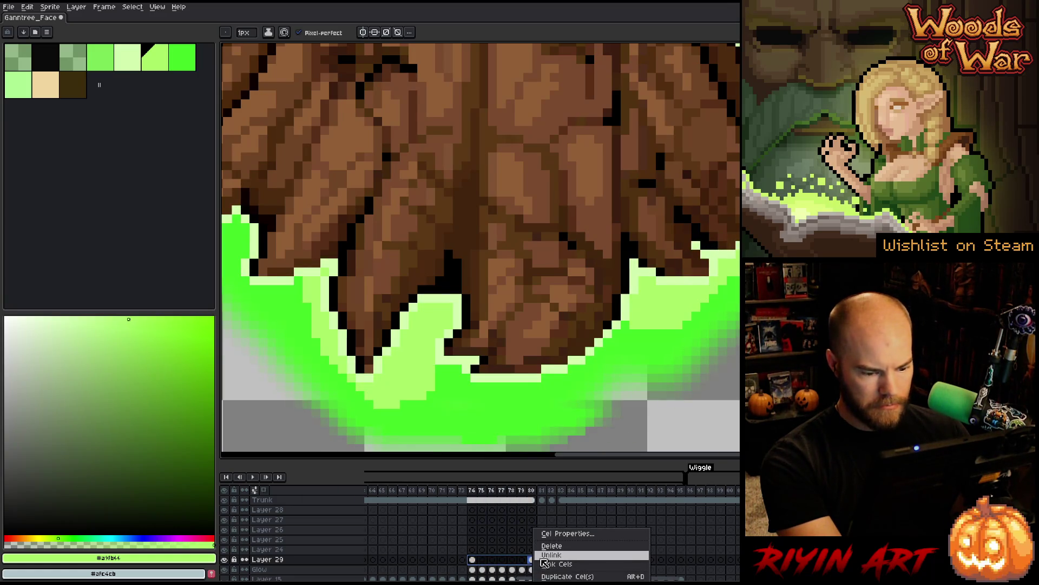
left_click(543, 558)
left_click_drag(473, 560, 509, 561)
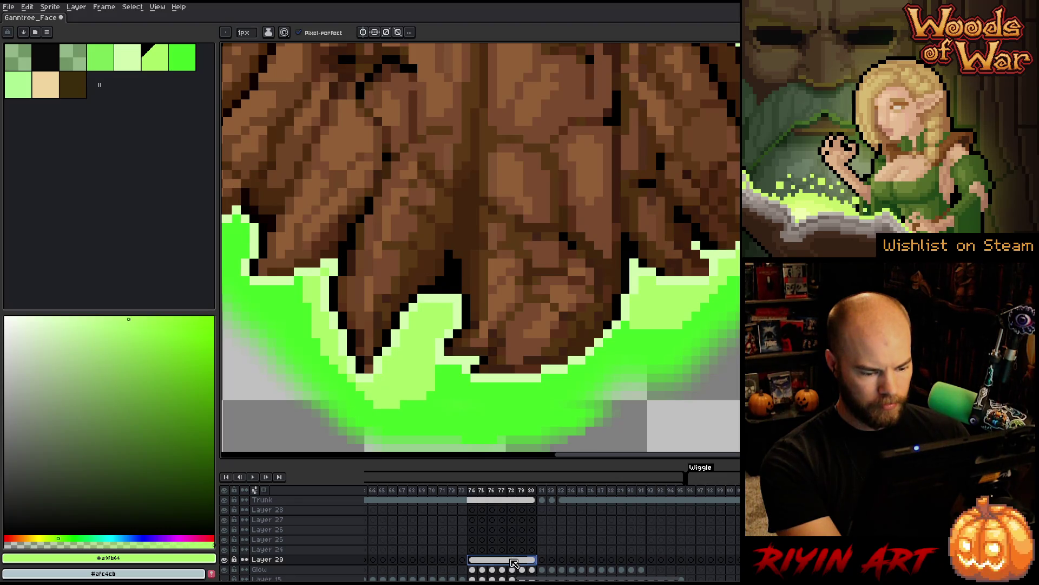
right_click(510, 560)
left_click(525, 556)
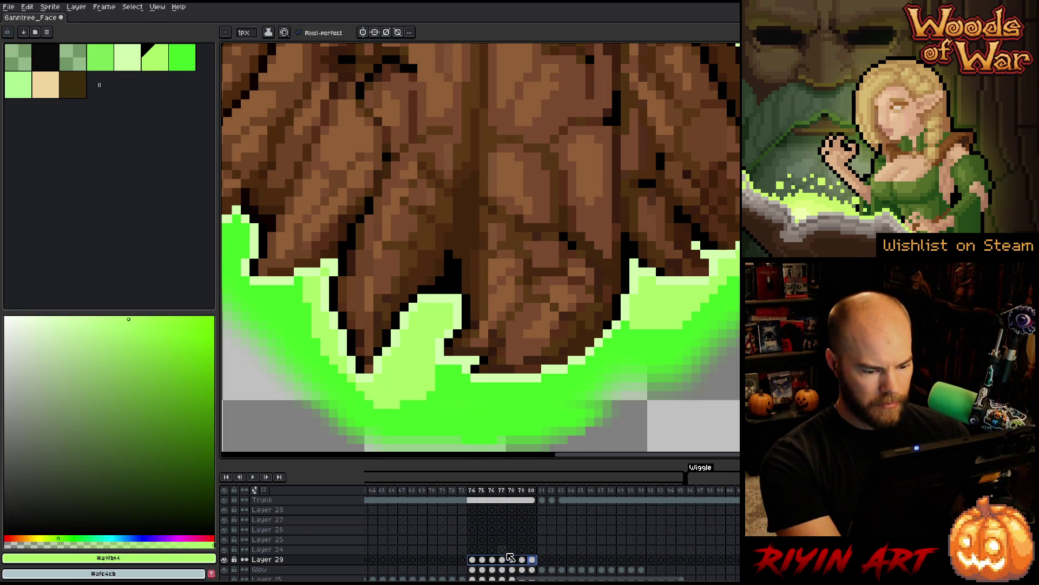
left_click(474, 560)
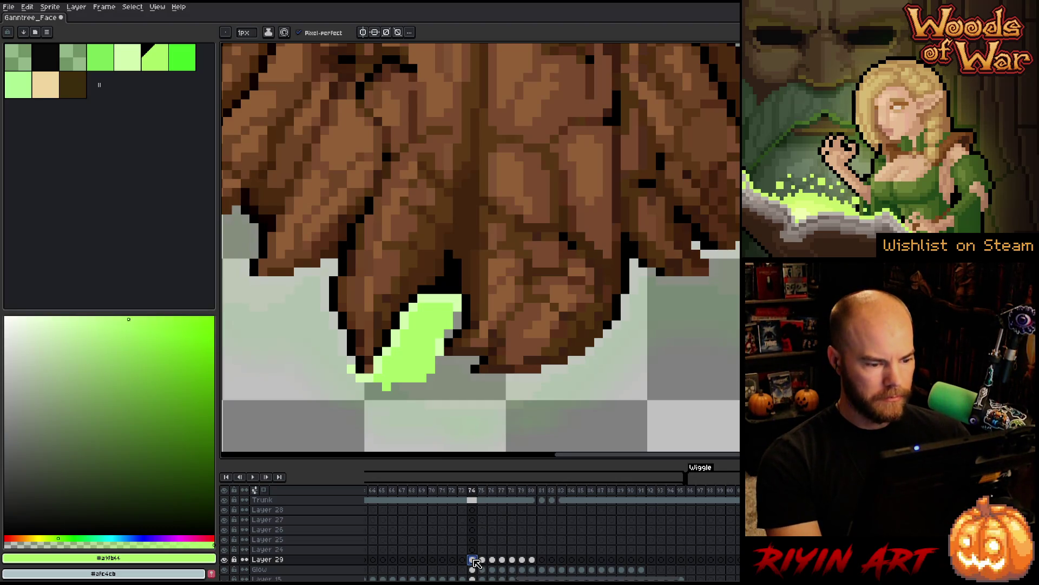
- Rectangle-select the area below the roots and select Layer 29's frames 75–80
left_click_drag(533, 566, 472, 561)
key("m")
left_click_drag(455, 420, 345, 380)
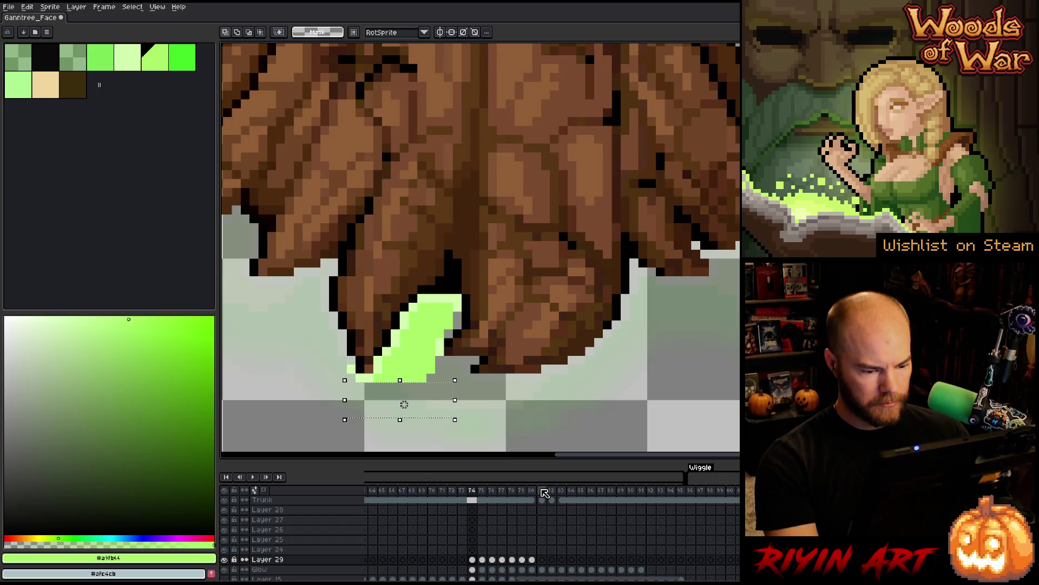
left_click_drag(534, 563, 486, 563)
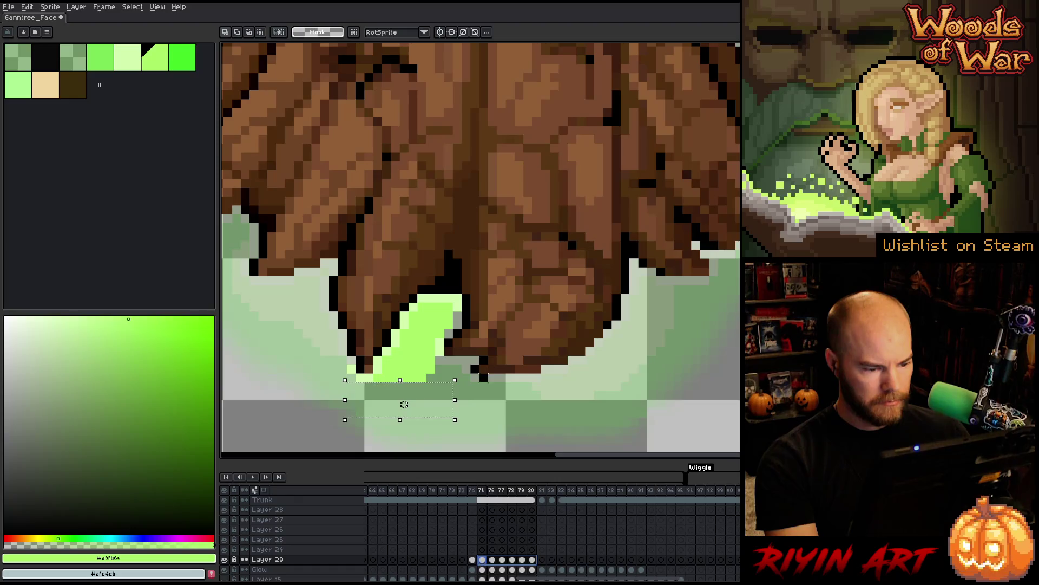
left_click(542, 493)
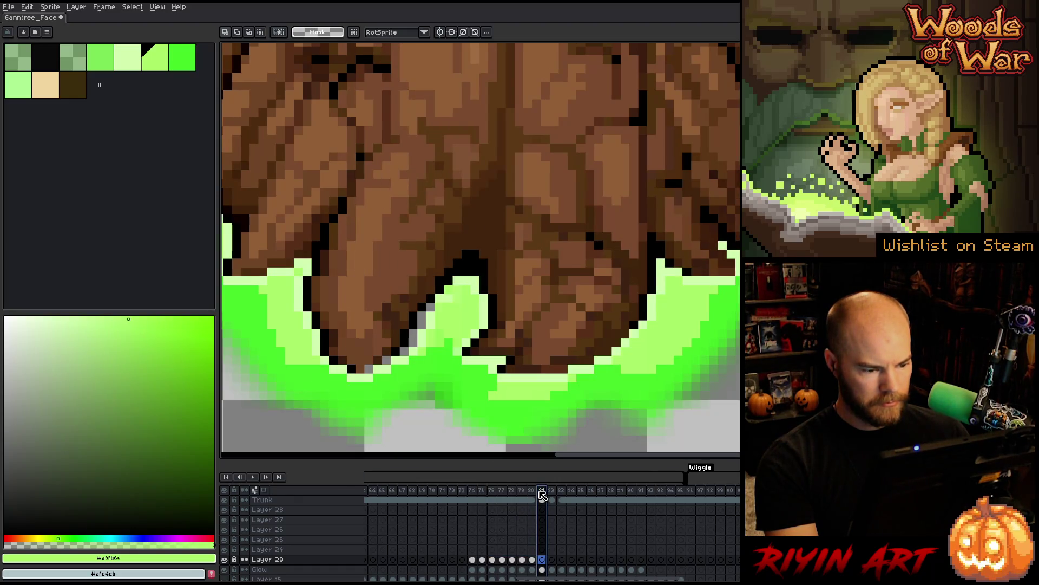
mouse_move(533, 493)
left_mouse_down()
mouse_move(475, 493)
mouse_move(563, 493)
mouse_move(451, 492)
mouse_move(520, 490)
mouse_move(503, 482)
left_mouse_up()
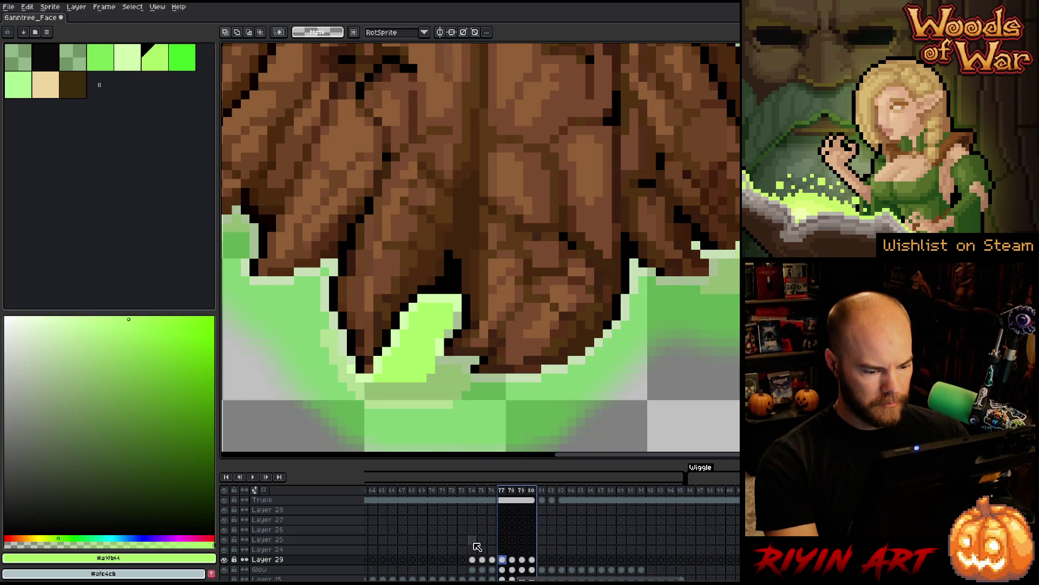
- Lower the frame-74 cel's alpha to -91 with Hue/Saturation
left_click(475, 561)
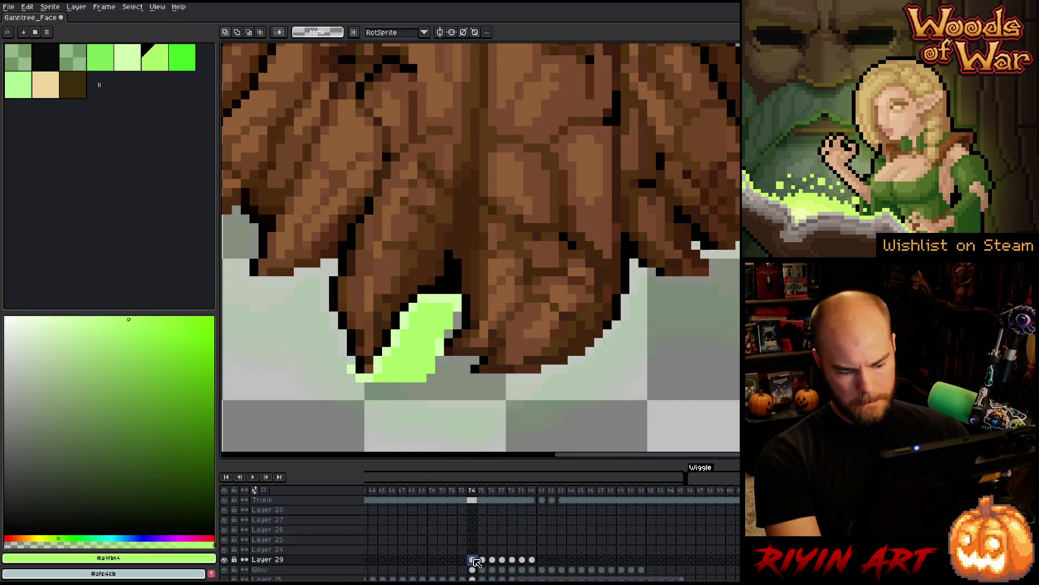
key("ctrl+u")
left_click(373, 514)
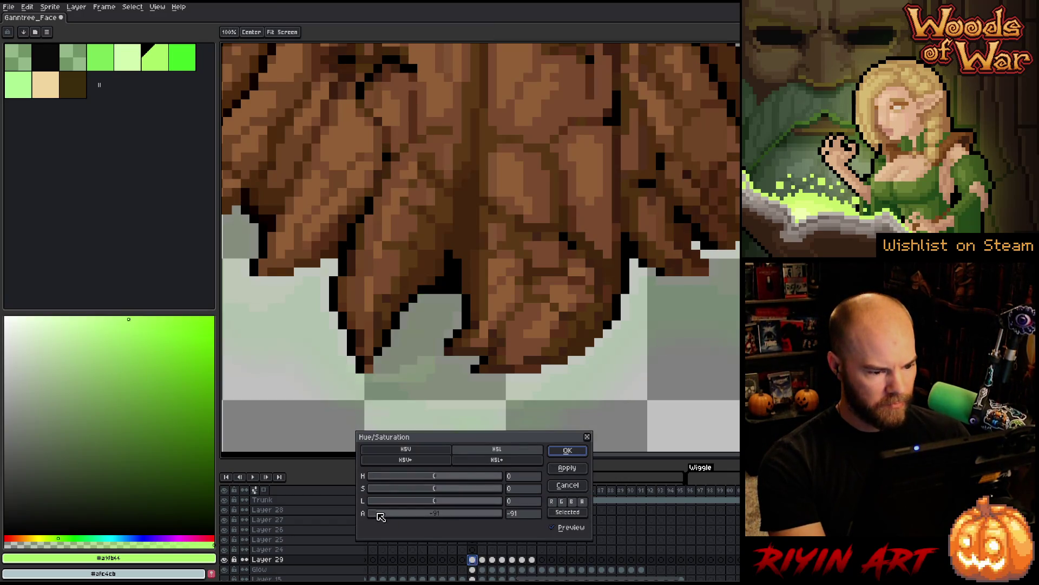
- Apply a slightly raised alpha on frame 74, then delete the Glow pixels across frames 74–80
mouse_move(381, 516)
left_mouse_down()
mouse_move(398, 516)
mouse_move(388, 517)
left_mouse_up()
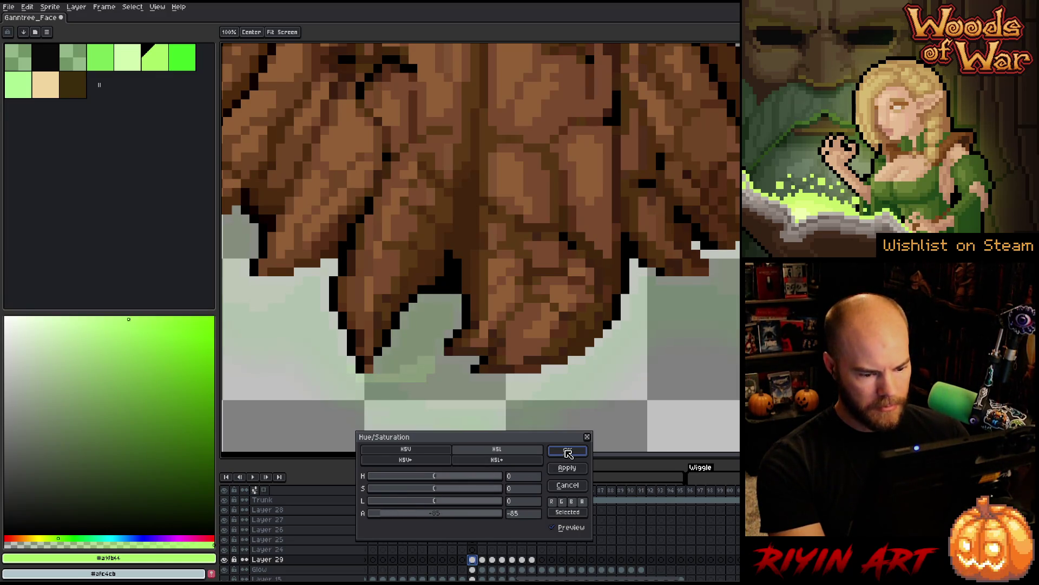
left_click(567, 450)
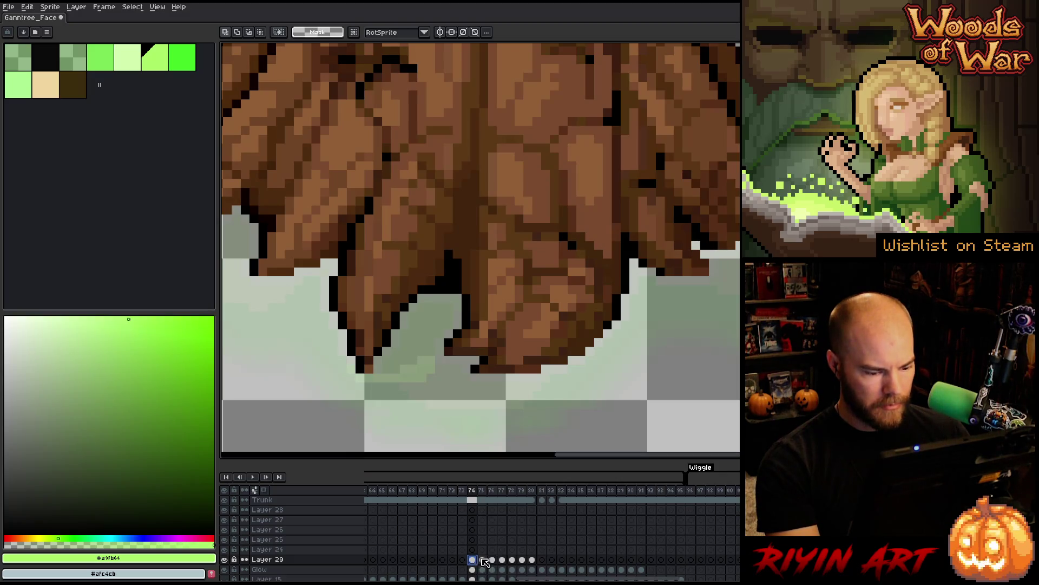
left_click(482, 560)
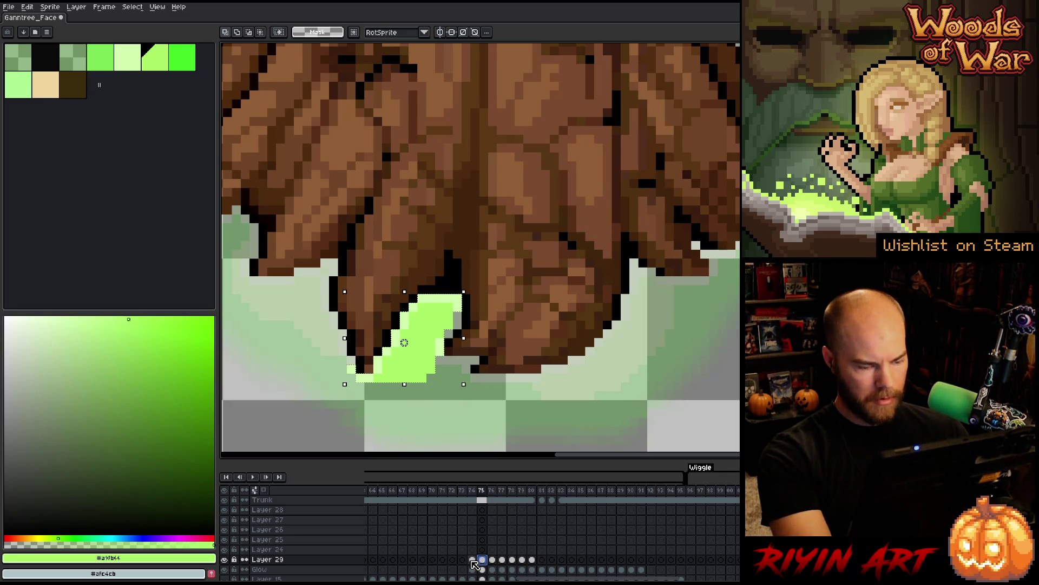
left_click(532, 570)
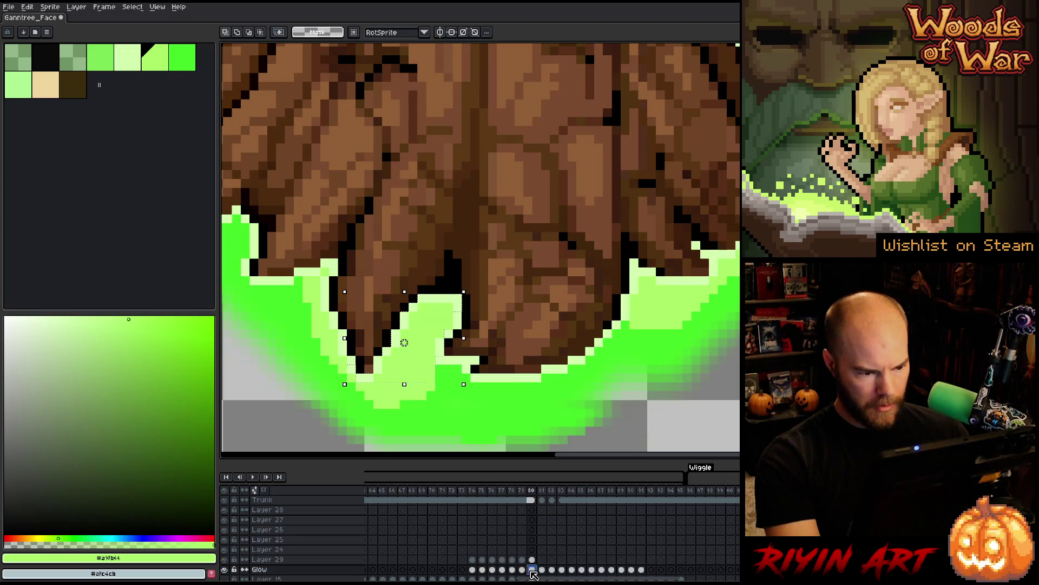
left_click_drag(531, 570, 474, 571)
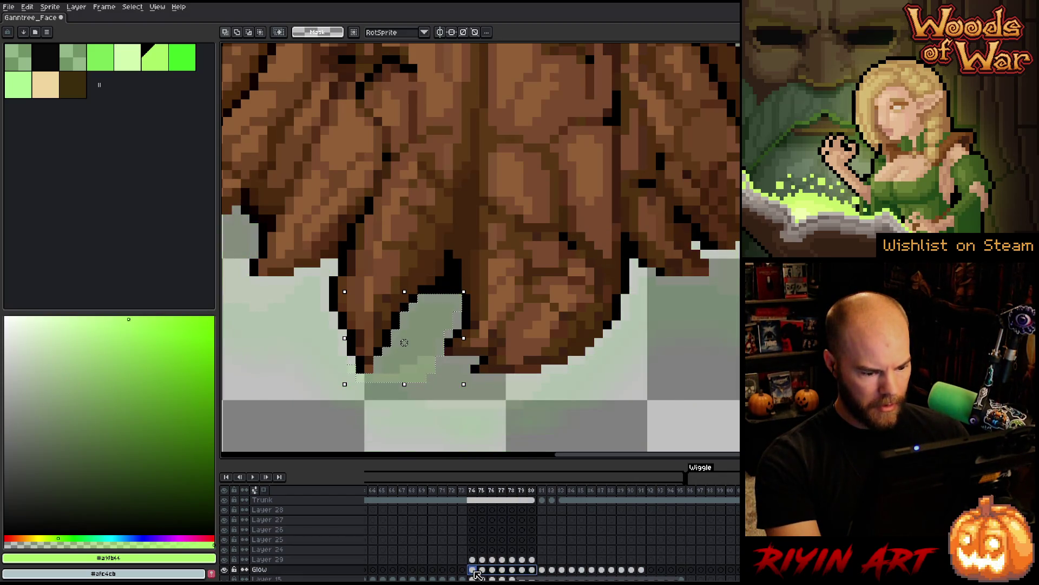
key("Delete")
key("ctrl+d")
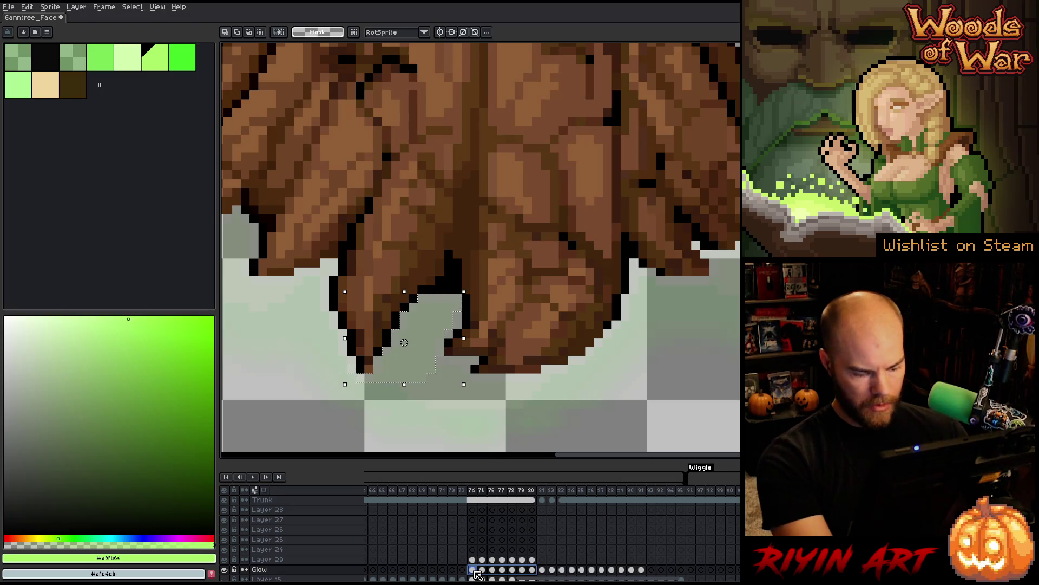
left_click(474, 570)
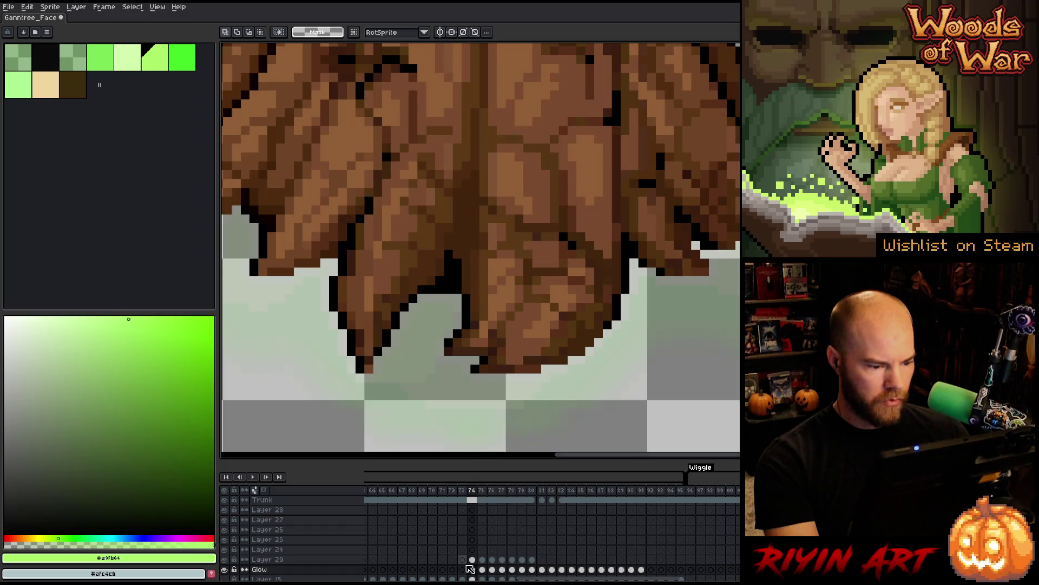
- Lower Layer 29's alpha on frames 75 and 76 so the glow fades in progressively
left_click(484, 561)
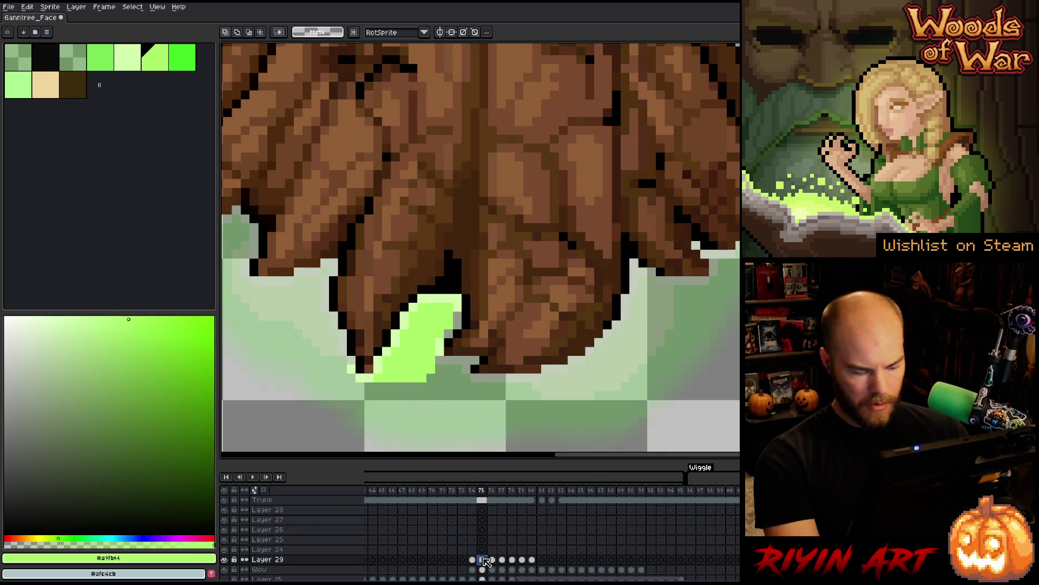
key("ctrl+u")
left_click_drag(423, 511, 406, 519)
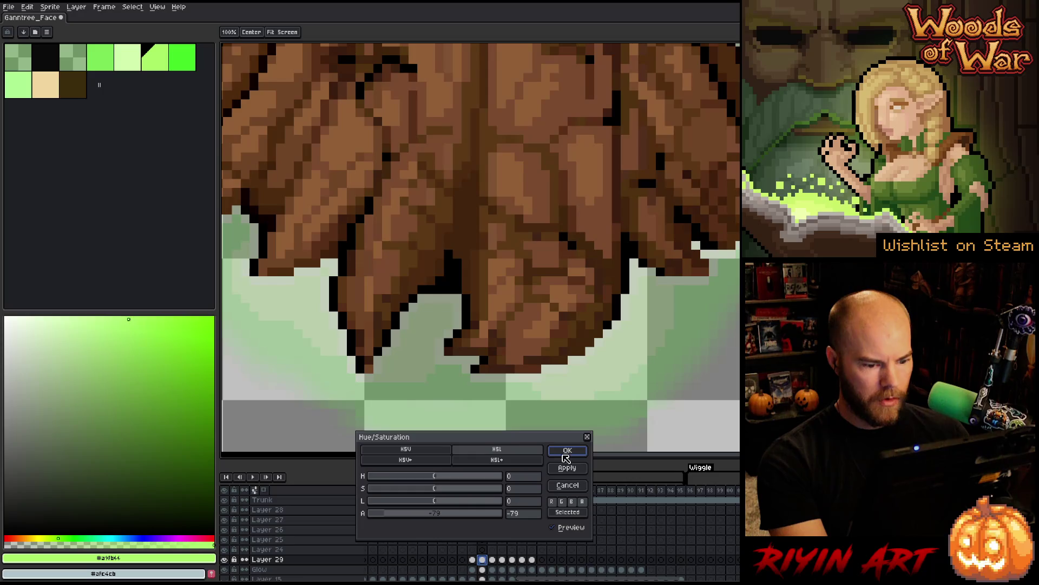
left_click(564, 453)
left_click(493, 560)
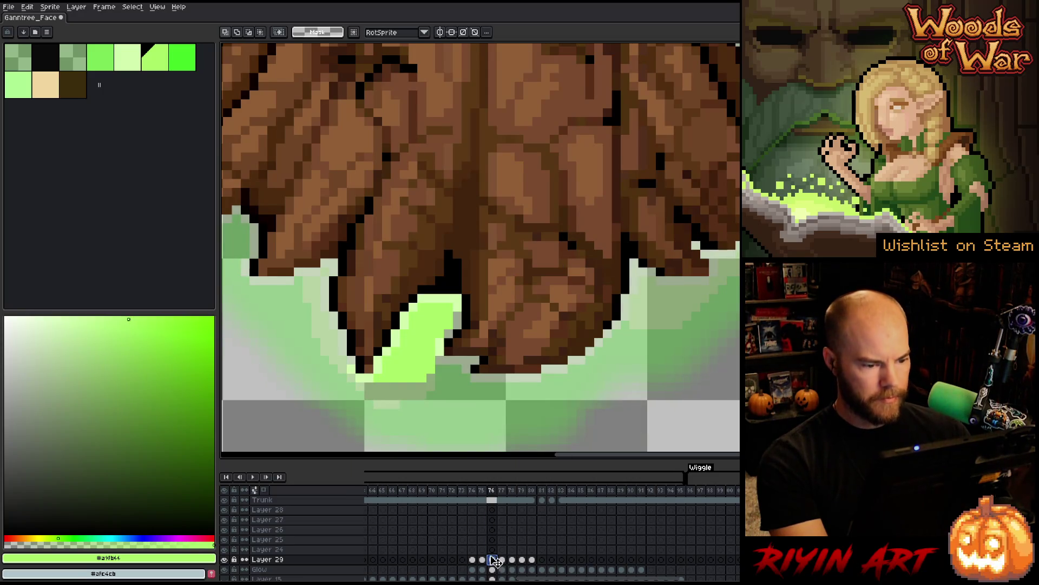
key("ctrl+u")
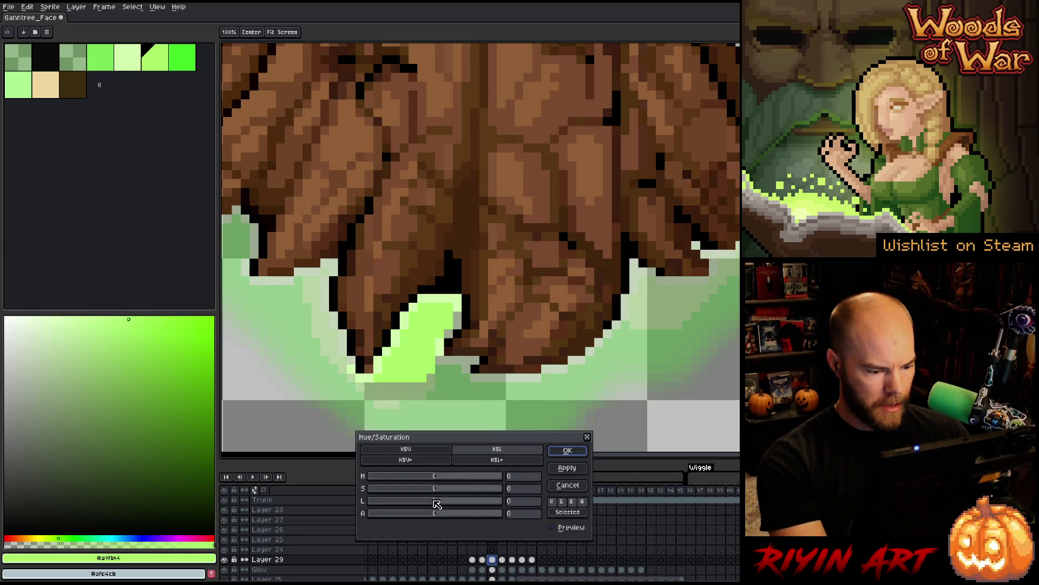
left_click_drag(432, 516, 397, 521)
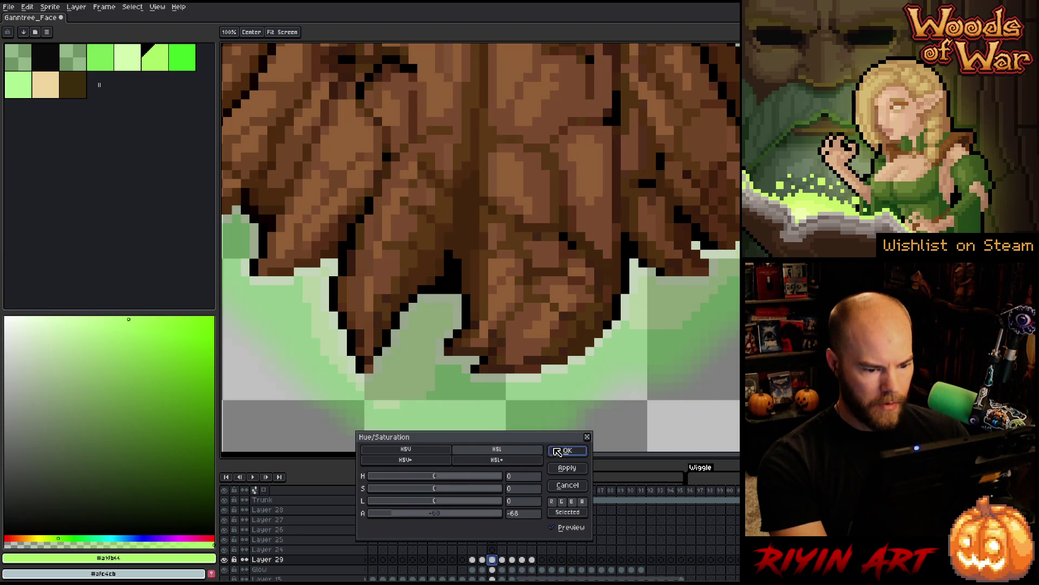
left_click(567, 451)
- Fade the Layer 29 glow on frames 77 and 78 with Hue/Saturation Alpha -43 and -22
left_click(502, 560)
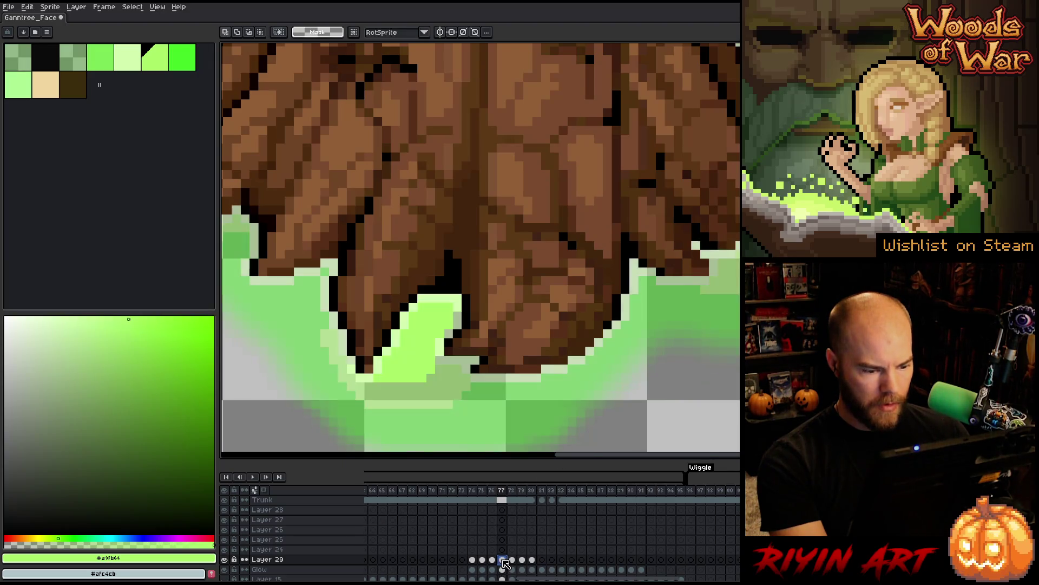
key("ctrl+u")
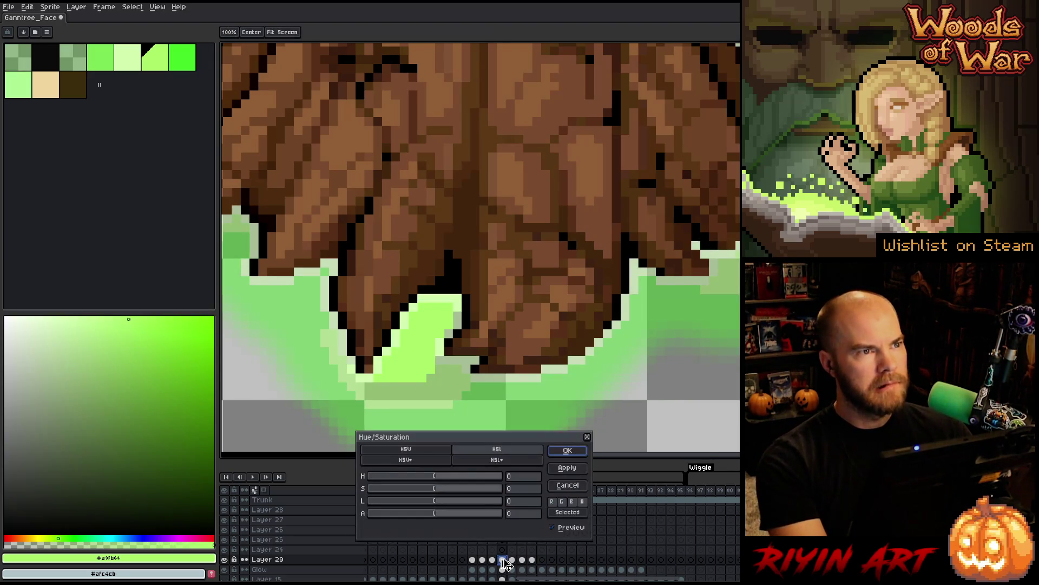
left_click_drag(413, 515, 405, 517)
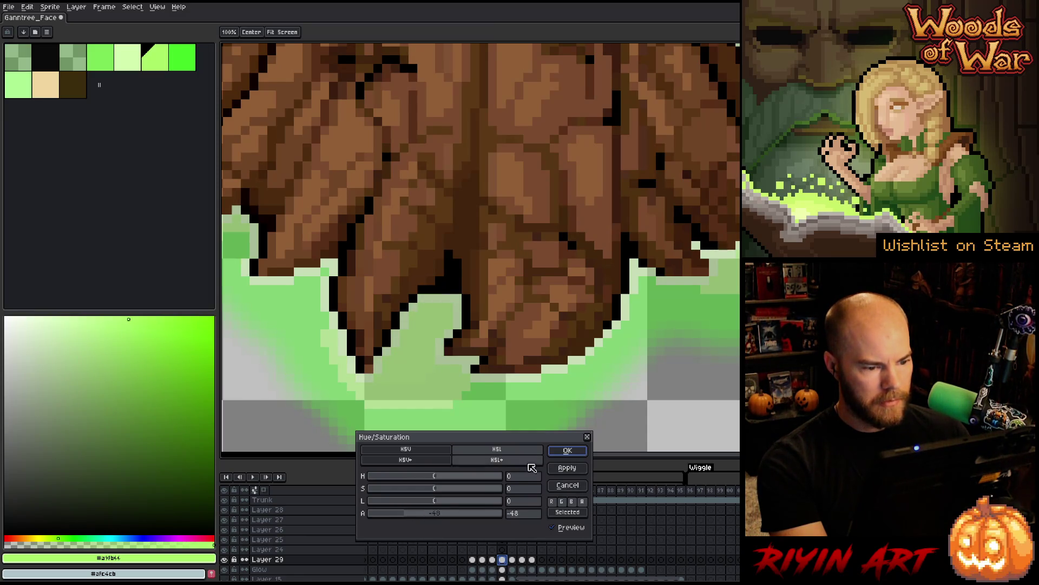
left_click(568, 450)
left_click(512, 561)
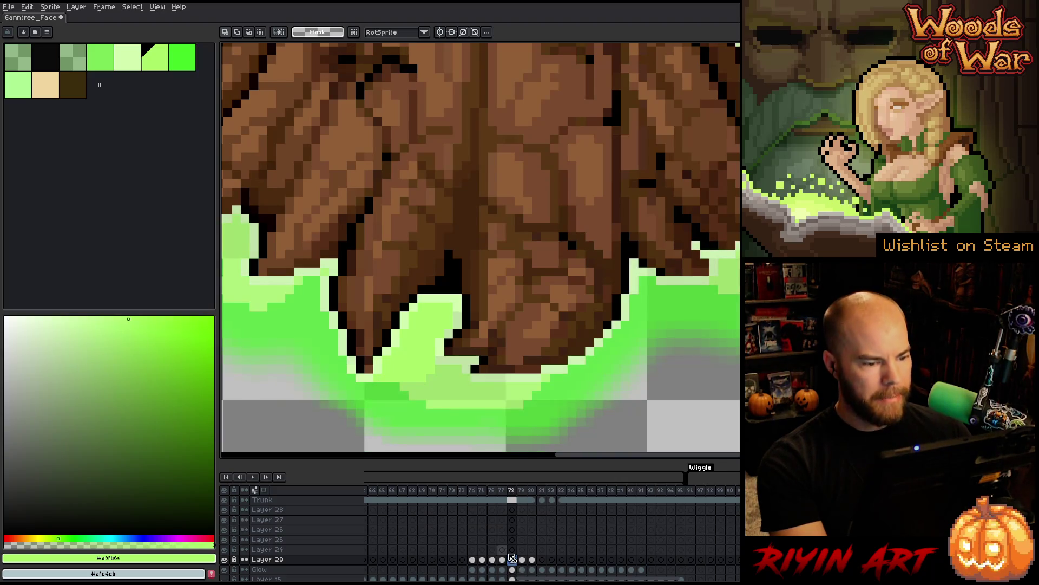
key("ctrl+u")
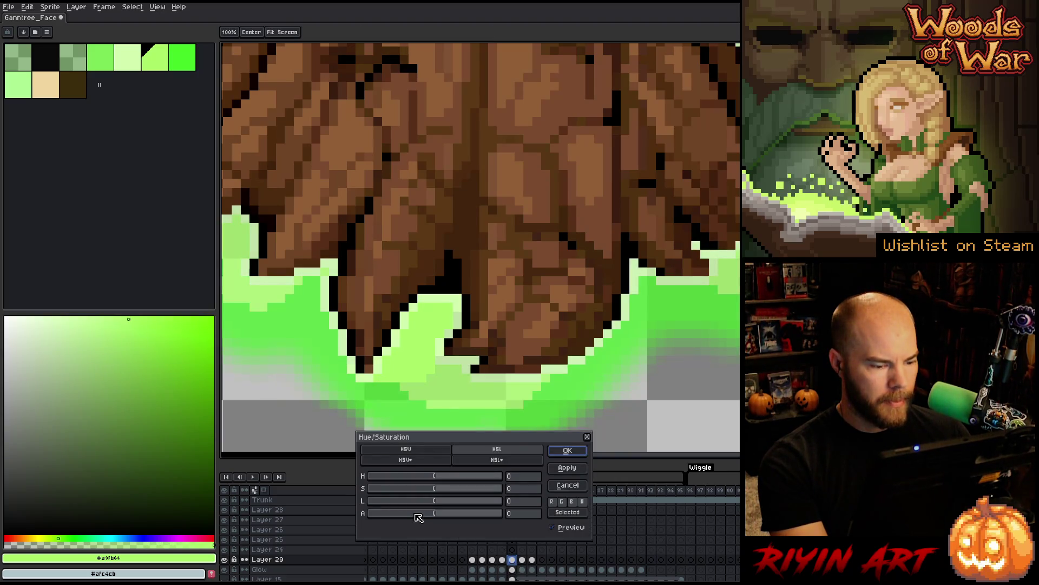
left_click(418, 517)
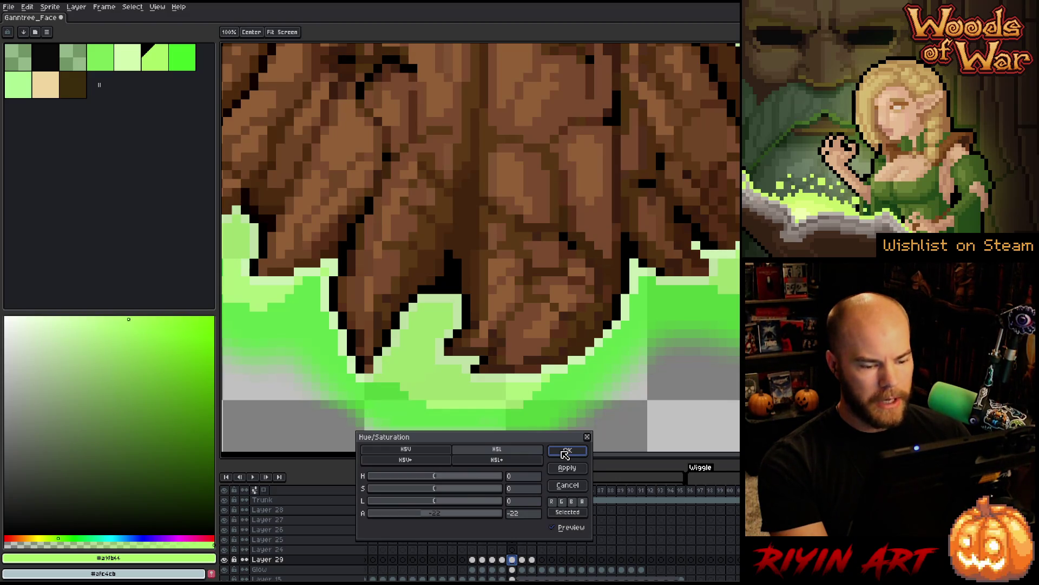
left_click(566, 451)
- Try an alpha adjustment on frame 79 but cancel it, keeping that glow at full strength
left_click(523, 560)
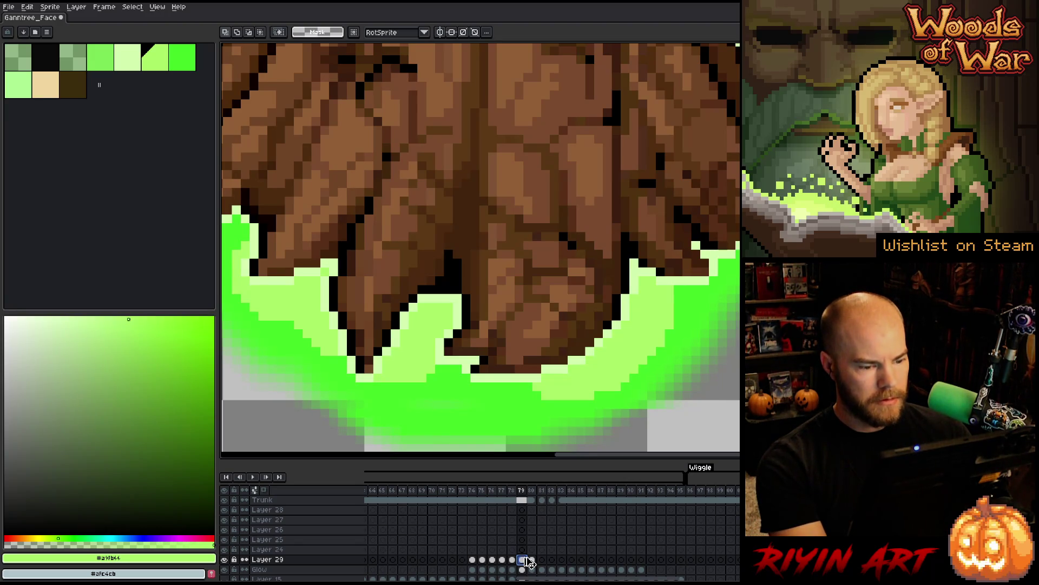
key("ctrl+u")
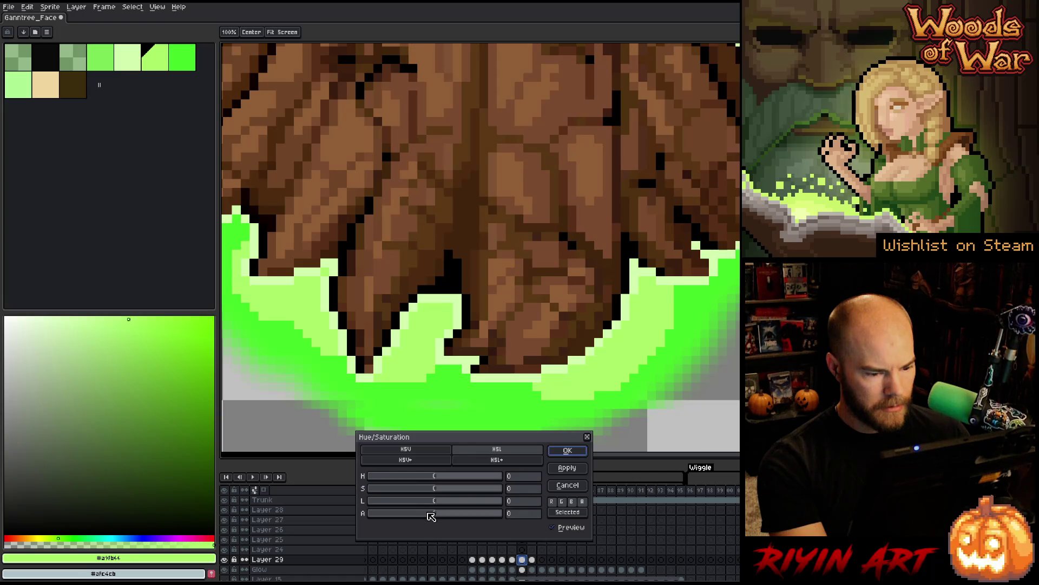
left_click(428, 513)
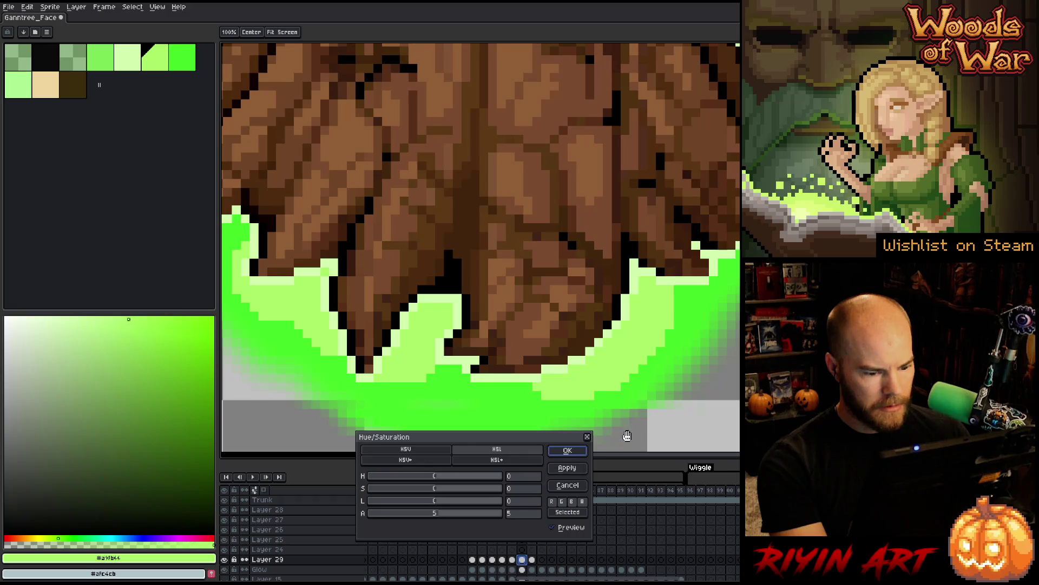
left_click(521, 515)
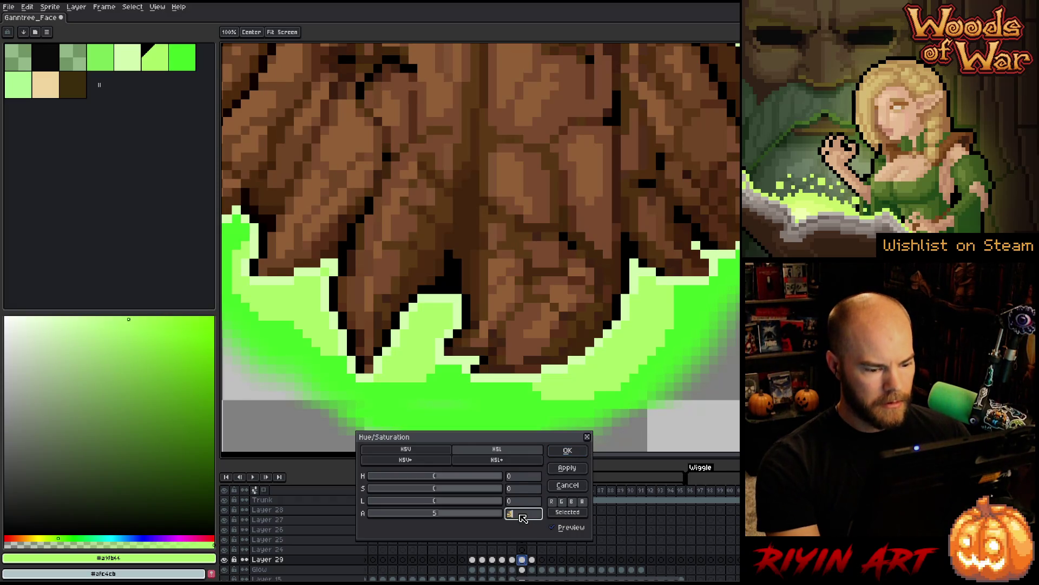
left_click(563, 486)
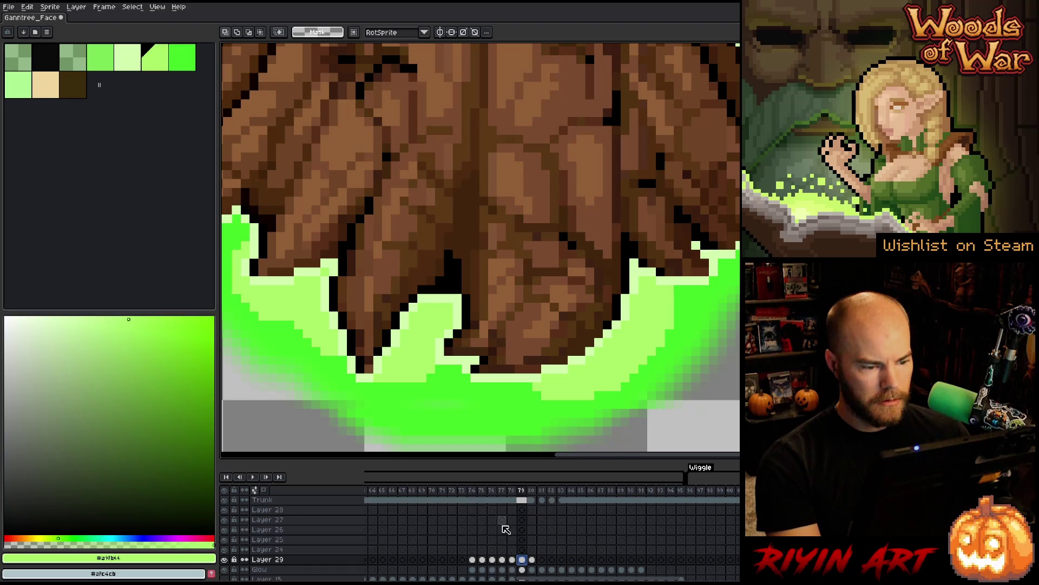
left_click(443, 494)
- Play the animation to review the glow fading in, then stop playback
key("Return")
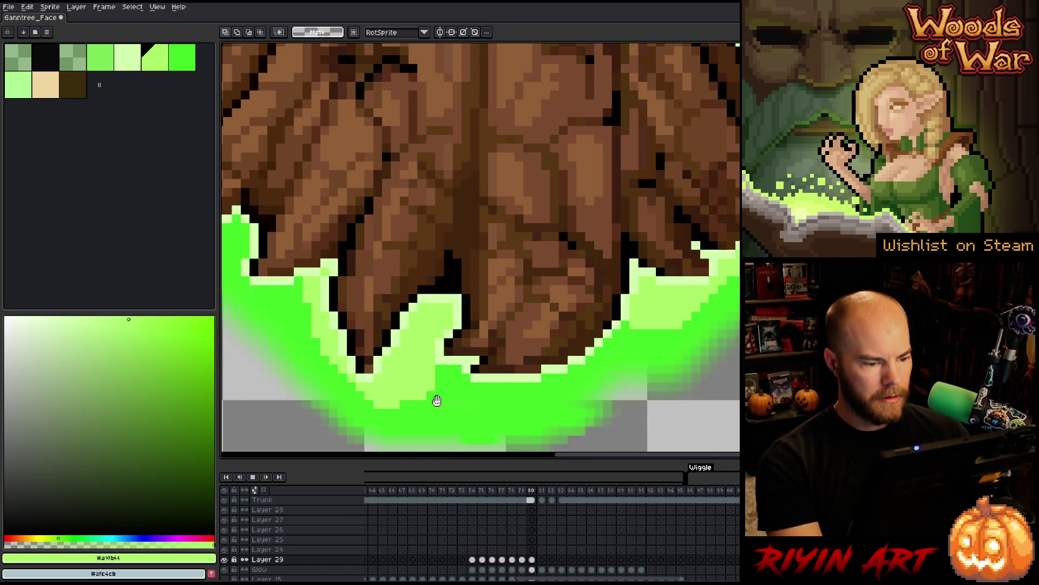
scroll(435, 393, "down", 5)
key("Return")
left_click(434, 495)
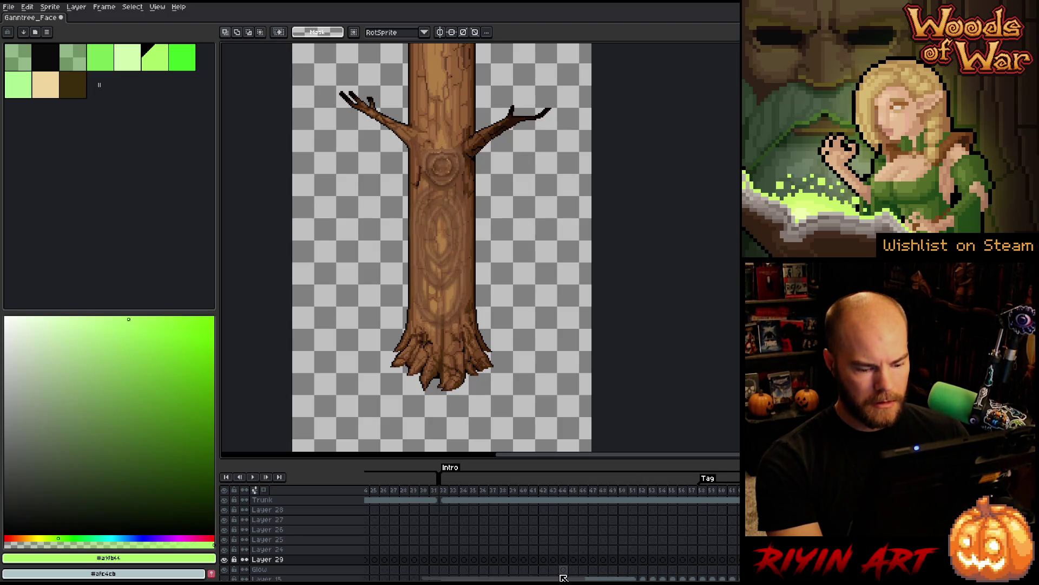
- Merge Layer 29's faded glow frames down into the Glow layer
left_click_drag(574, 578, 652, 581)
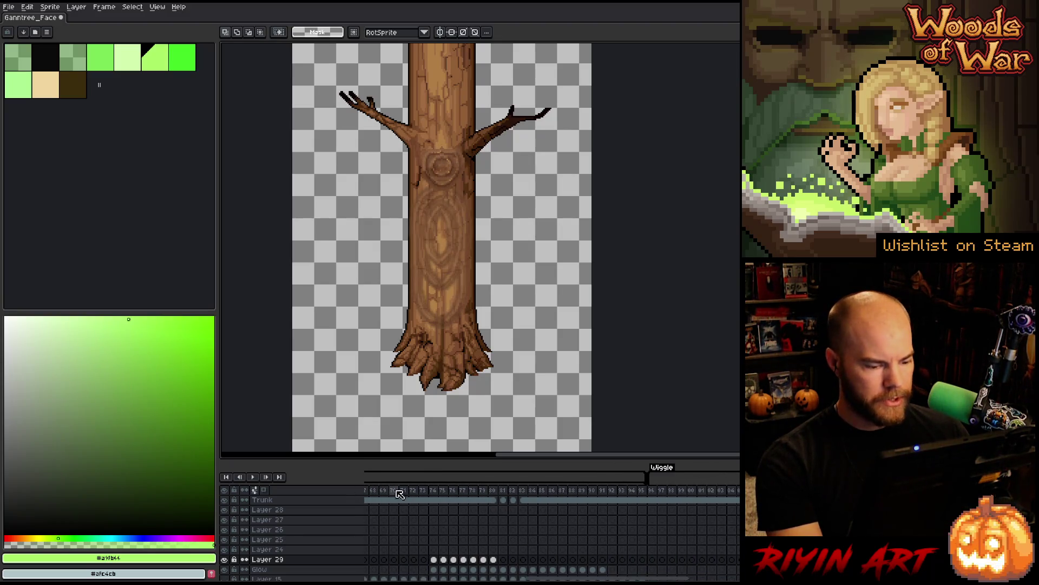
left_click(272, 561)
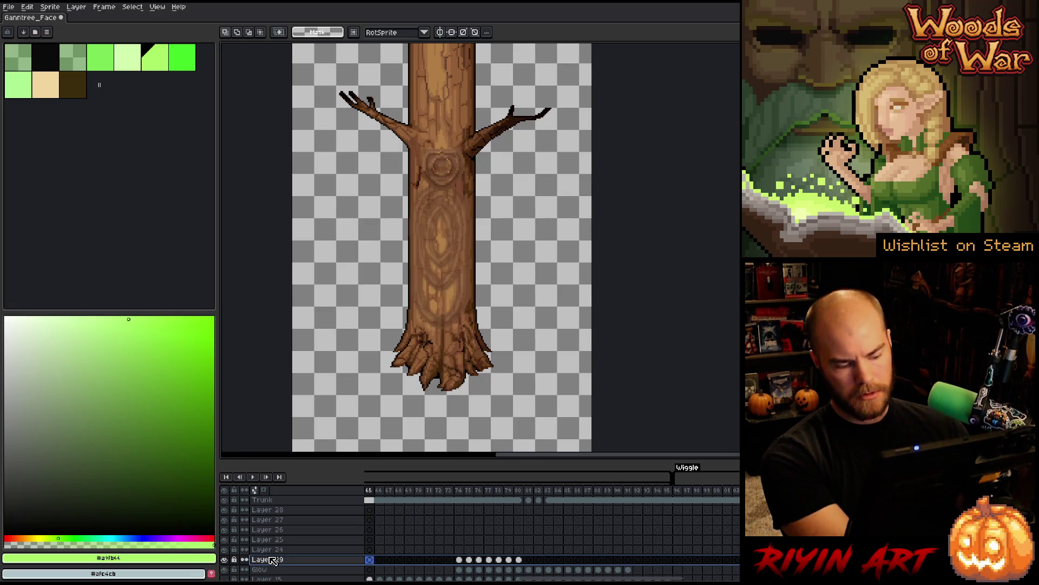
key("ctrl+e")
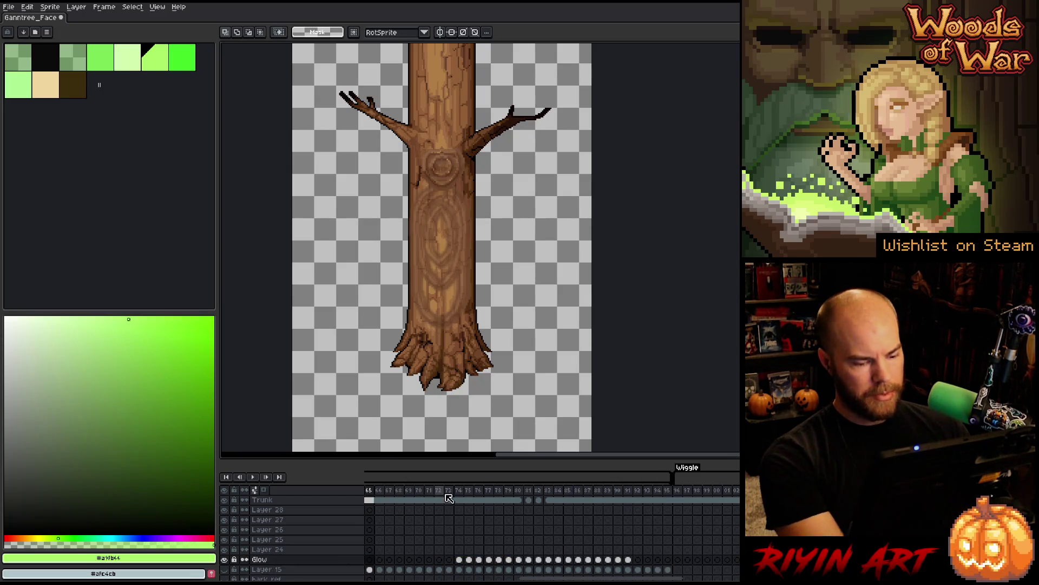
- Replay the animation and step through frames 74–77 to check the glow fade
left_click(457, 494)
key("Return")
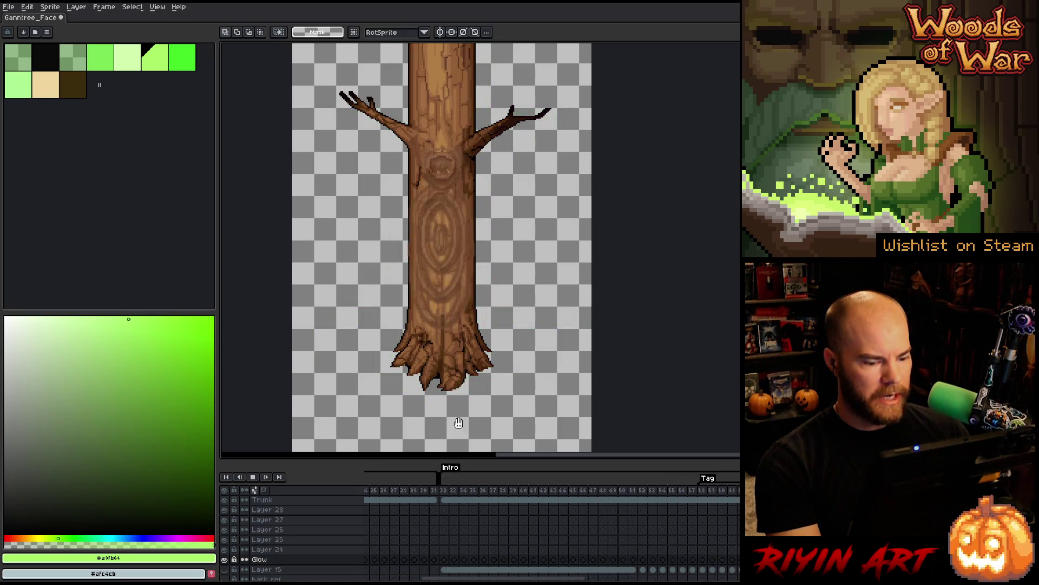
key("Return")
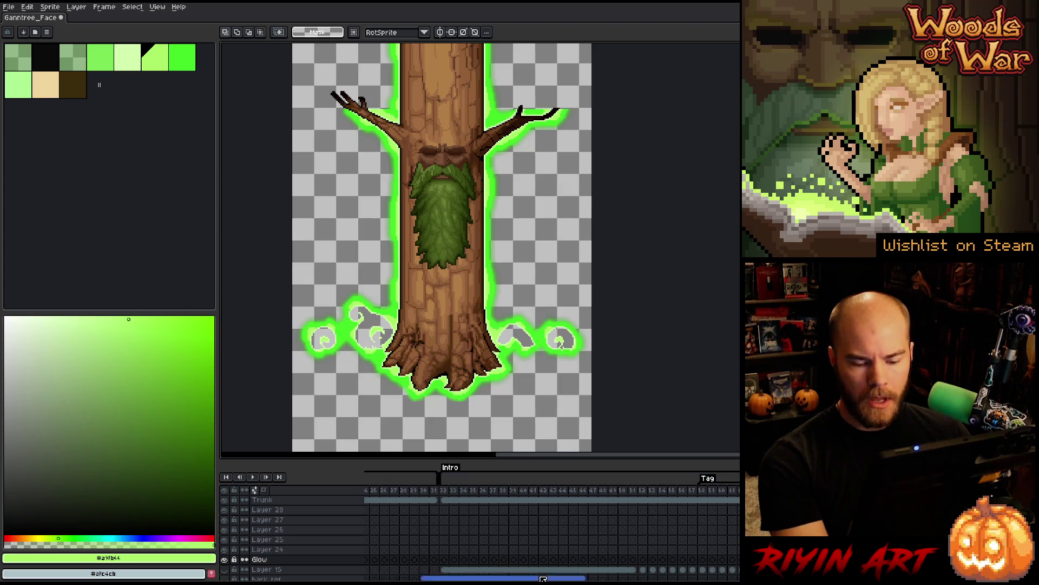
left_click_drag(504, 578, 607, 578)
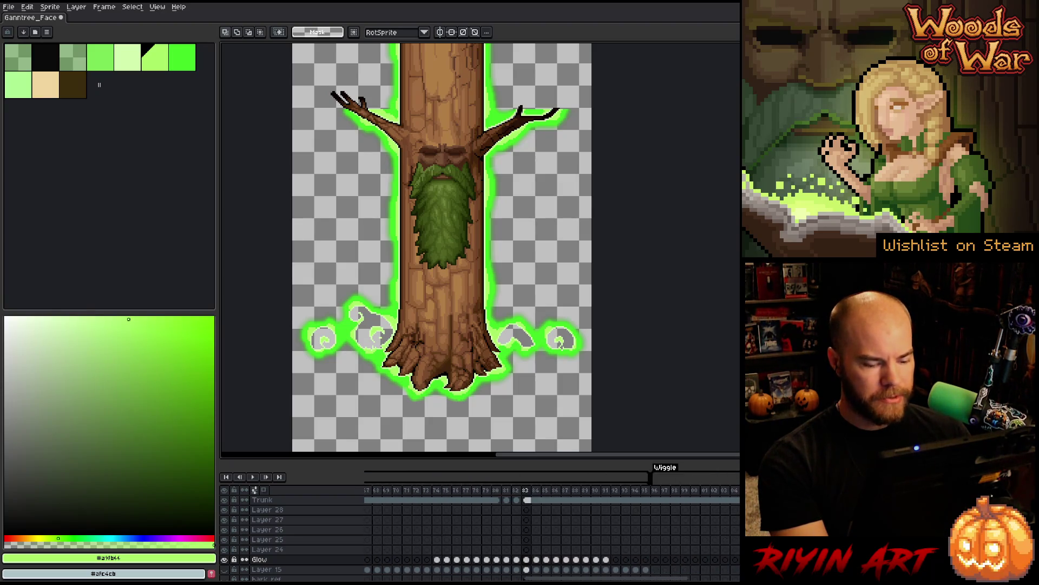
left_click(437, 559)
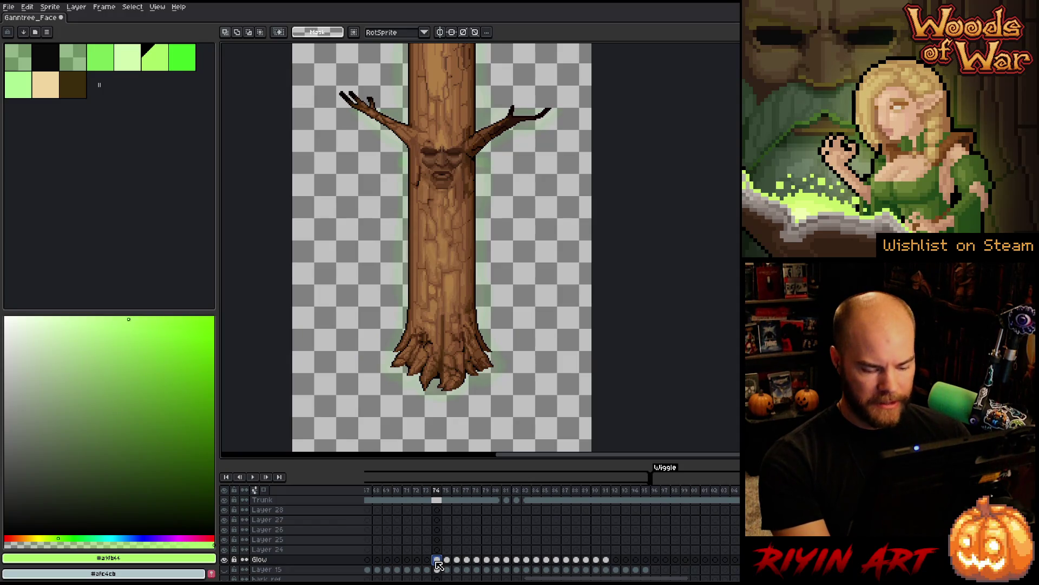
key("Right")
key("Right")
key("Right")
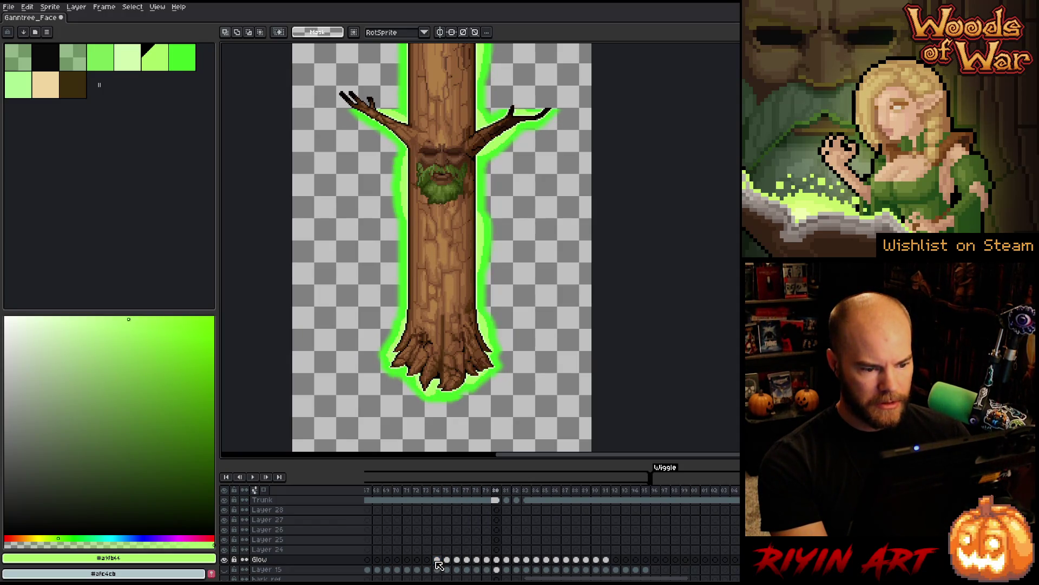
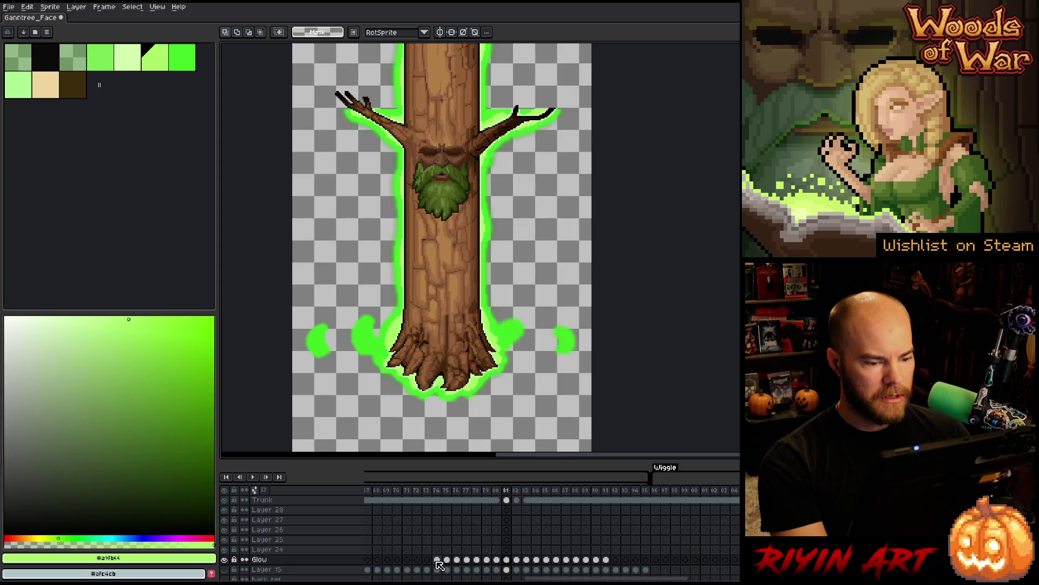
- Select the area around the tree's base, then deselect it
left_click_drag(463, 523, 422, 493)
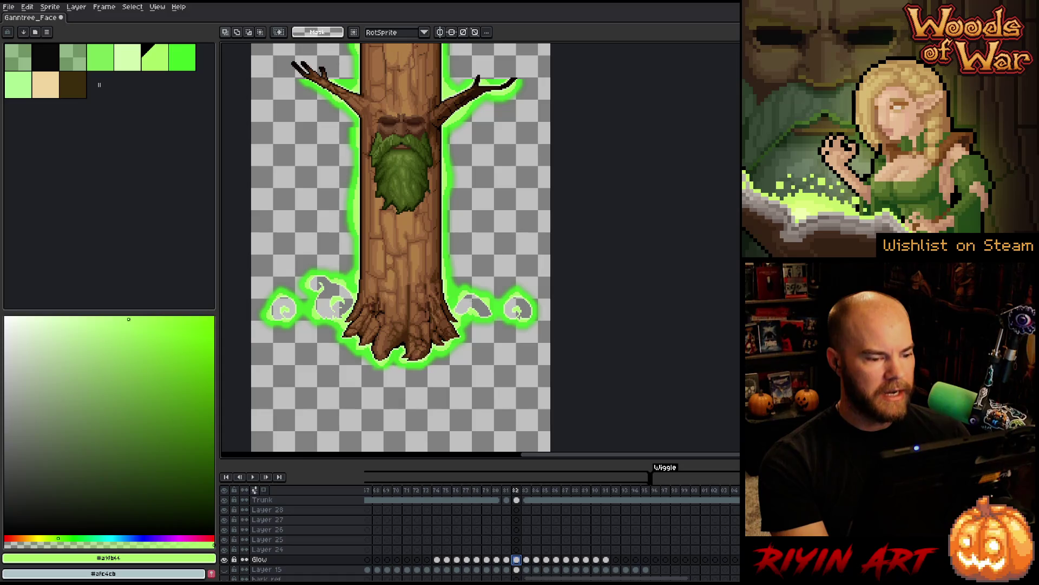
left_click_drag(248, 256, 579, 356)
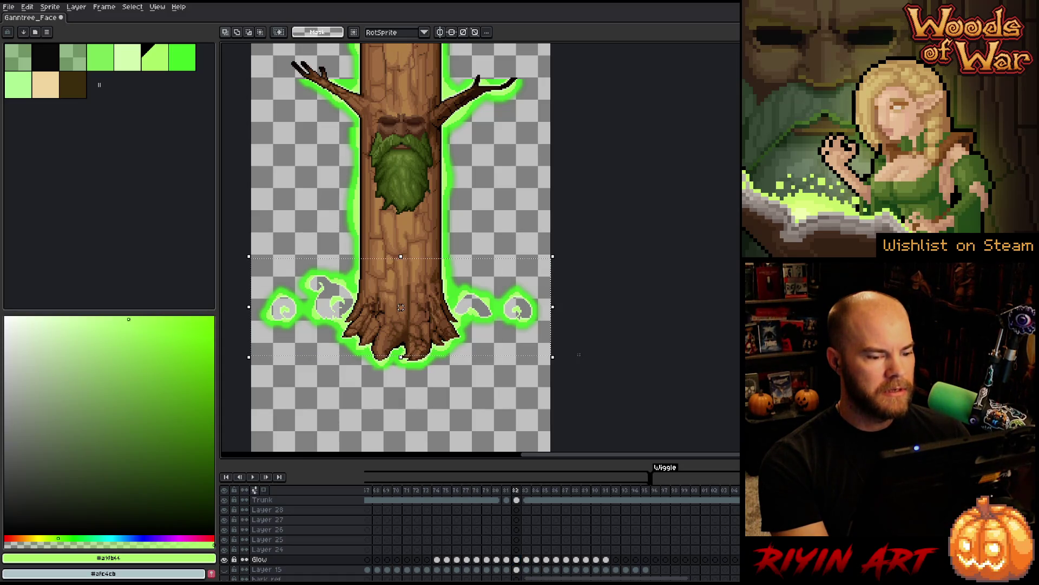
key("ctrl+d")
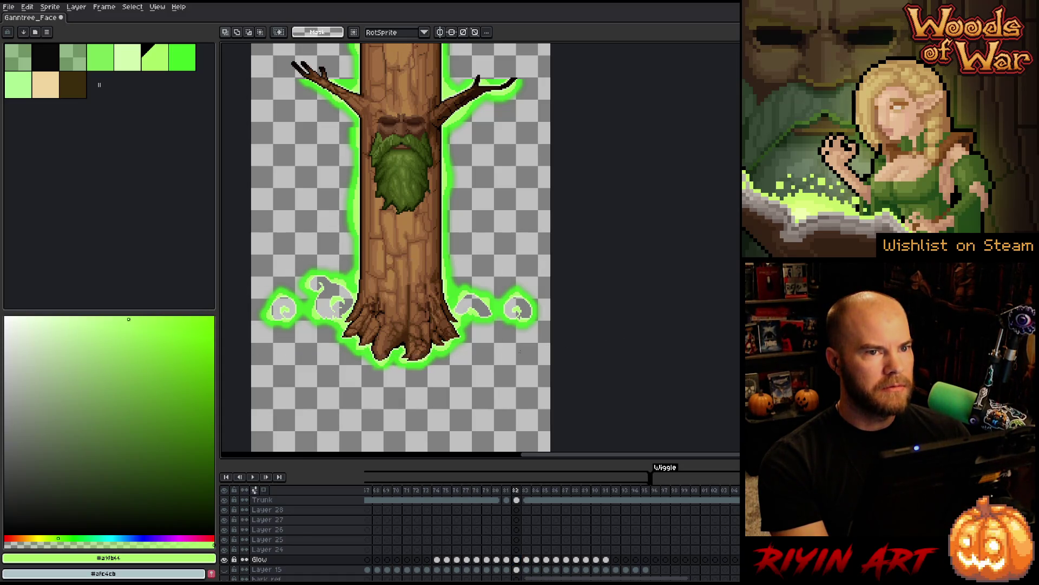
- Select the Glow layer's cels for frames 82–91 in the timeline
scroll(521, 351, "up", 5)
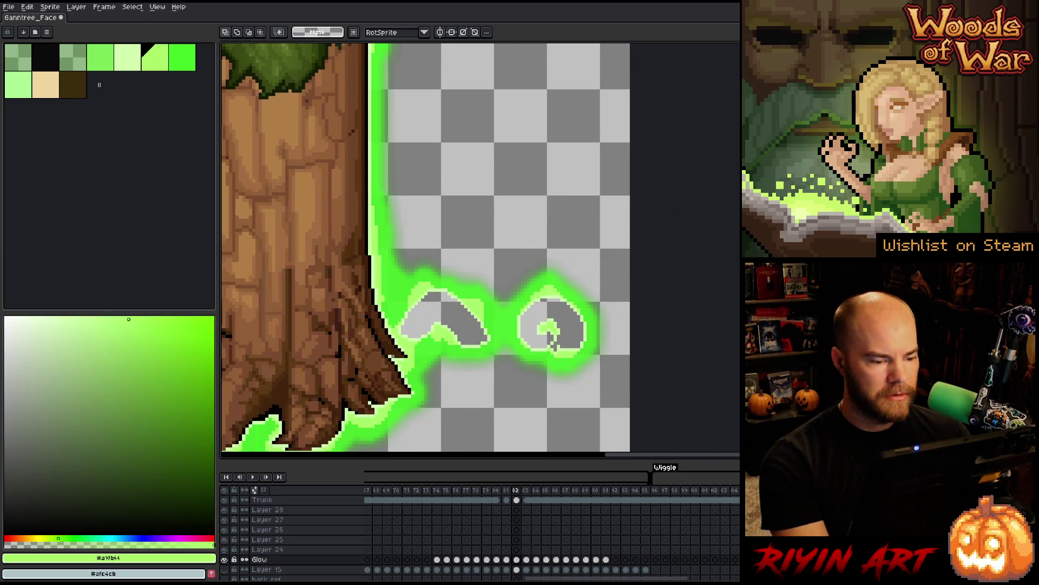
scroll(550, 338, "down", 3)
scroll(515, 325, "up", 2)
scroll(516, 330, "down", 1)
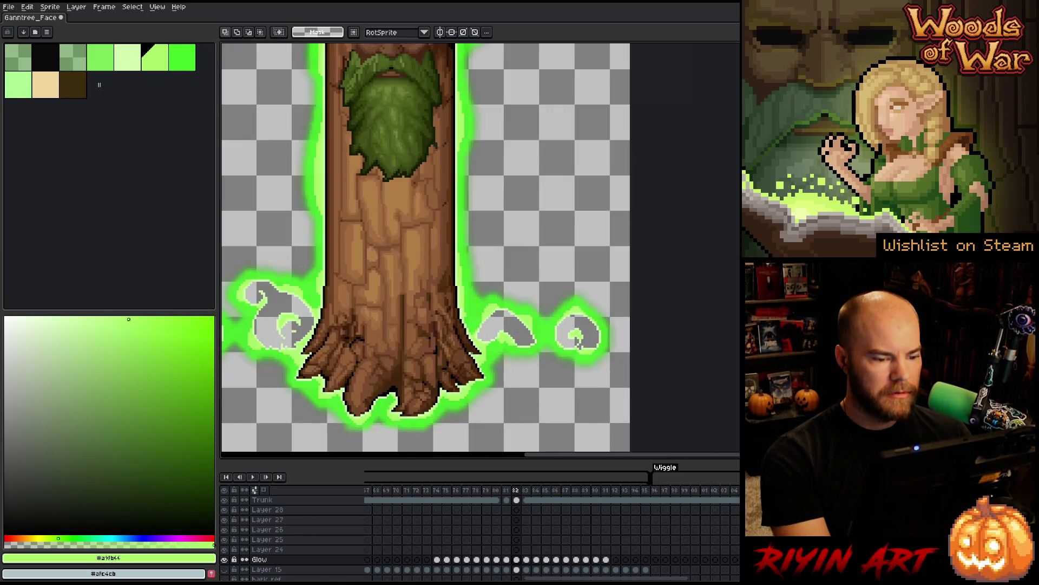
scroll(517, 336, "up", 2)
scroll(519, 339, "down", 1)
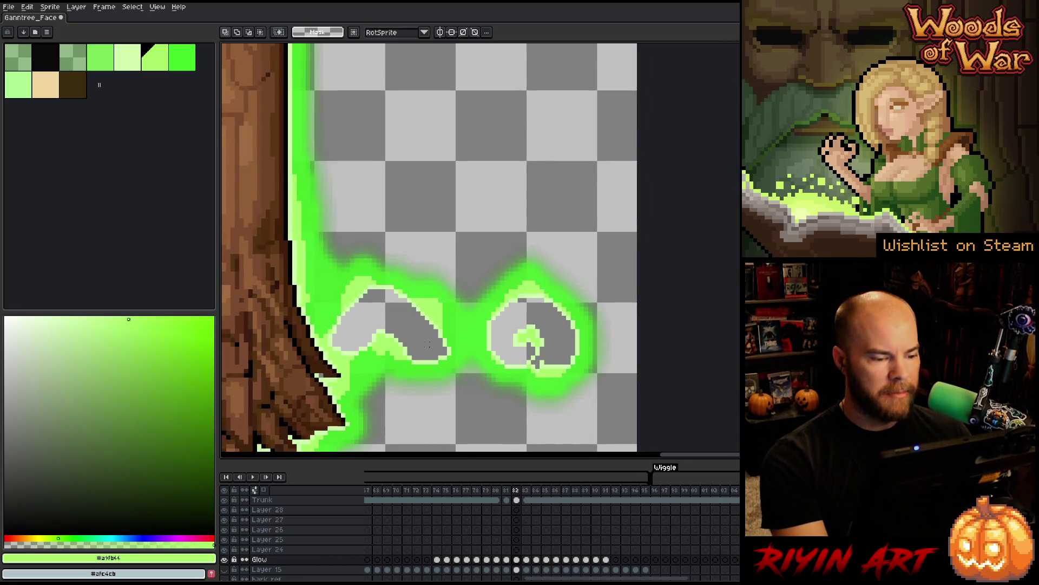
scroll(424, 340, "up", 2)
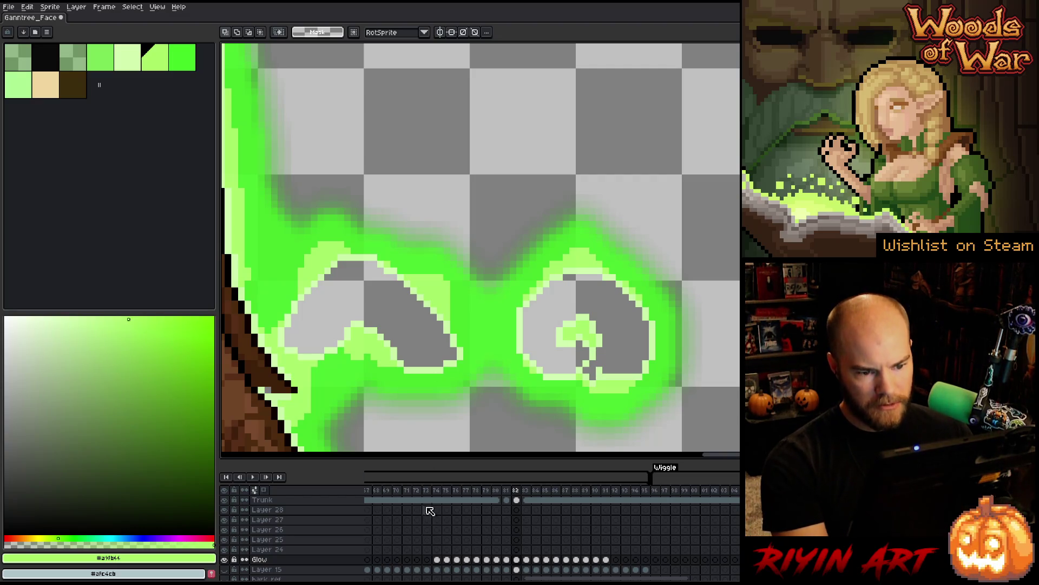
left_click_drag(605, 561, 521, 559)
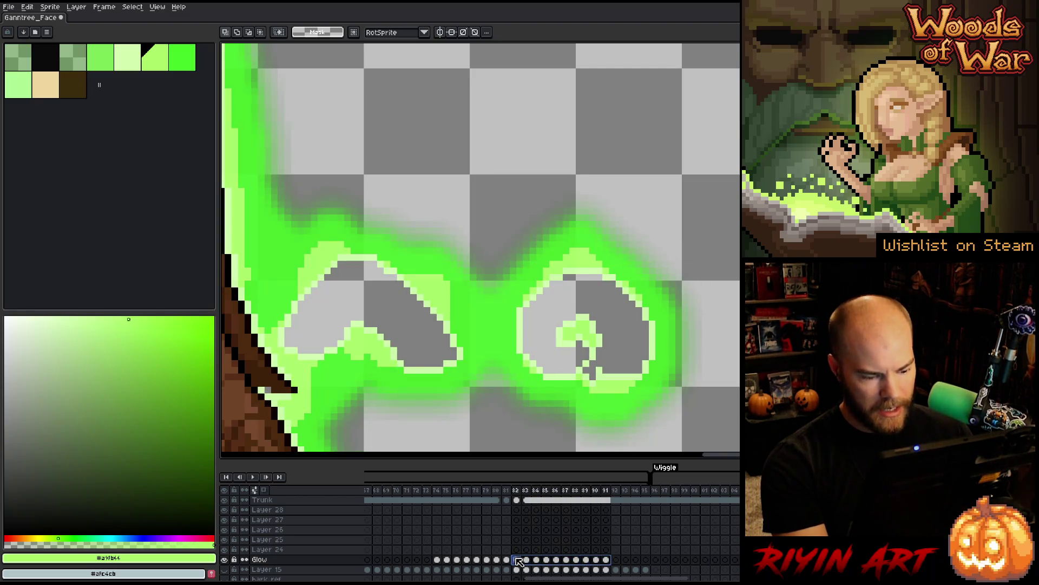
- Start a Replace Color on the light-green outline, then cancel it
left_click(518, 561)
key("shift+r")
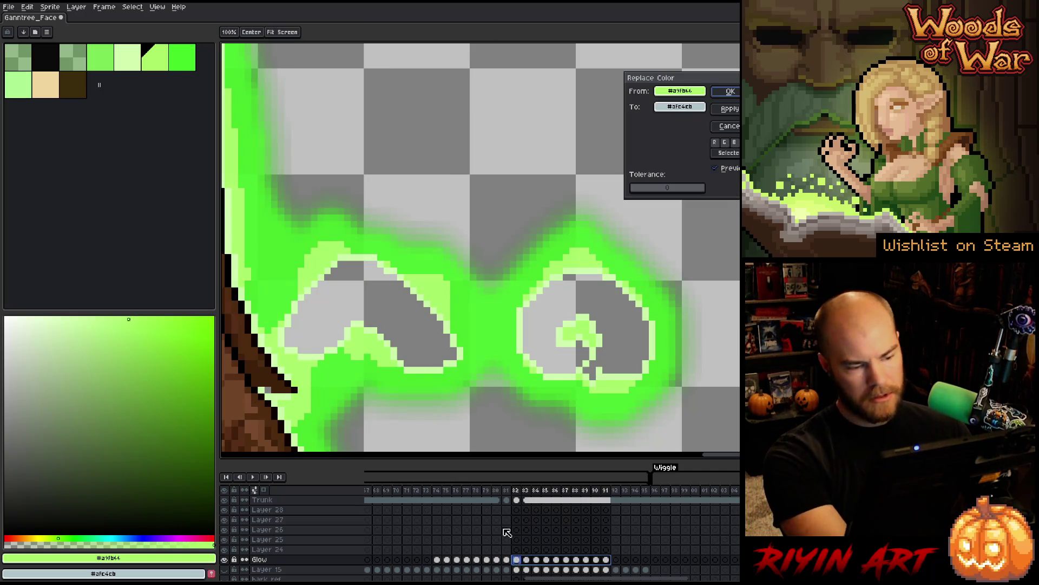
left_click(372, 257)
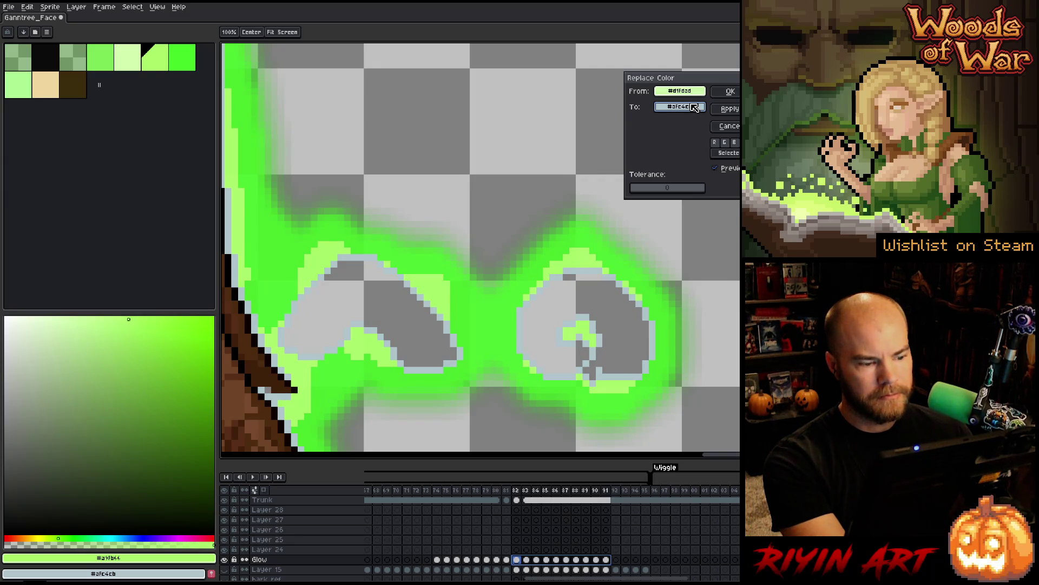
left_click(728, 126)
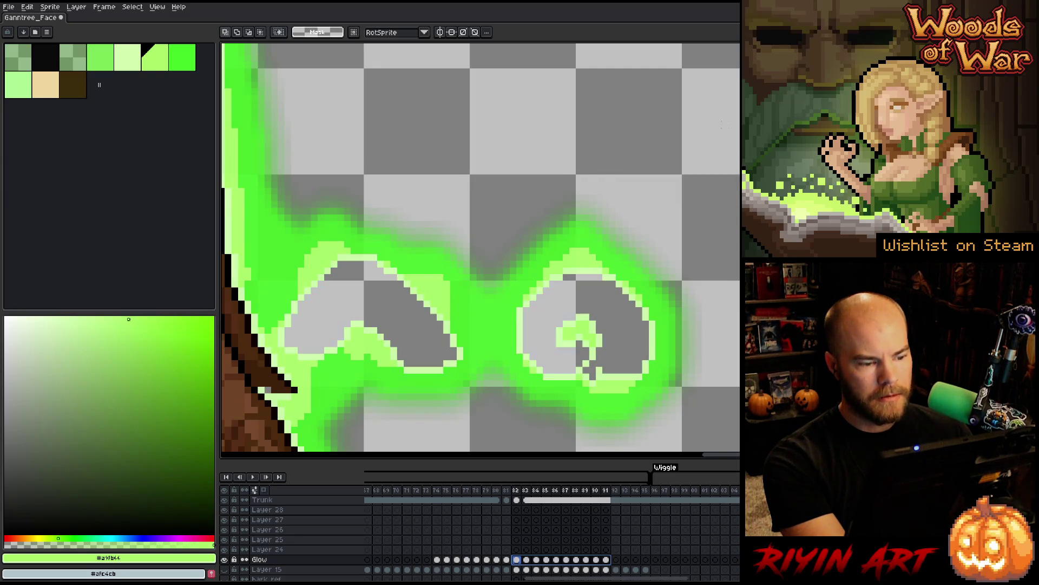
- Lasso-select the swirl wisps on both sides of the tree base
key("b")
mouse_move(737, 264)
left_mouse_down()
mouse_move(661, 222)
mouse_move(288, 258)
mouse_move(276, 352)
mouse_move(574, 421)
mouse_move(737, 393)
left_mouse_up()
key("space")
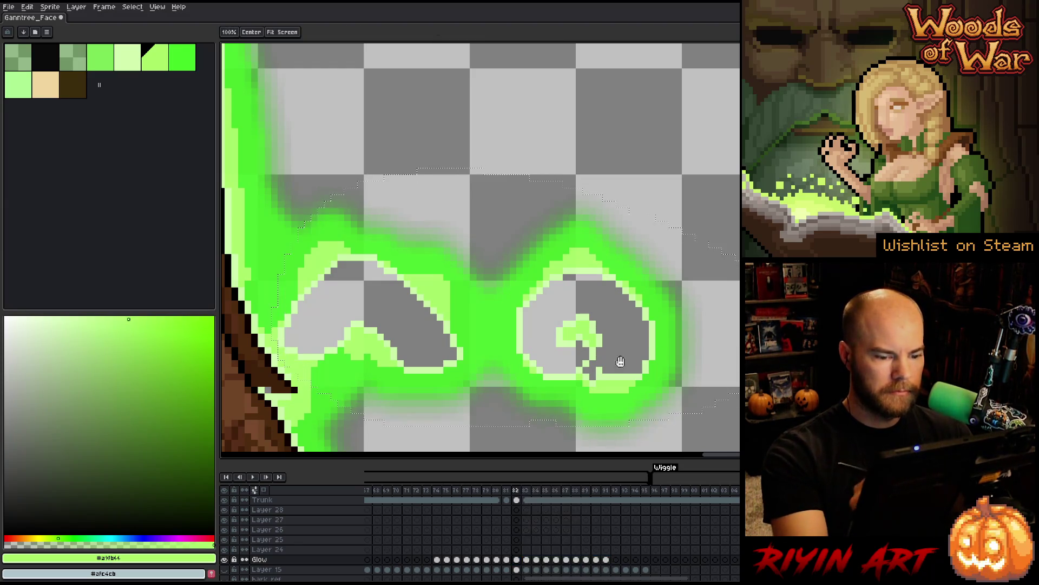
mouse_move(340, 386)
left_mouse_down()
mouse_move(612, 325)
mouse_move(559, 204)
left_mouse_up()
mouse_move(606, 146)
left_mouse_down()
mouse_move(469, 106)
mouse_move(657, 248)
left_mouse_up()
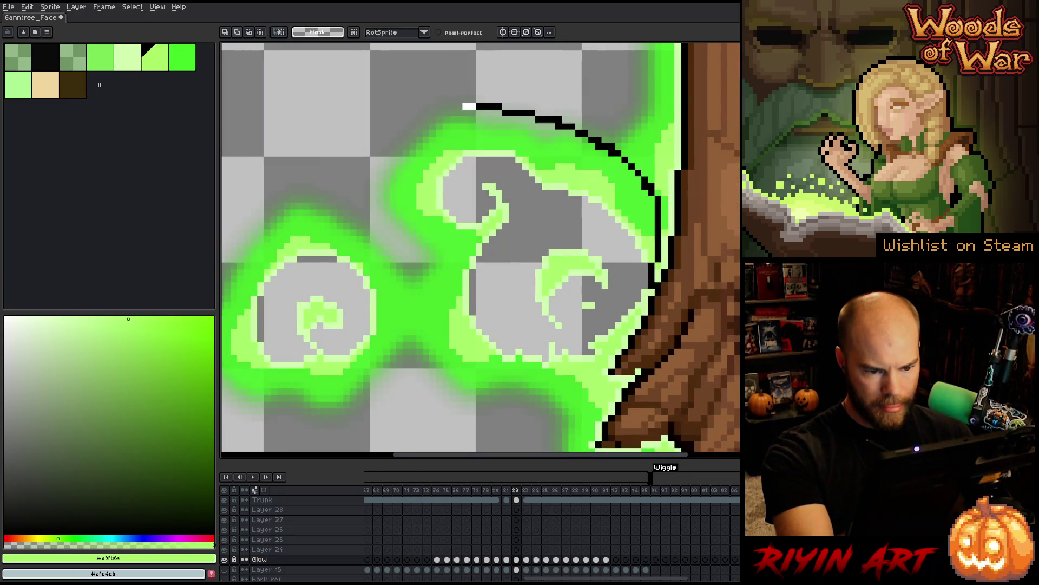
mouse_move(639, 307)
left_mouse_down()
mouse_move(485, 411)
mouse_move(260, 419)
mouse_move(431, 107)
mouse_move(466, 106)
left_mouse_up()
scroll(643, 274, "down", 3)
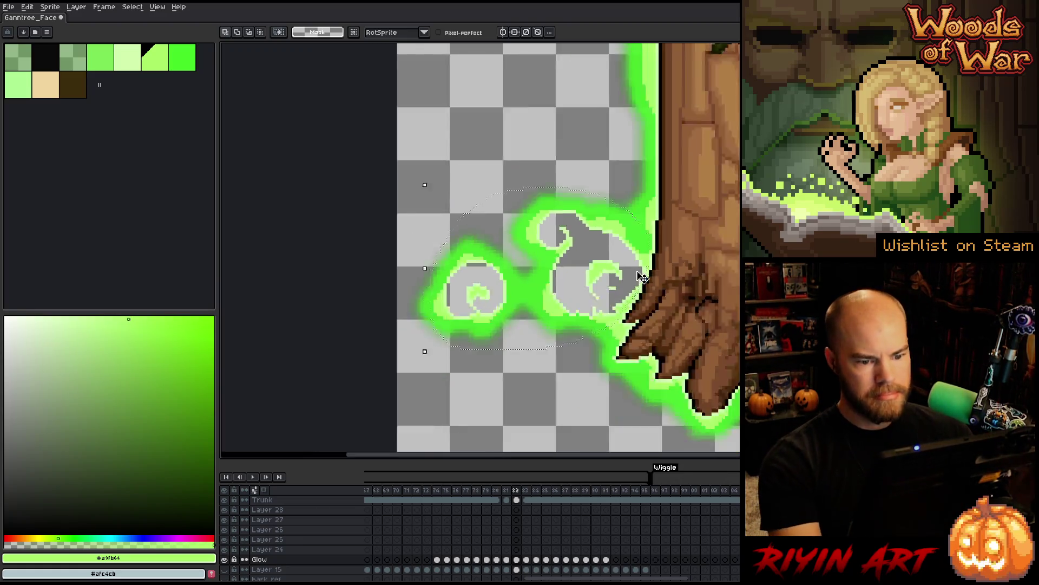
scroll(494, 333, "up", 3)
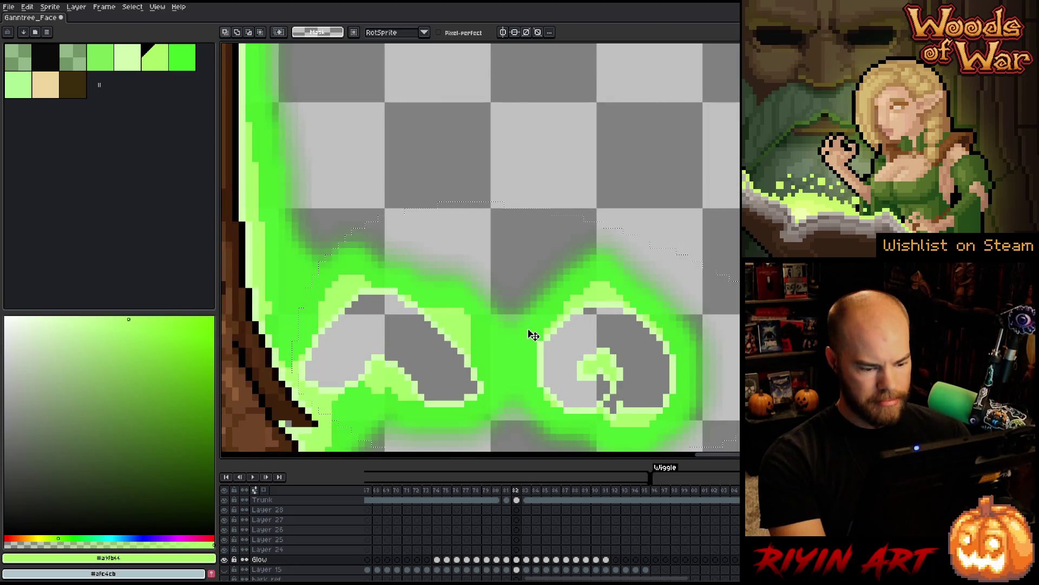
- On Glow frames 81–91, replace the pale outline colour with the glow's green
left_click_drag(606, 561, 519, 566)
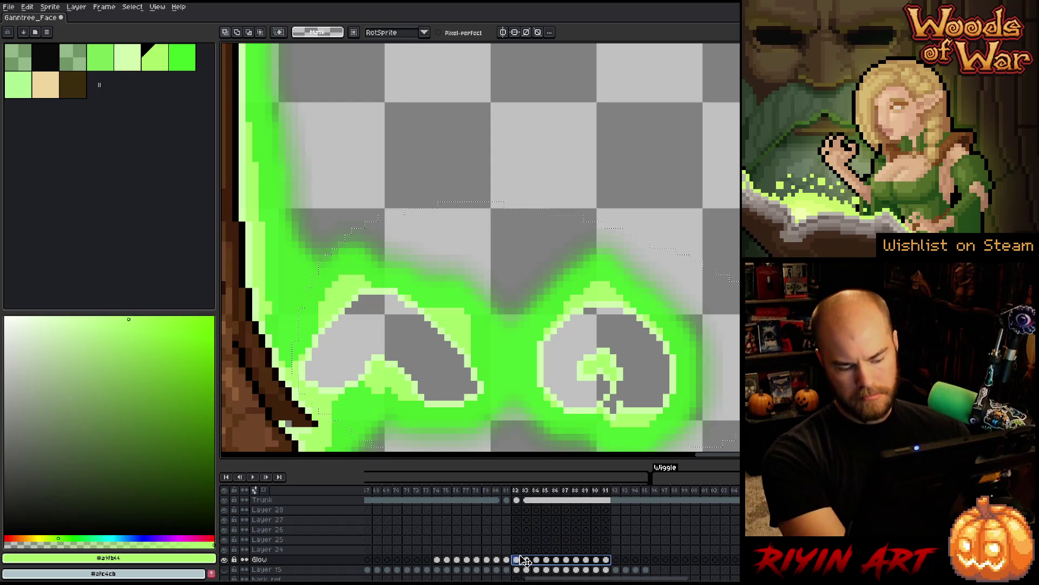
key("shift+r")
left_click(648, 271)
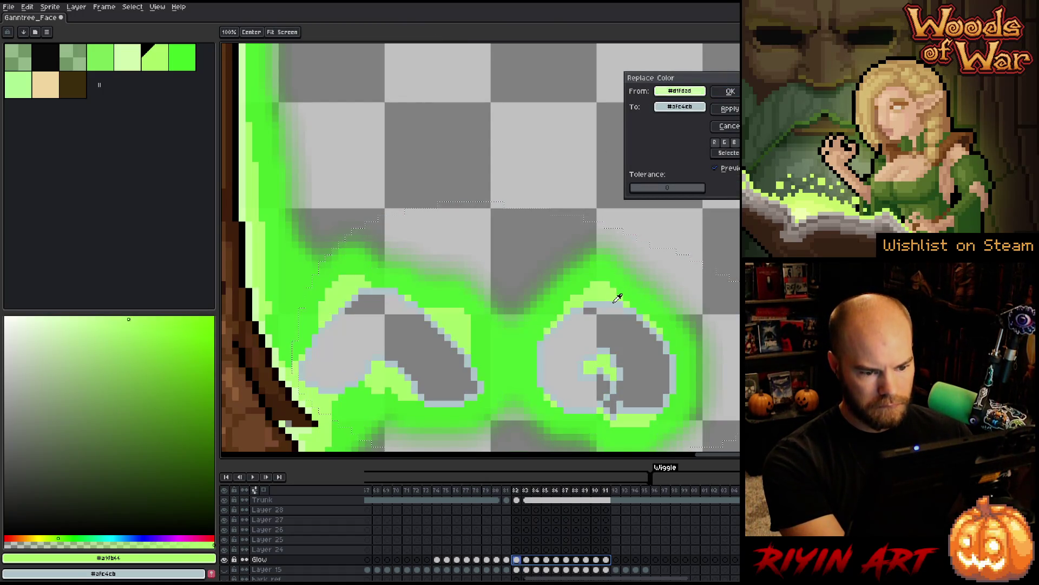
left_click(592, 291)
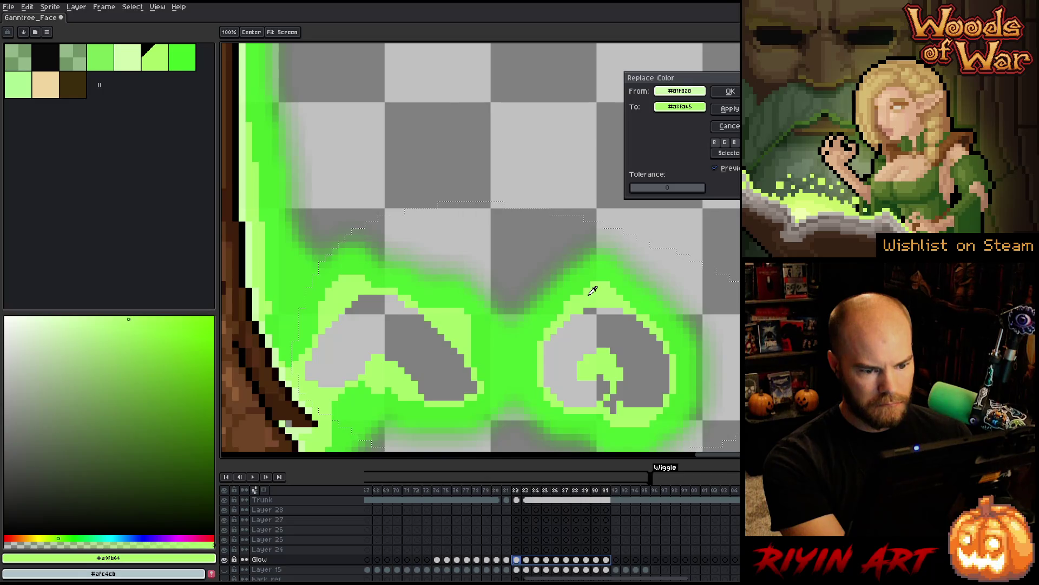
left_click(731, 89)
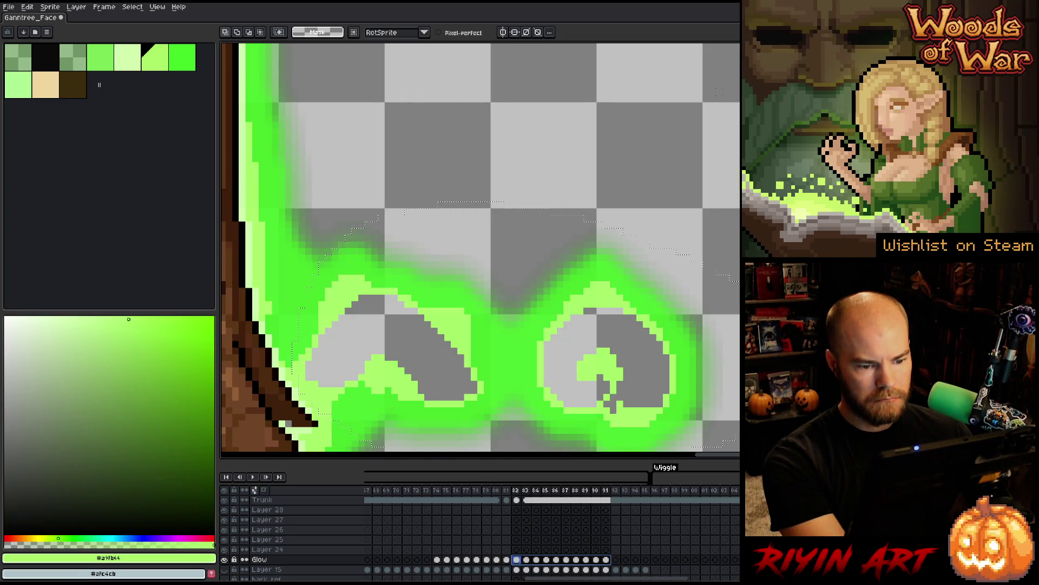
scroll(552, 271, "down", 3)
scroll(467, 269, "up", 2)
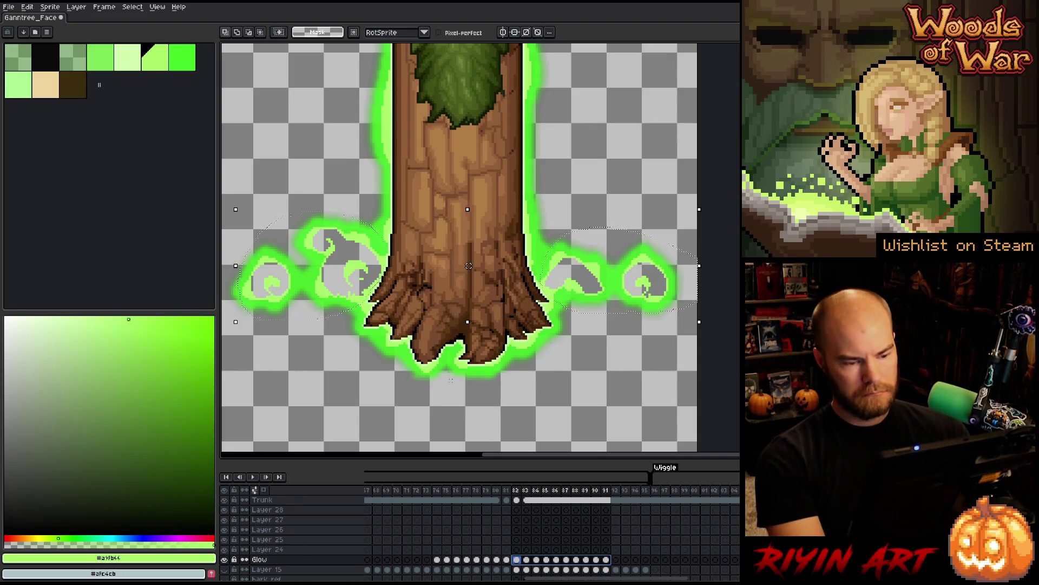
- Pick the glow green and bucket-fill the four grey swirl areas light green
key("b")
left_click(552, 284, "alt")
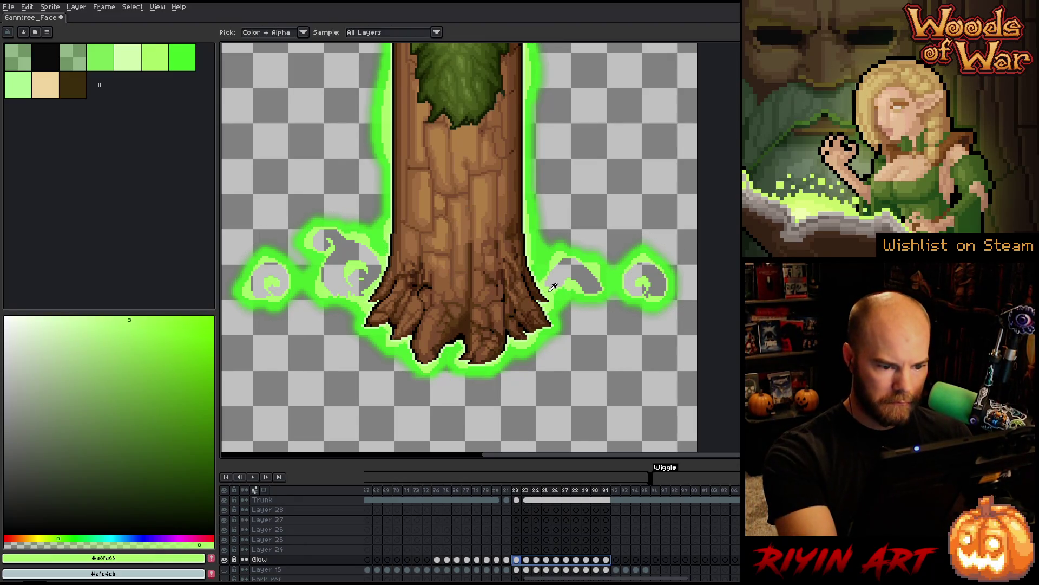
key("g")
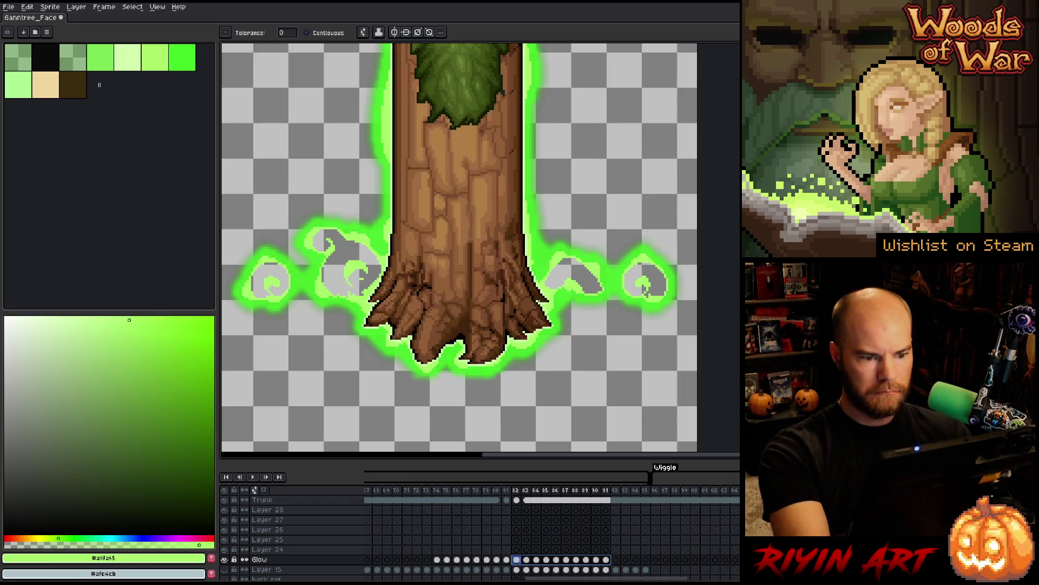
left_click(569, 270)
left_click(647, 283)
left_click(344, 260)
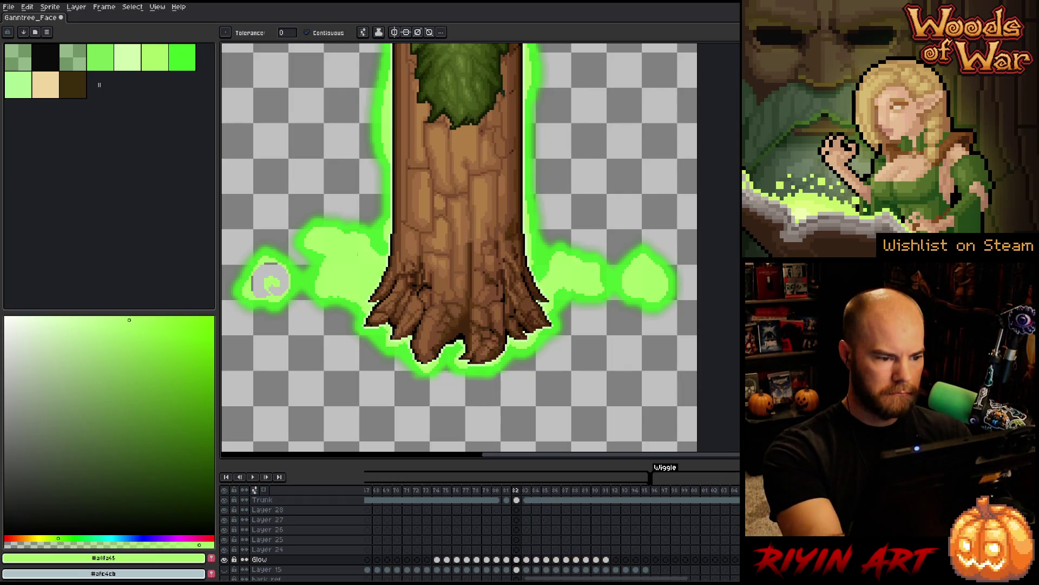
left_click(269, 280)
- Fill a swirl on the next frame, undo it, and return to frame 82
key("Right")
left_click(317, 242)
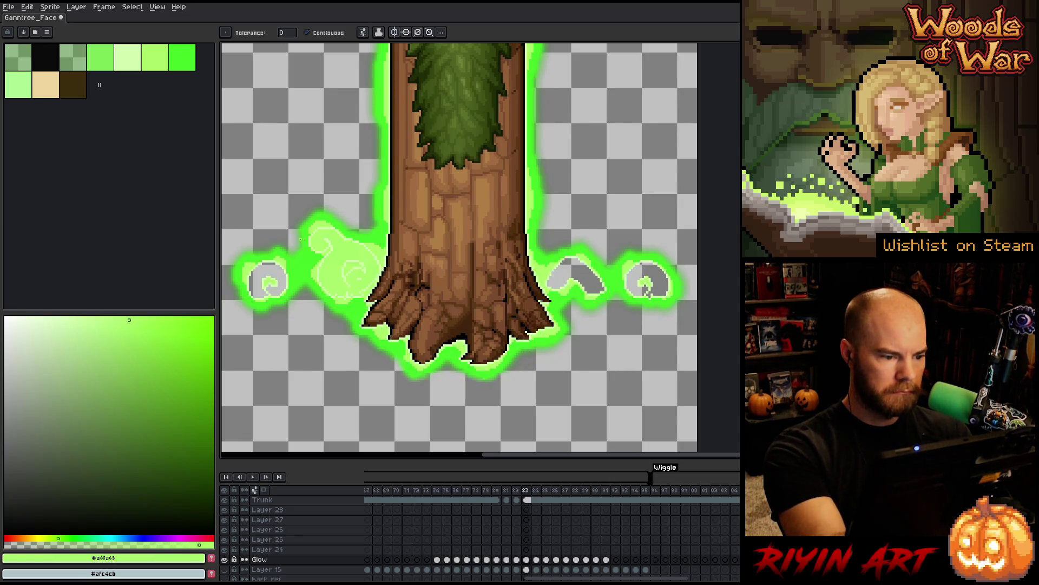
key("ctrl+z")
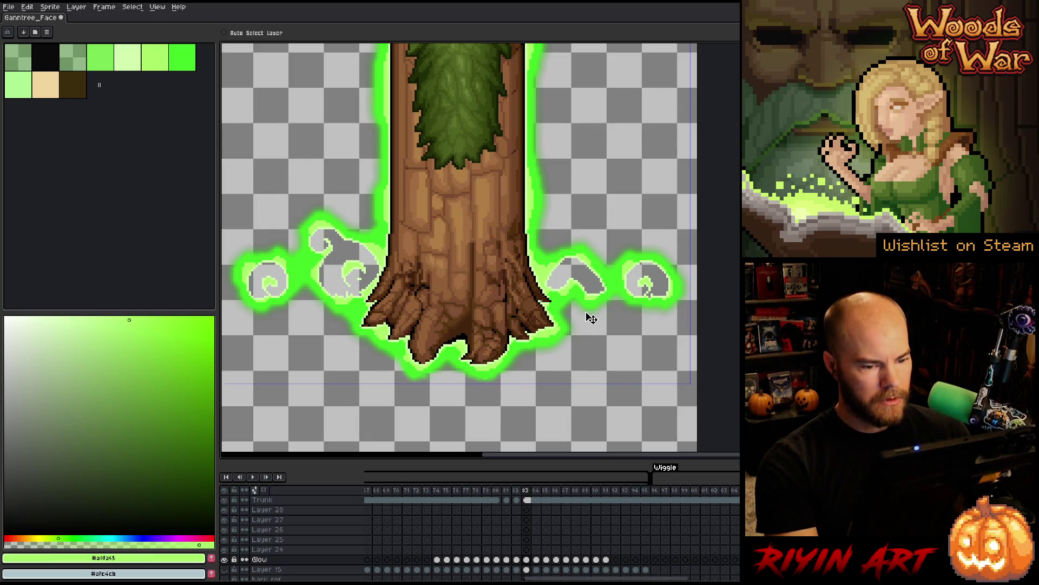
key("Left")
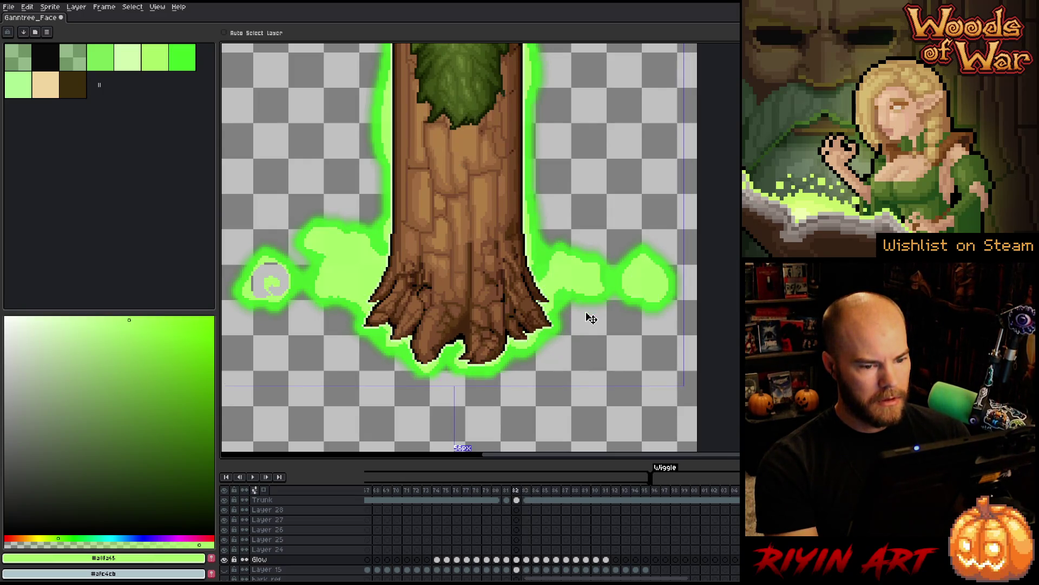
- Select frames 82–91 with the Magic Wand active and bring up Replace Color
key("shift+Right")
key("shift+Right")
key("shift+Right")
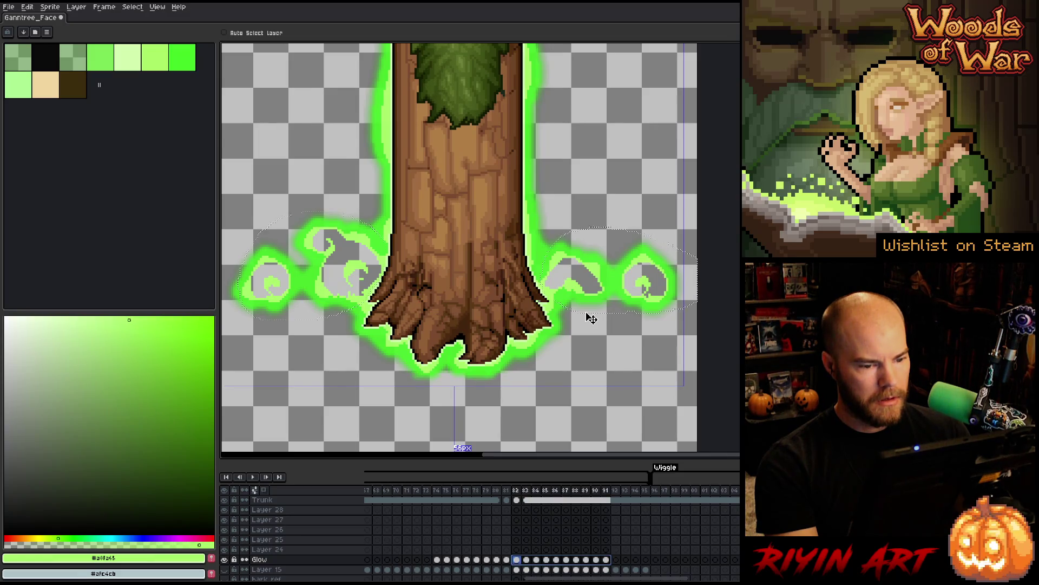
key("w")
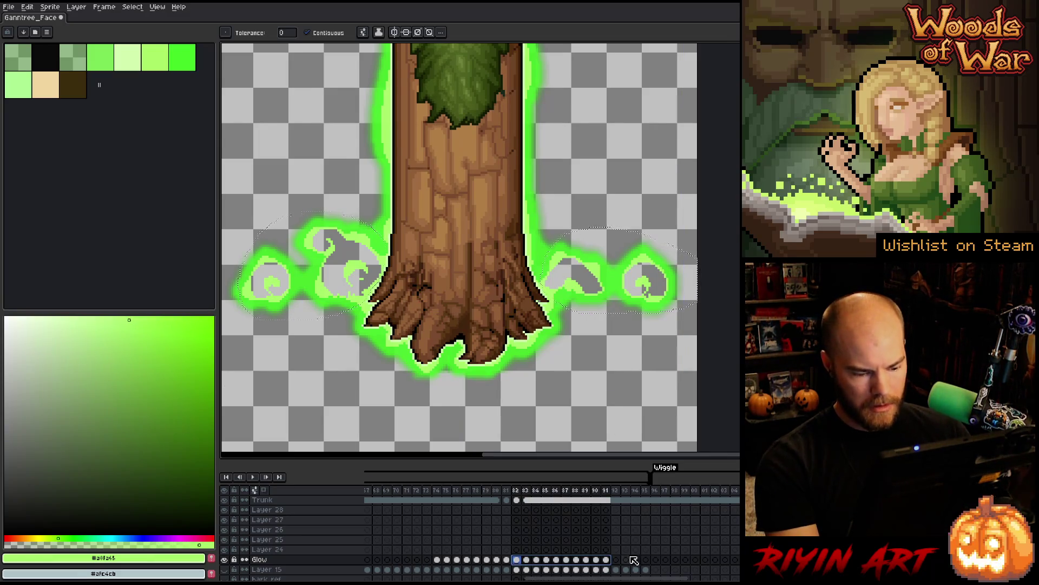
left_click(614, 560)
left_click(529, 559)
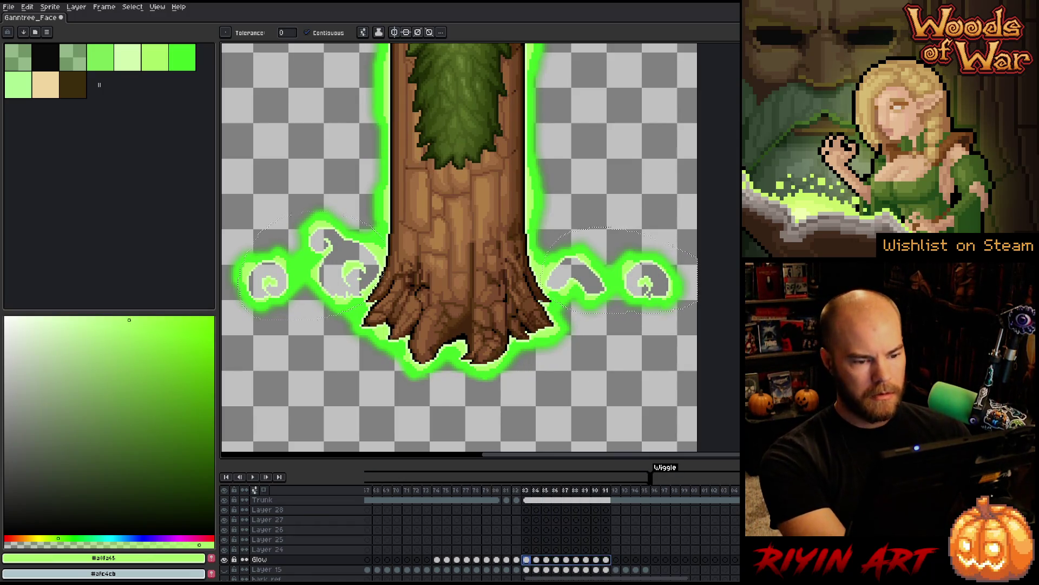
key("shift+r")
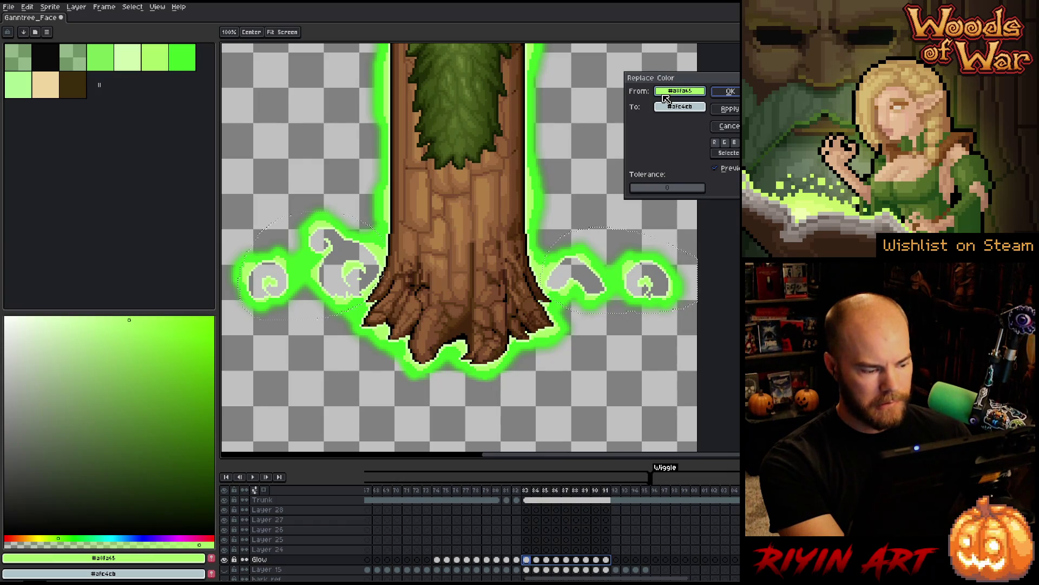
- Replace the pale green with the glow's green and play the animation to check
left_click_drag(664, 106, 665, 97)
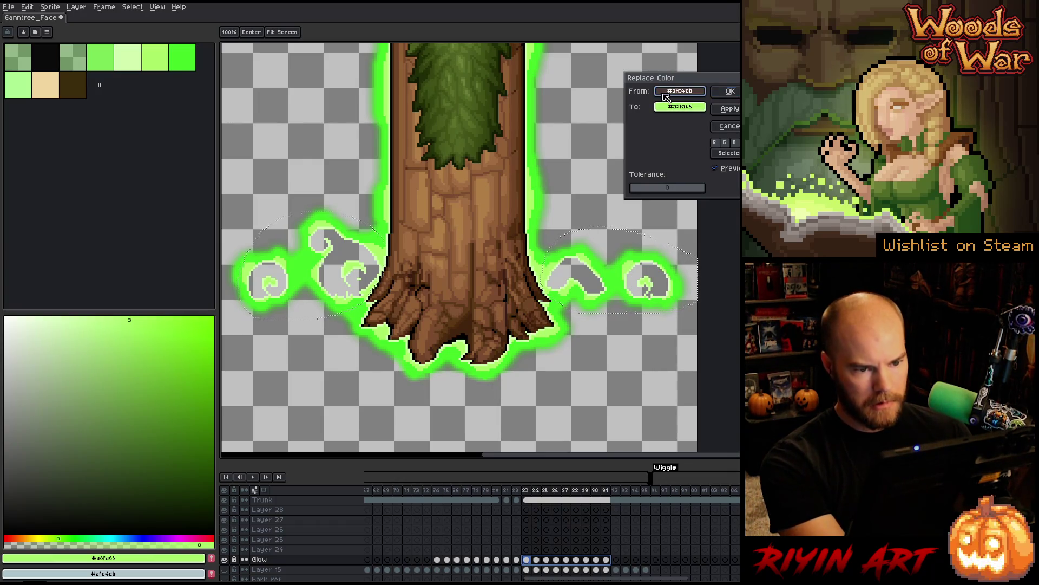
left_click(576, 253)
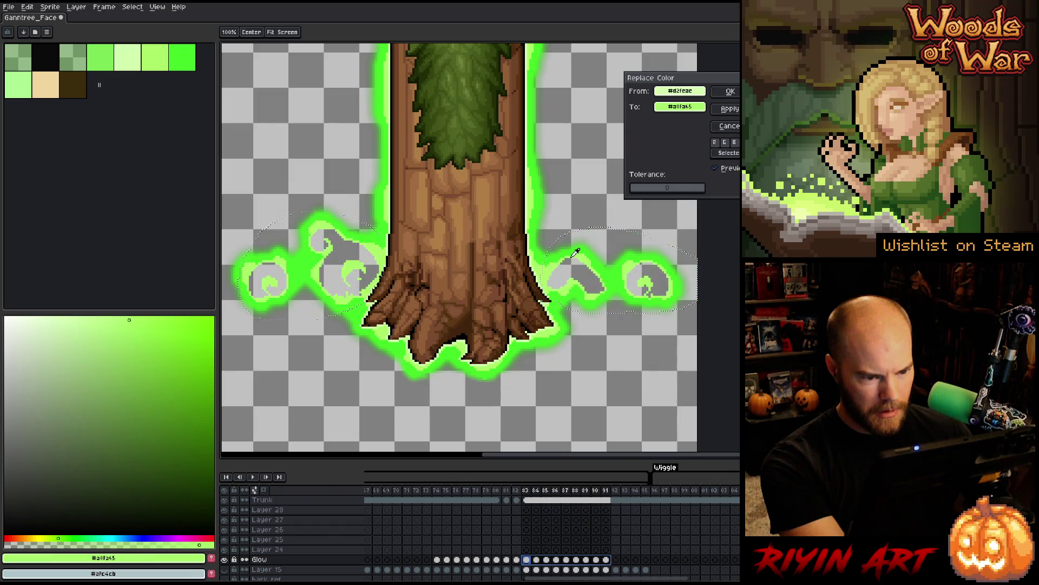
scroll(589, 251, "up", 3)
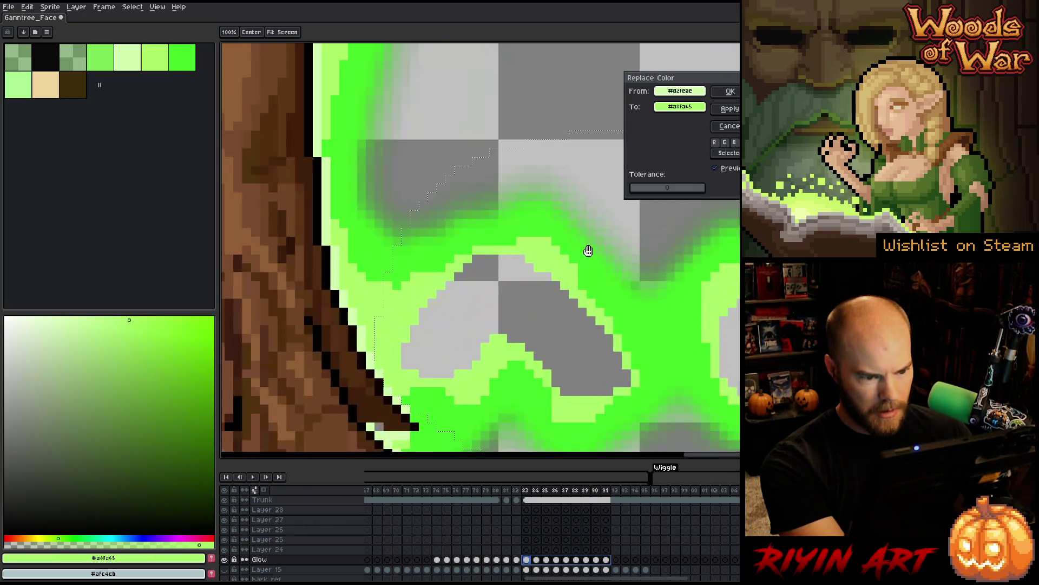
left_click(587, 247)
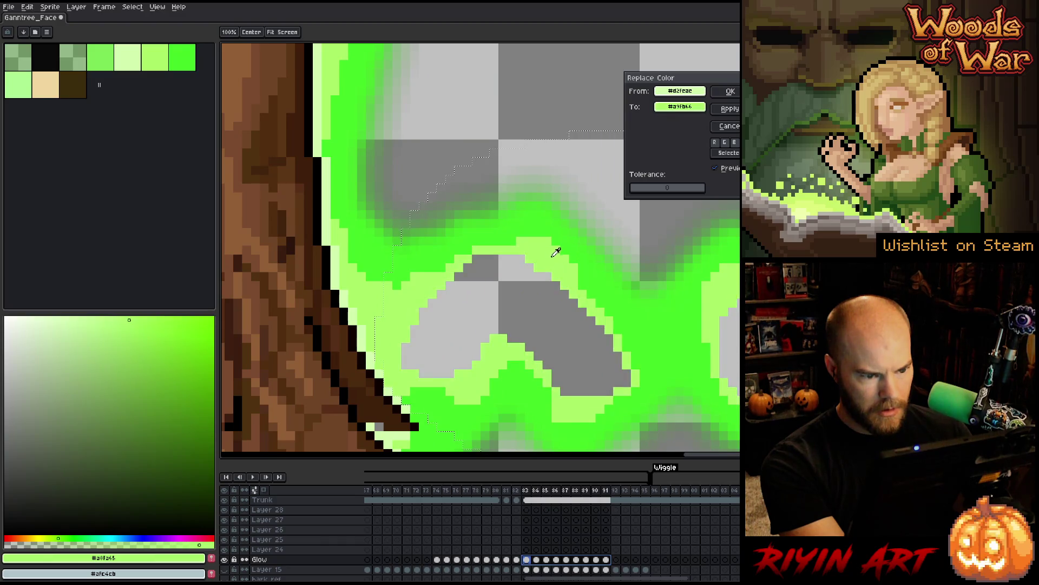
left_click(733, 92)
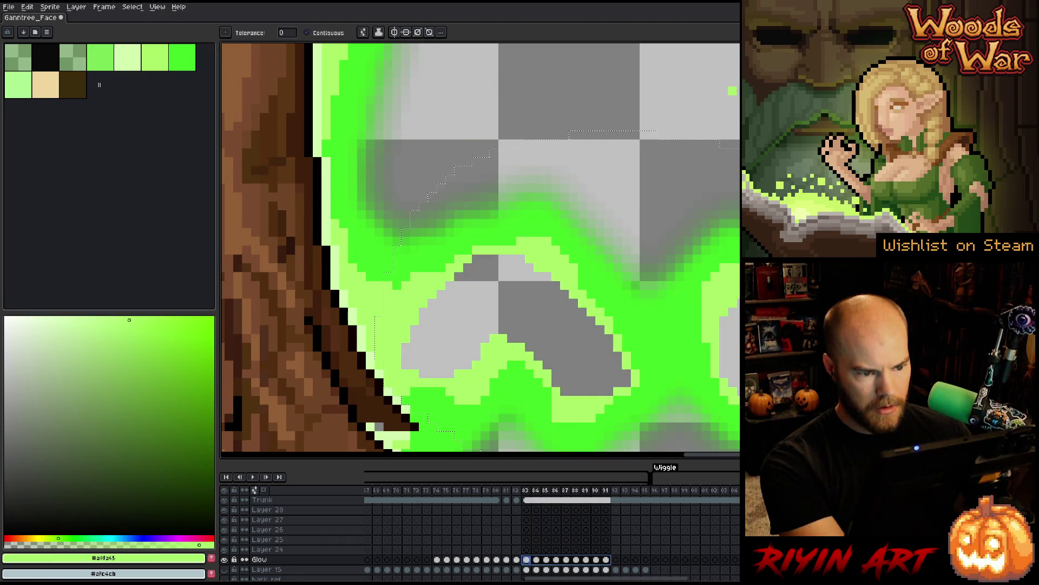
key("Return")
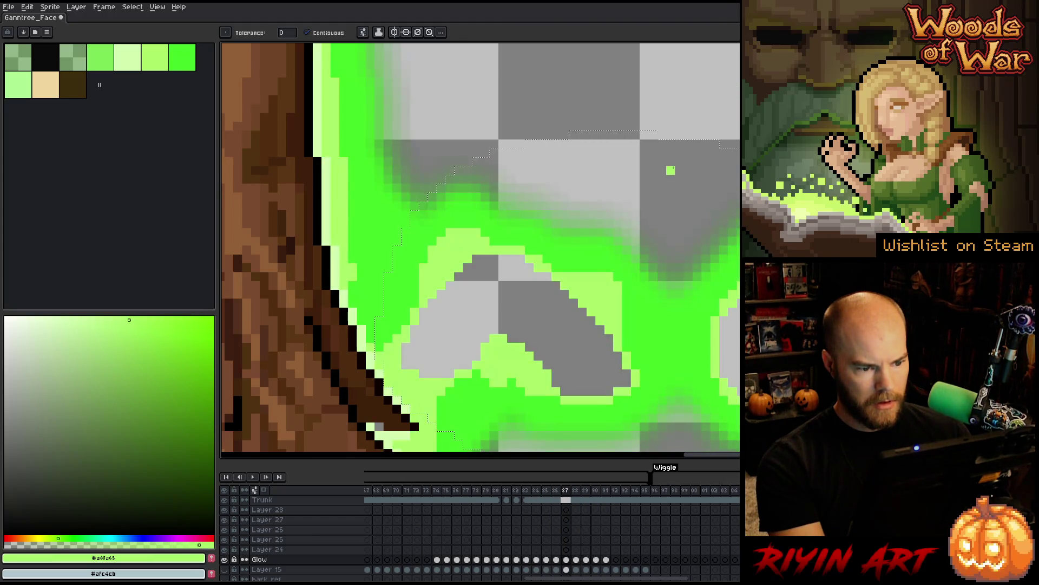
- Replace the pale outline green with light green, then undo the change
key("shift+r")
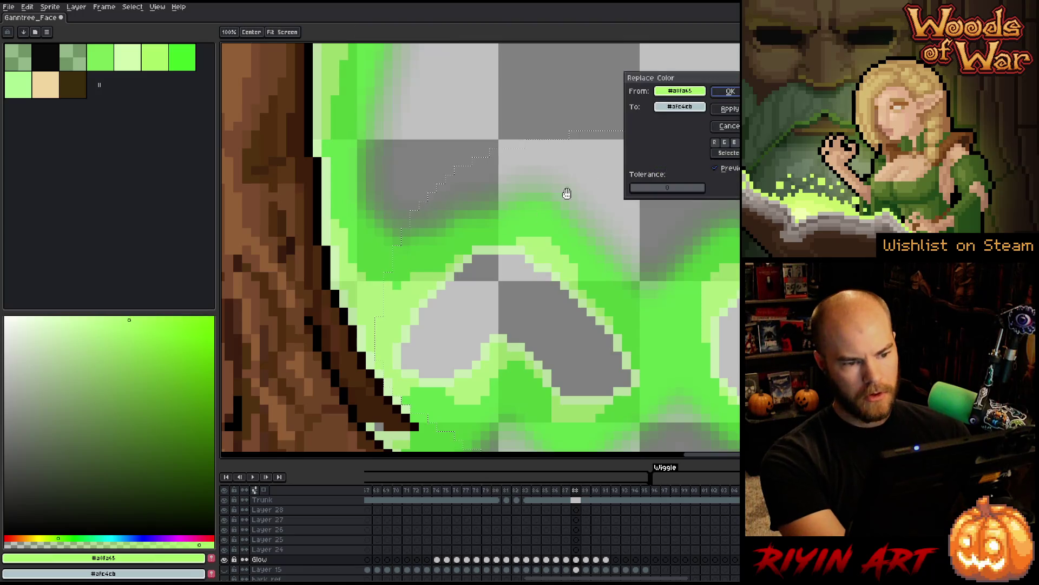
left_click(540, 236)
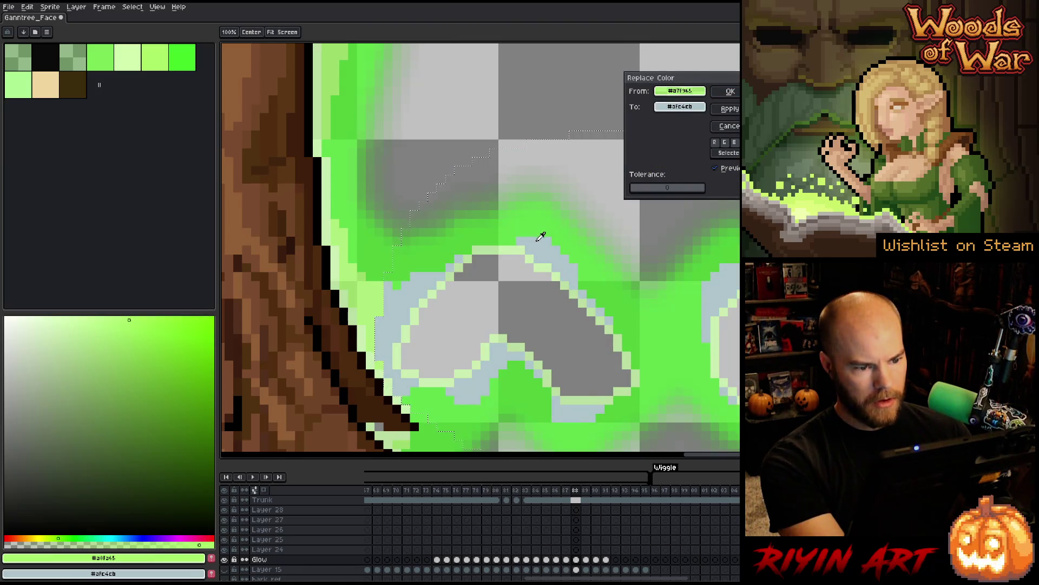
left_click(522, 241)
right_click(558, 246)
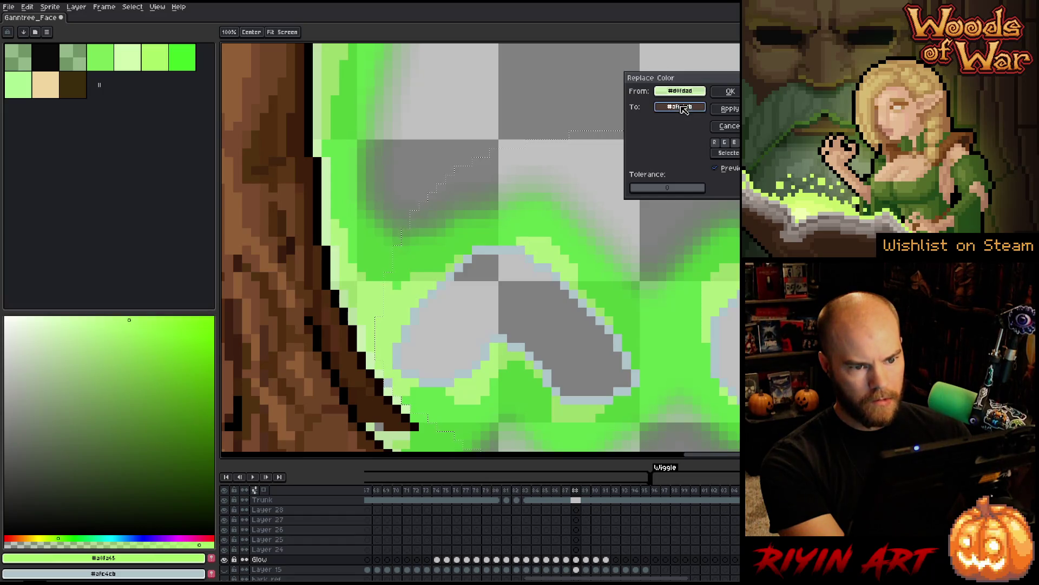
left_click(731, 92)
key("ctrl+z")
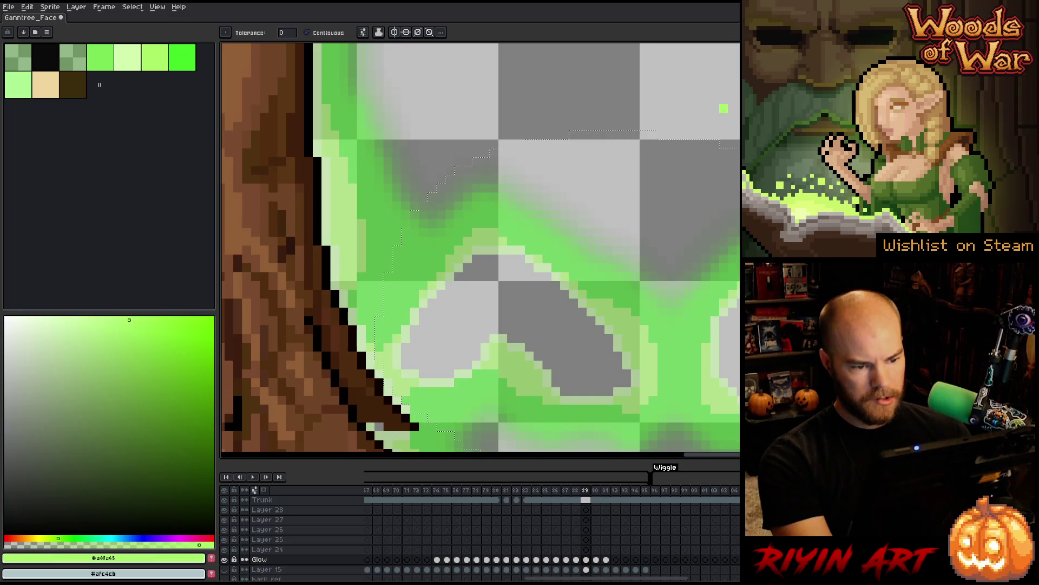
key("shift+r")
- Recolour the pale outline green to the light green and move to the next frame
left_click(489, 230)
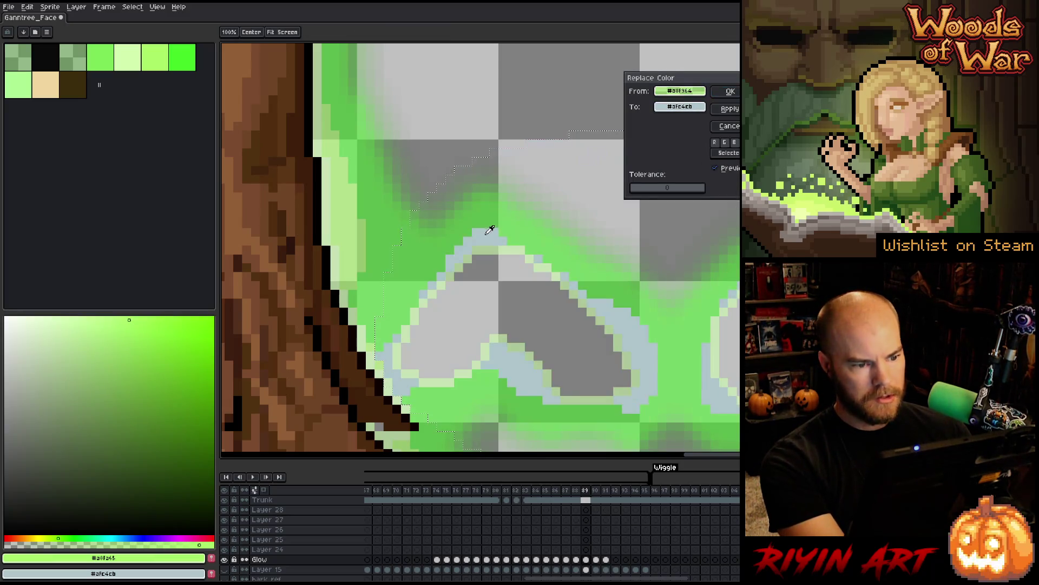
left_click(505, 245)
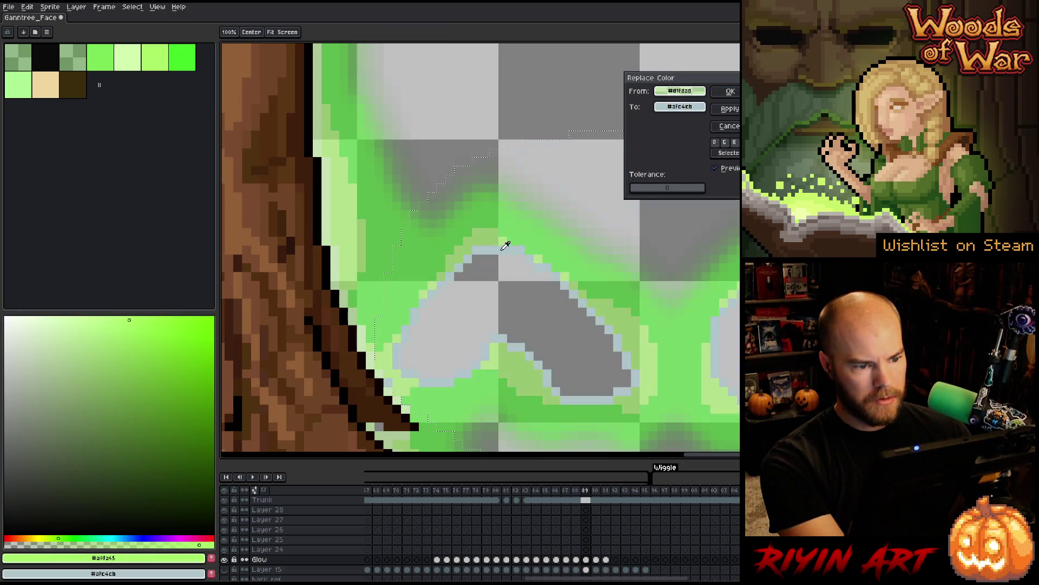
left_click(680, 106)
left_click(489, 230)
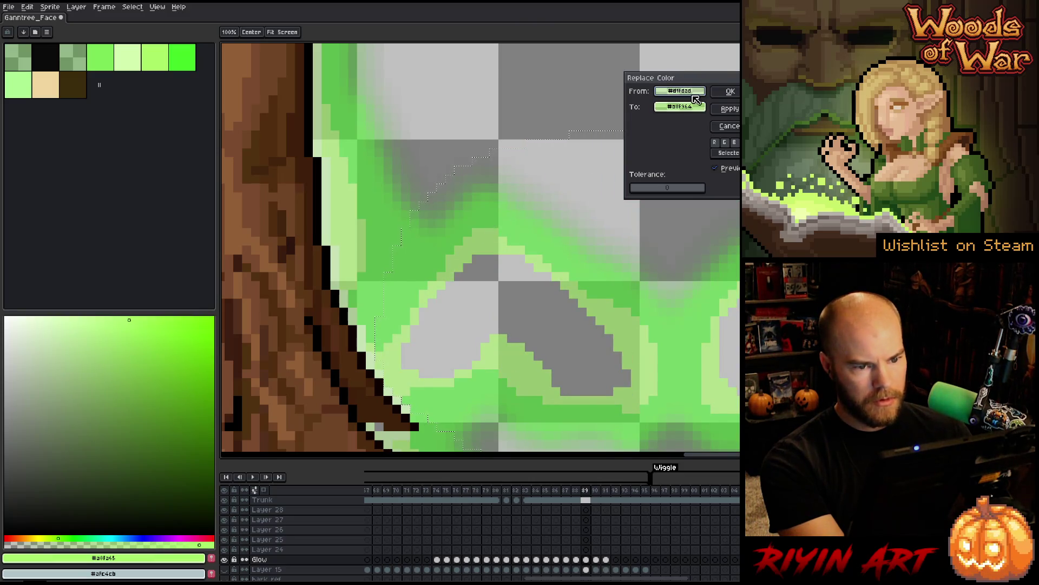
left_click(726, 92)
key("period")
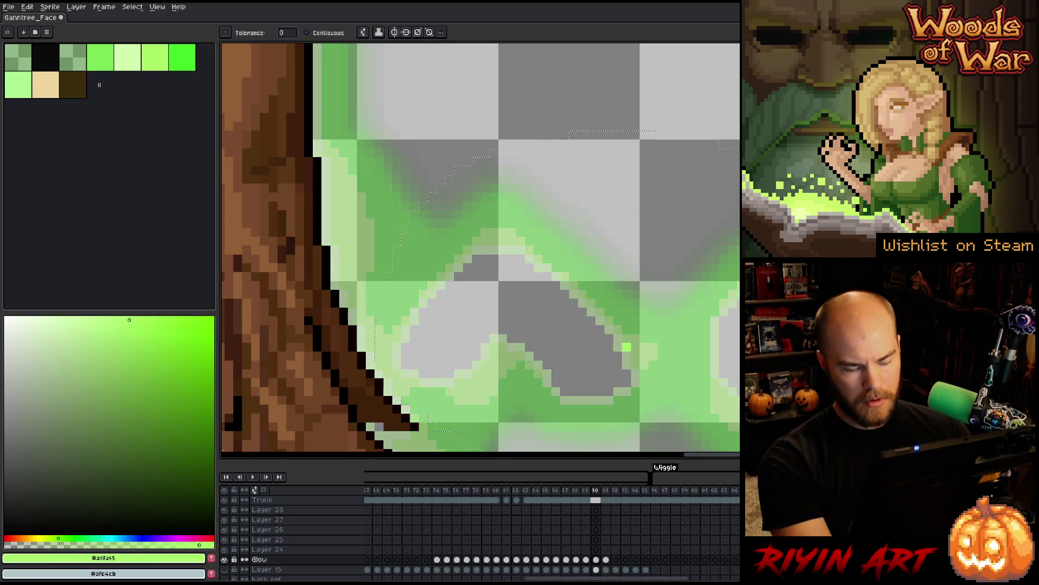
key("shift+r")
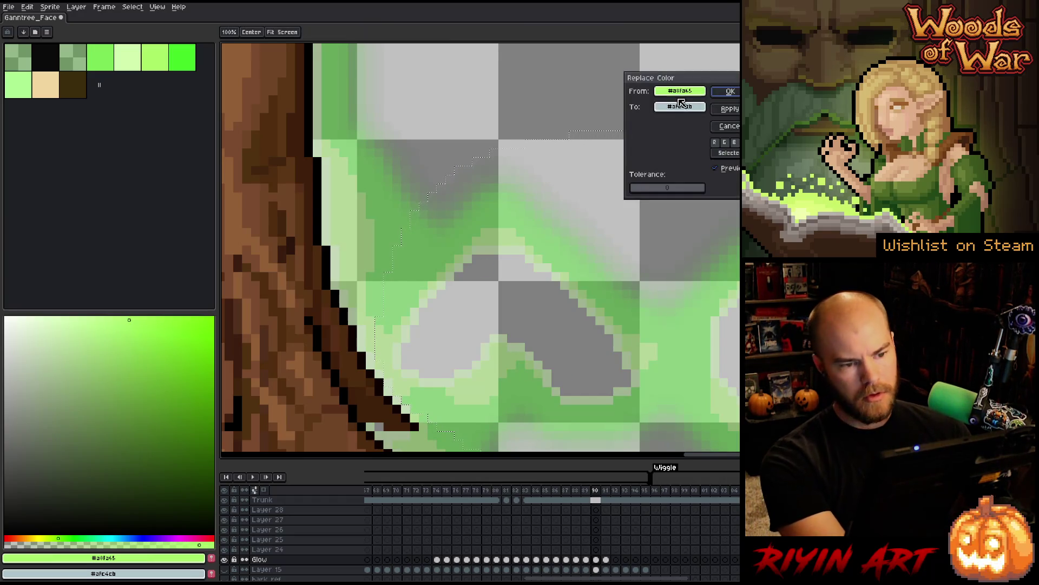